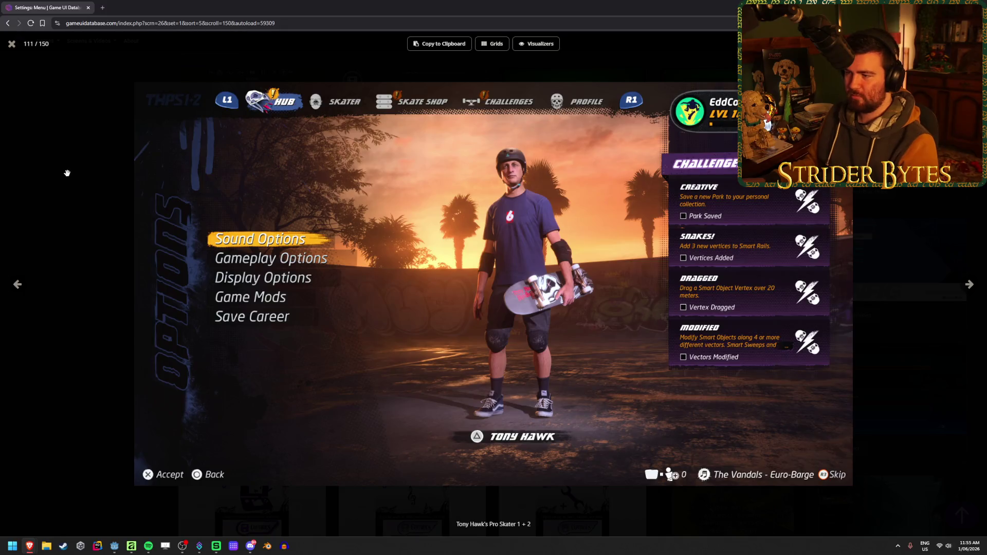
Close the Tony Hawk's Pro Skater screenshot and browse the Settings: Menu gallery
left_click(86, 103)
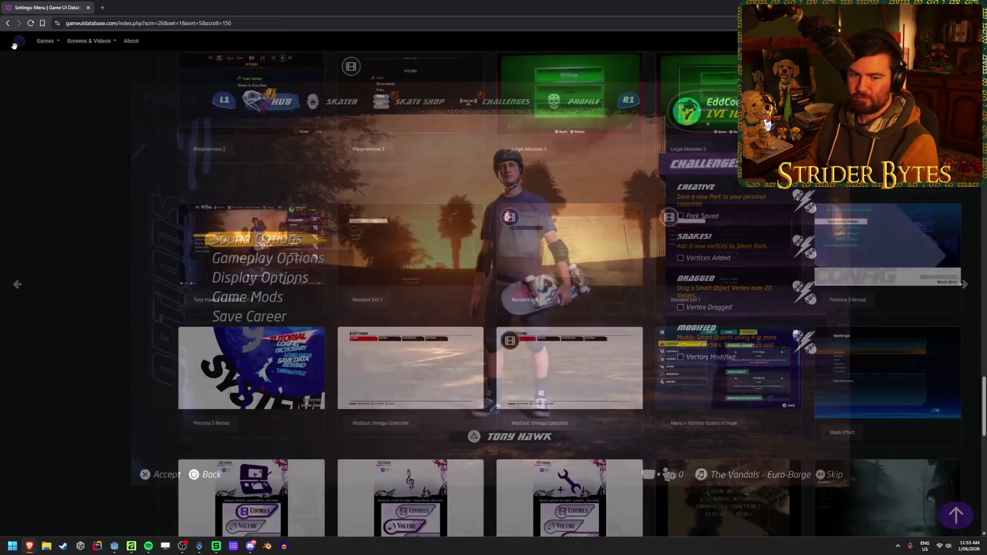
scroll(130, 263, "down", 2)
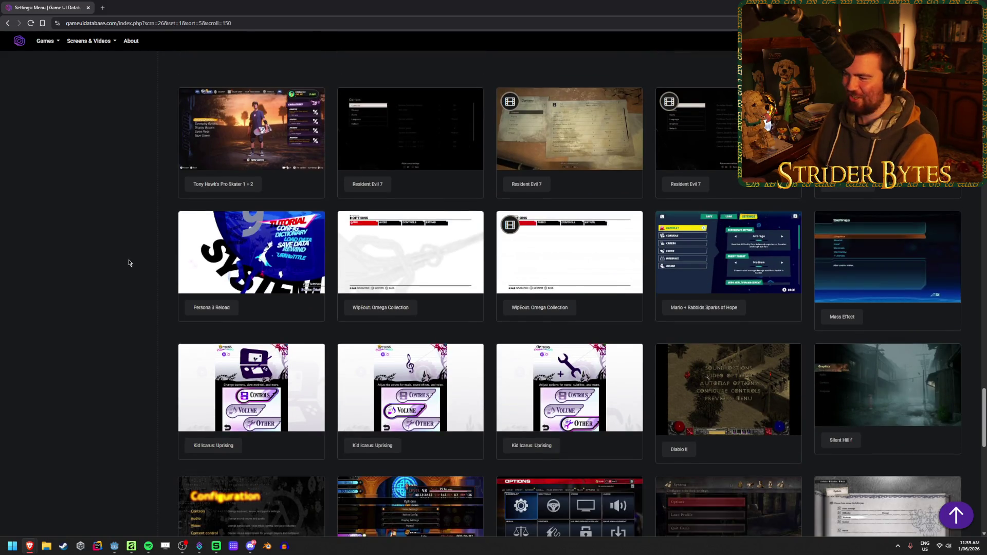
scroll(131, 255, "down", 2)
scroll(132, 244, "down", 2)
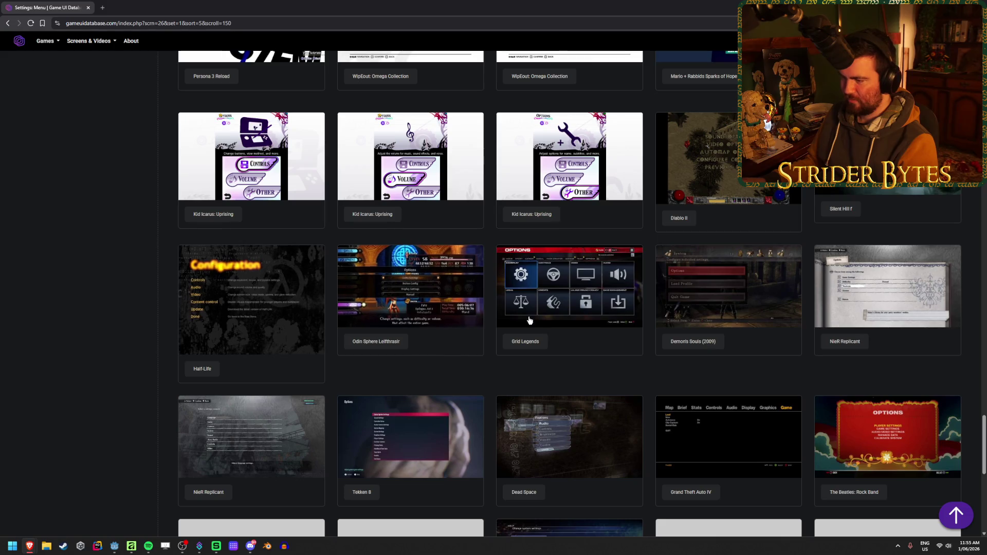
scroll(148, 310, "down", 5)
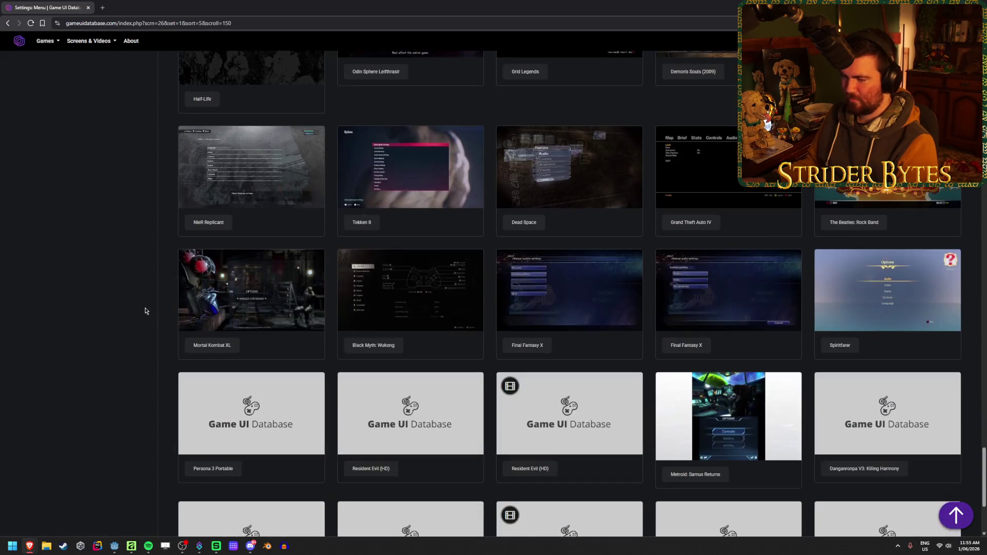
scroll(146, 311, "down", 8)
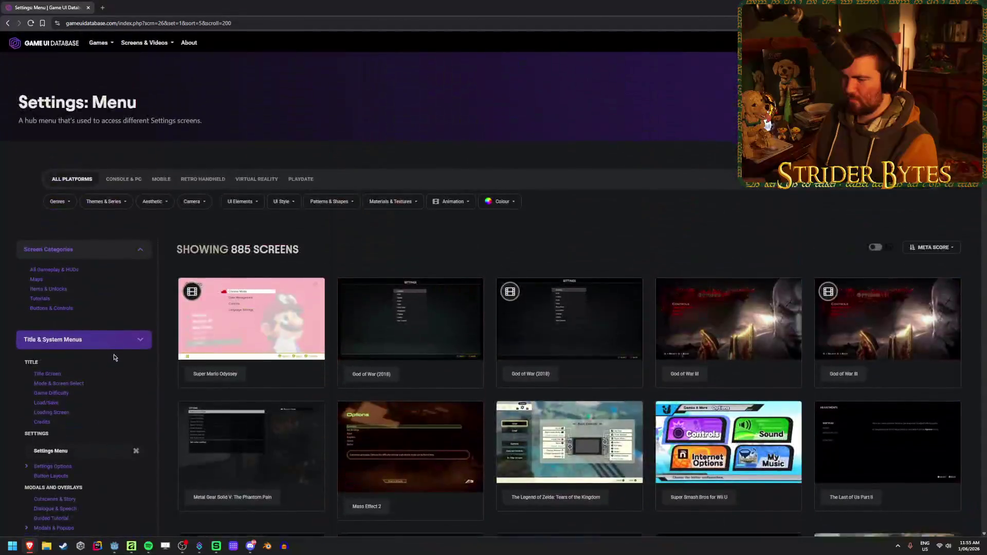
scroll(114, 357, "down", 15)
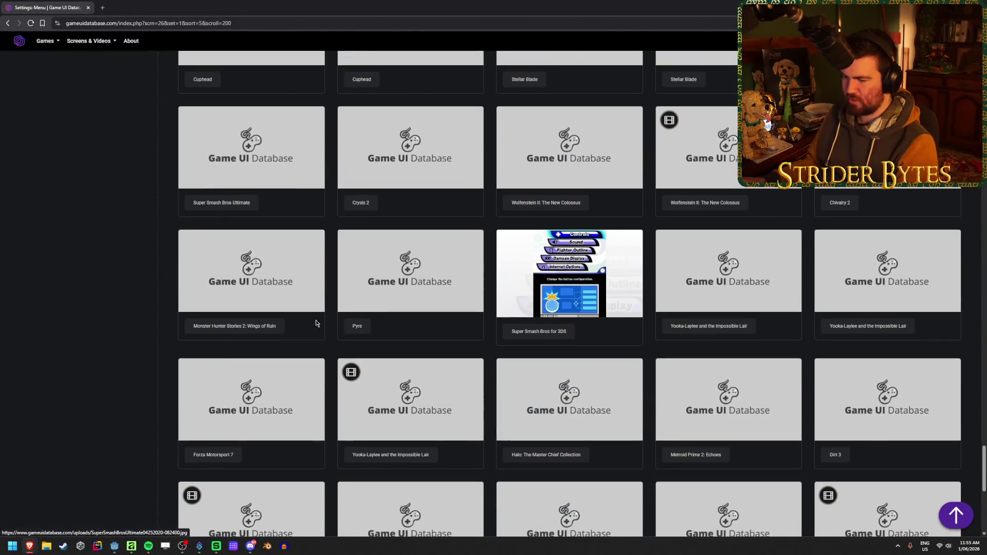
scroll(128, 260, "up", 8)
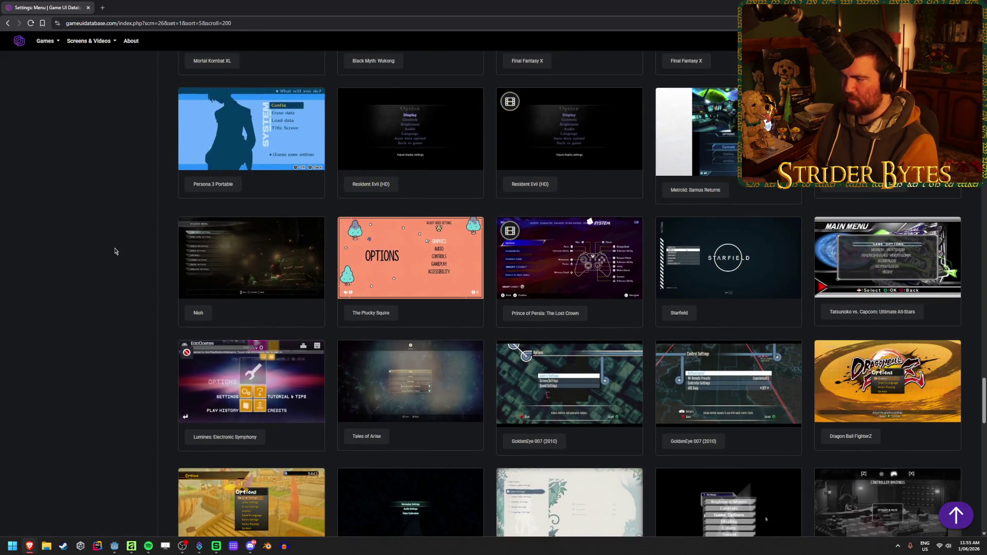
scroll(116, 251, "up", 3)
right_click(99, 252)
key("Escape")
scroll(108, 308, "up", 1)
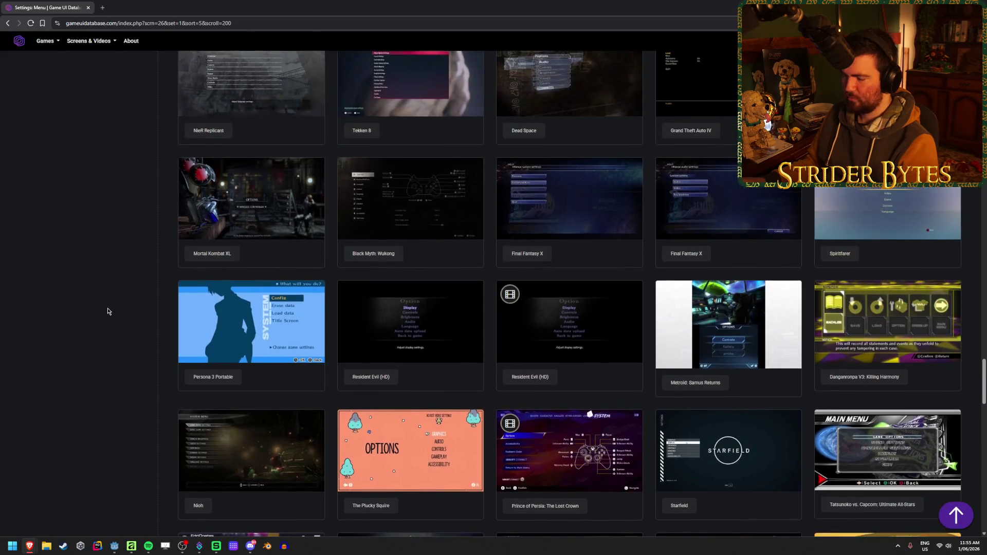
scroll(104, 311, "up", 15)
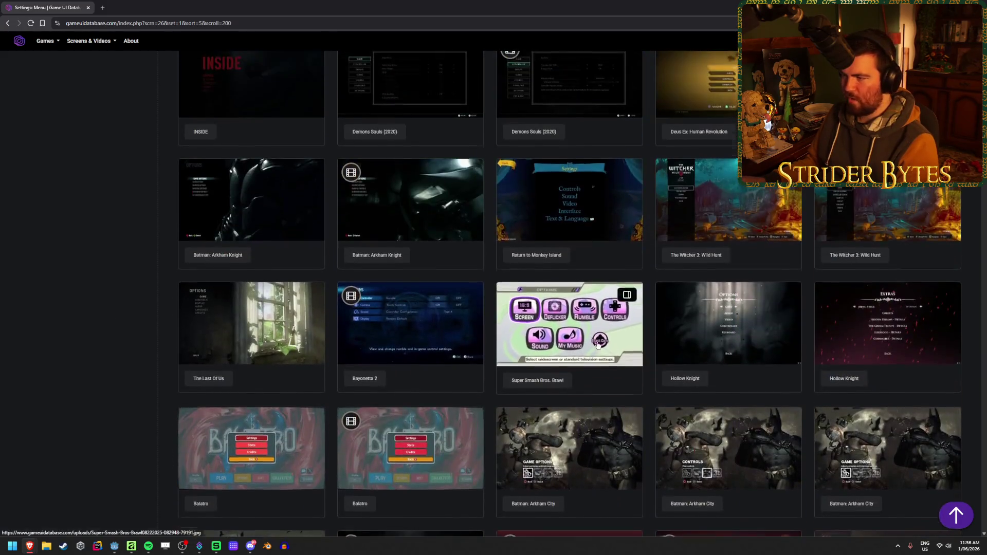
scroll(600, 344, "up", 15)
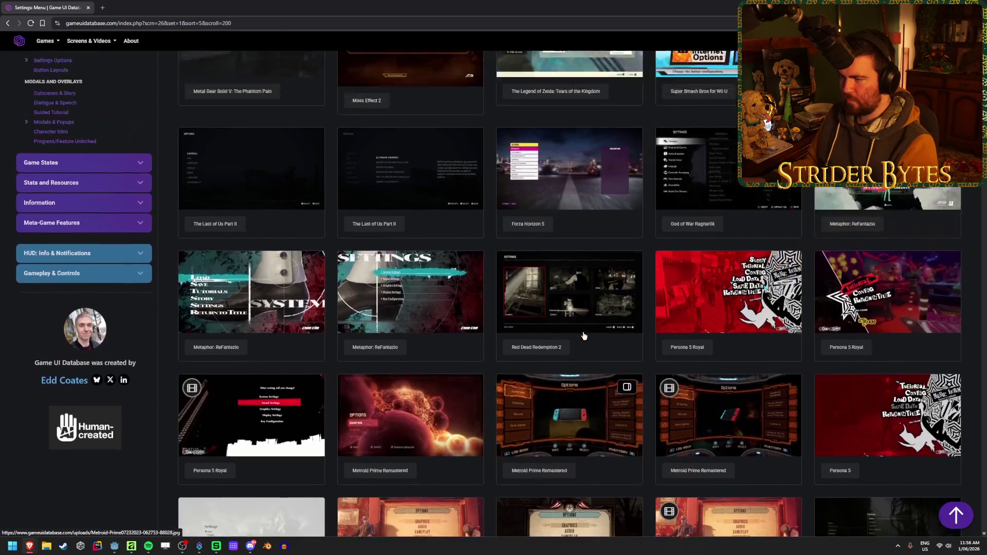
scroll(584, 336, "up", 6)
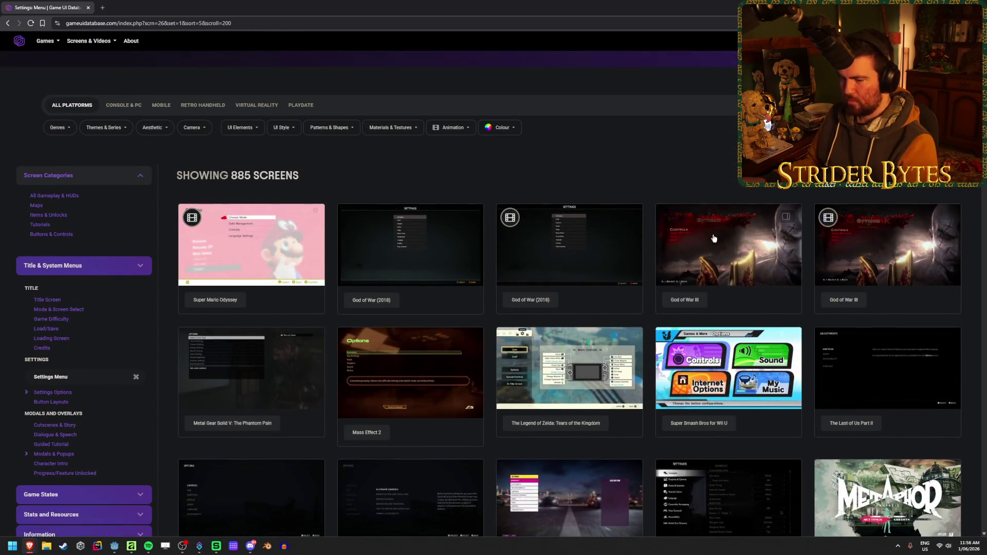
scroll(267, 154, "down", 9)
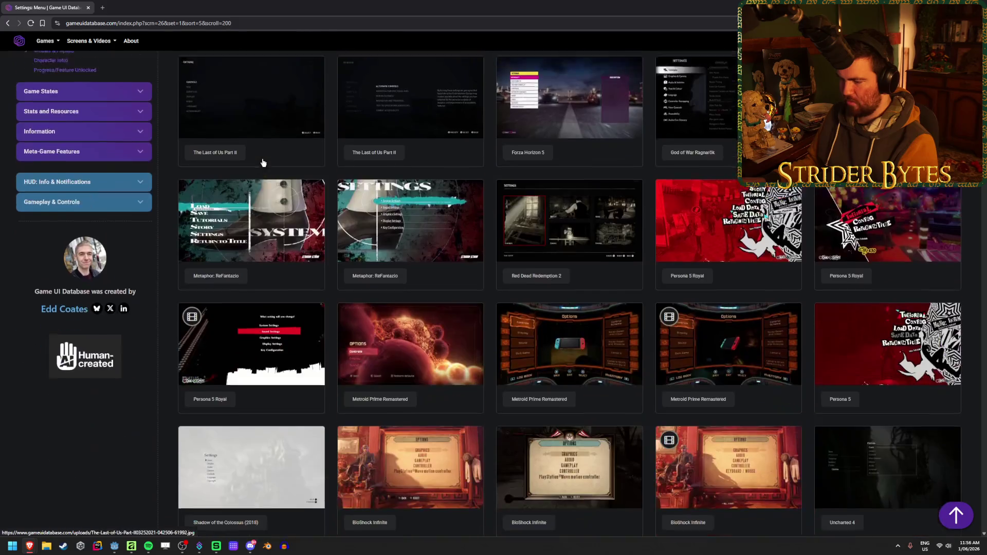
scroll(262, 159, "down", 10)
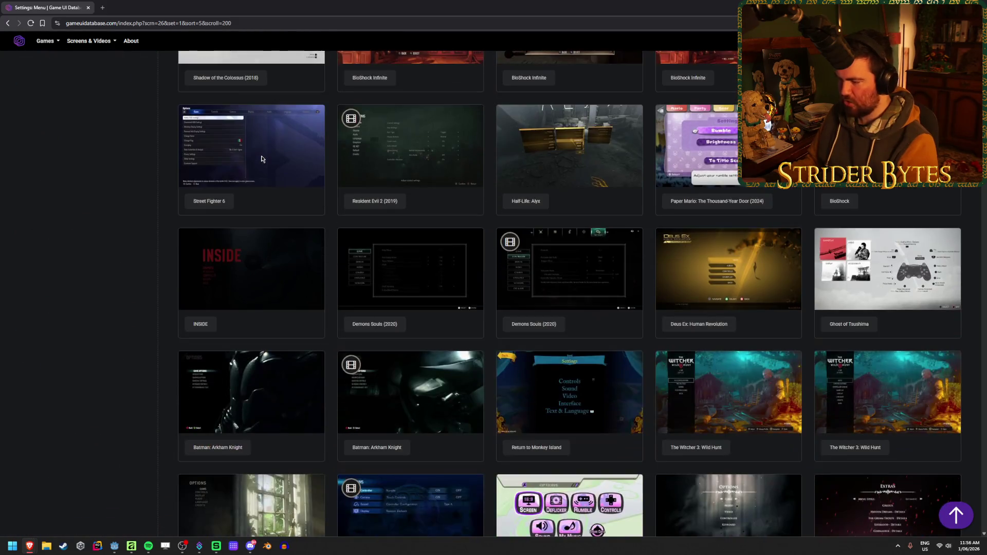
Open the Ghost of Tsushima and Red Dead Redemption 2 screenshots in new tabs, viewing Ghost of Tsushima
middle_click(884, 267)
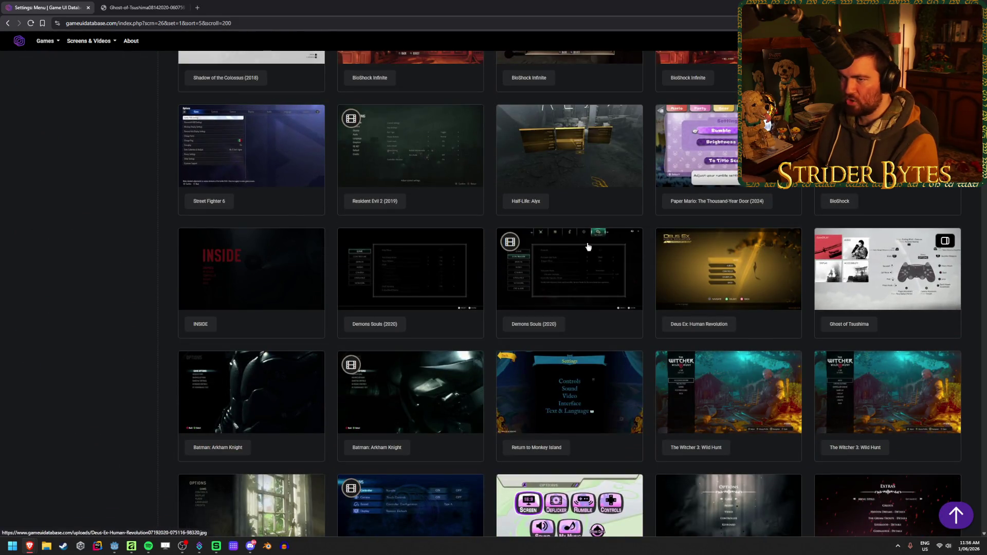
scroll(422, 263, "up", 9)
scroll(422, 264, "up", 7)
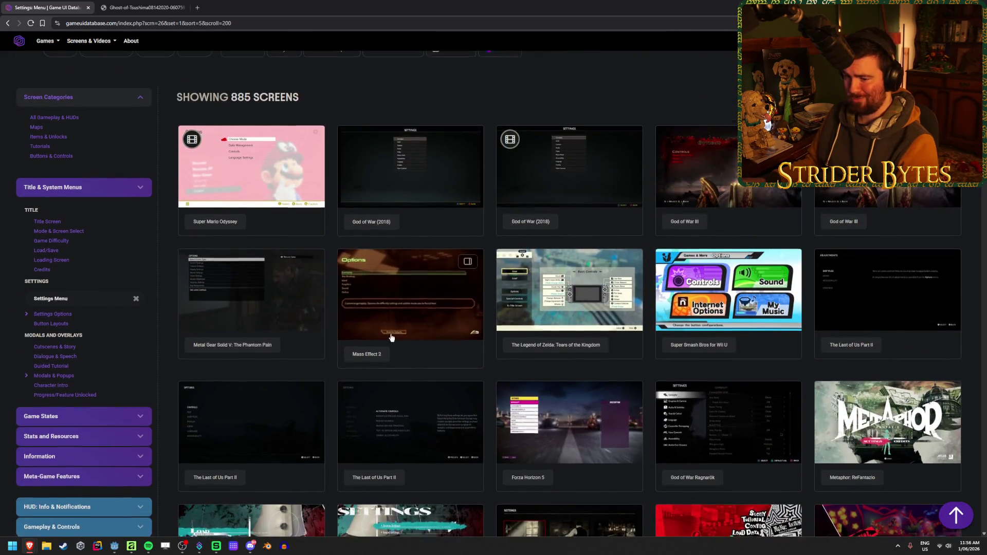
scroll(396, 345, "down", 3)
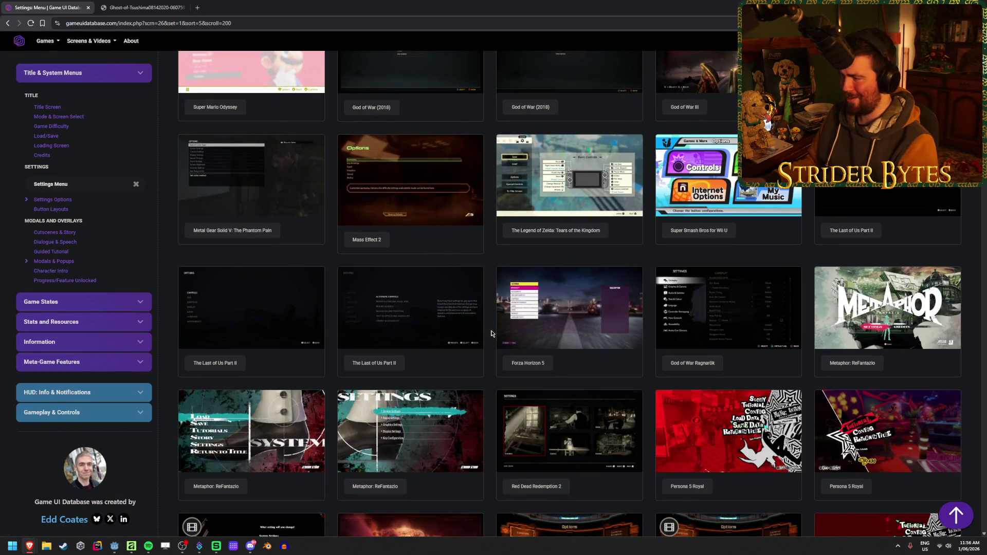
scroll(491, 334, "down", 3)
scroll(492, 332, "down", 7)
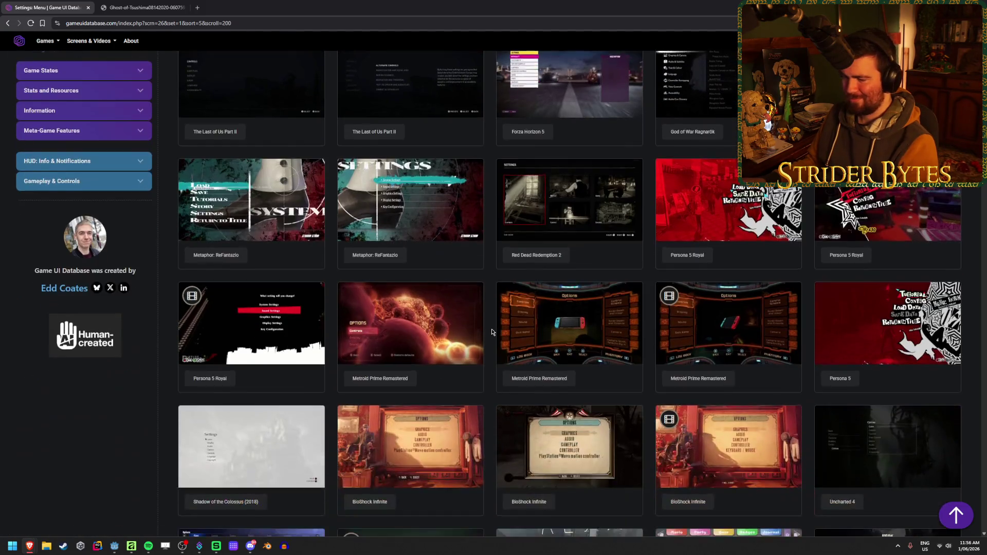
scroll(492, 331, "up", 15)
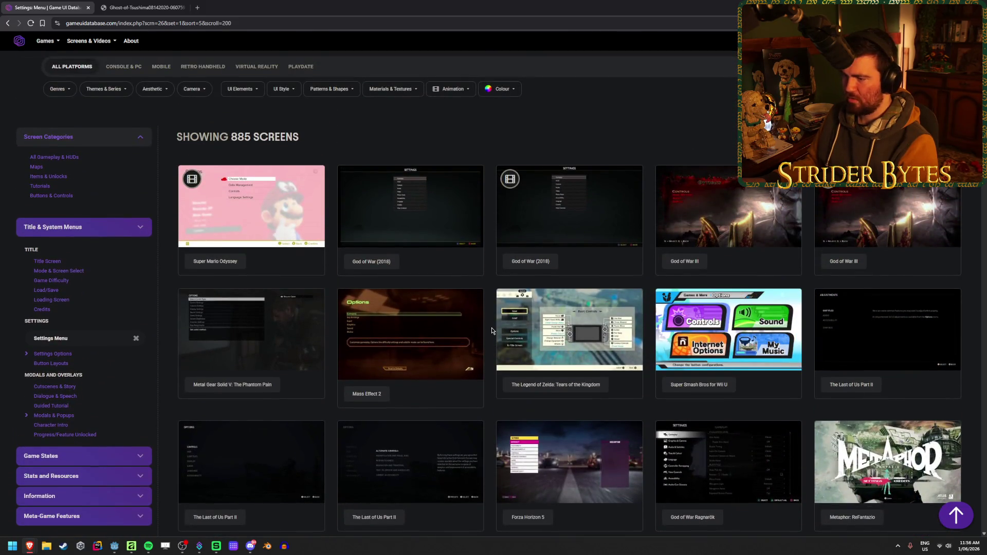
scroll(492, 331, "up", 2)
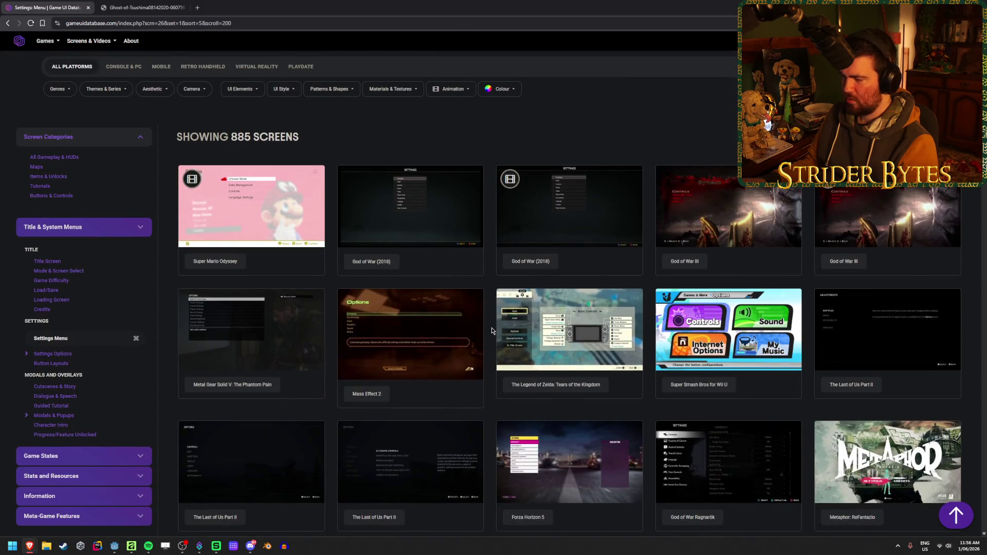
scroll(492, 331, "down", 4)
scroll(492, 331, "down", 2)
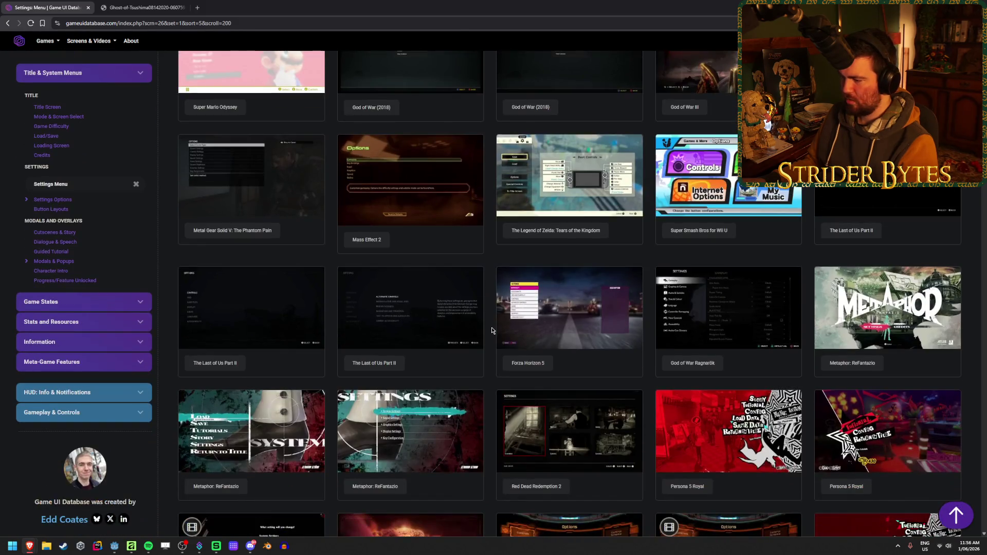
middle_click(519, 431)
left_click(139, 7)
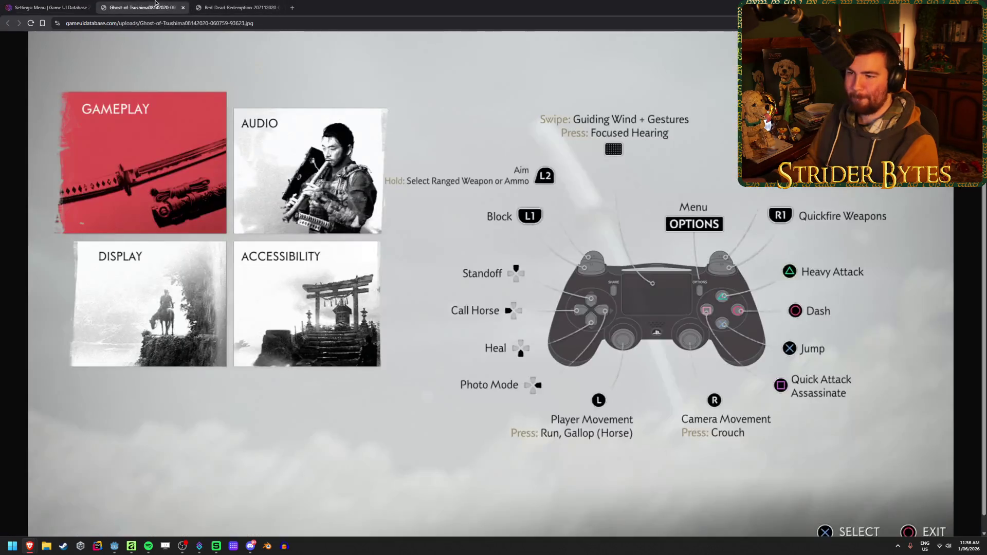
Alternate between the Ghost of Tsushima and Red Dead Redemption 2 screenshots, then return to the gallery
left_click(240, 5)
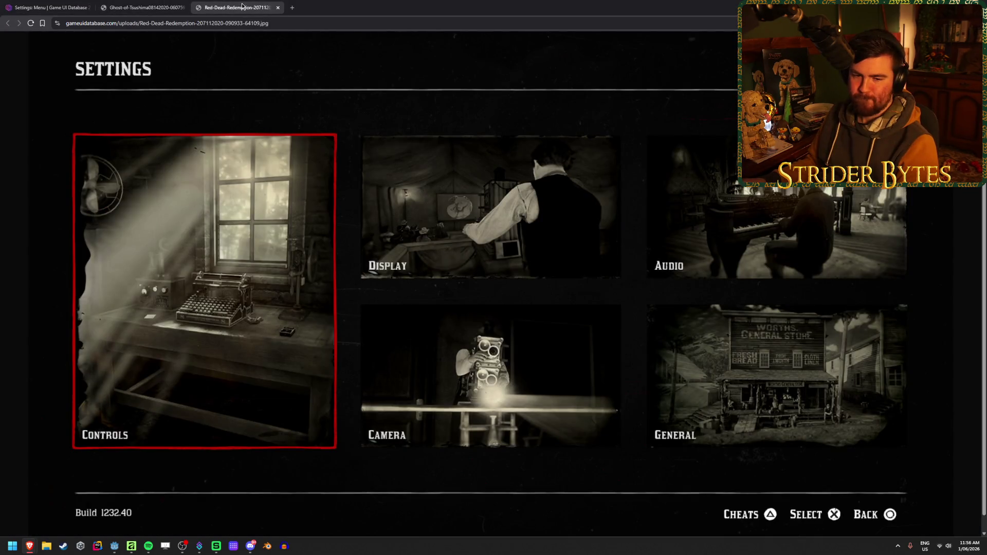
left_click(146, 4)
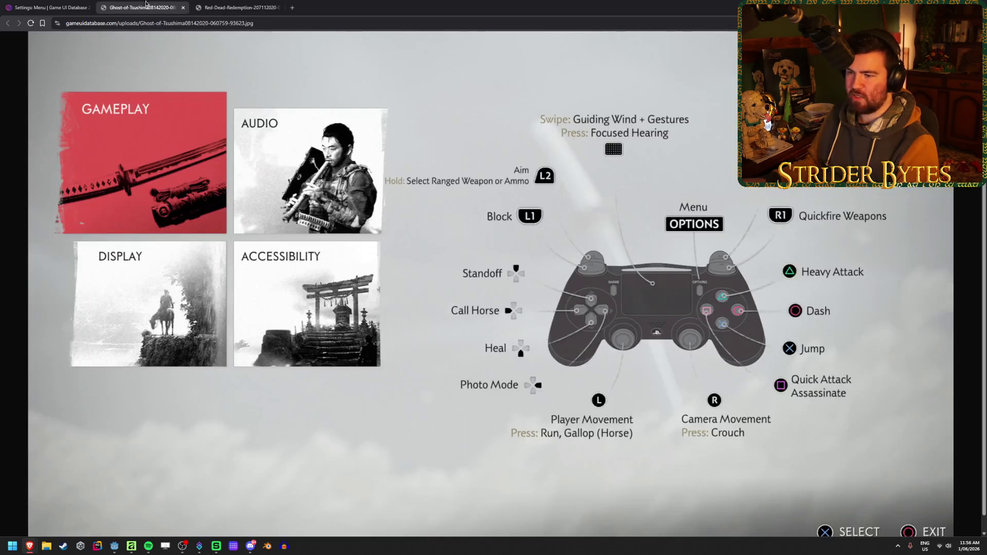
left_click(234, 8)
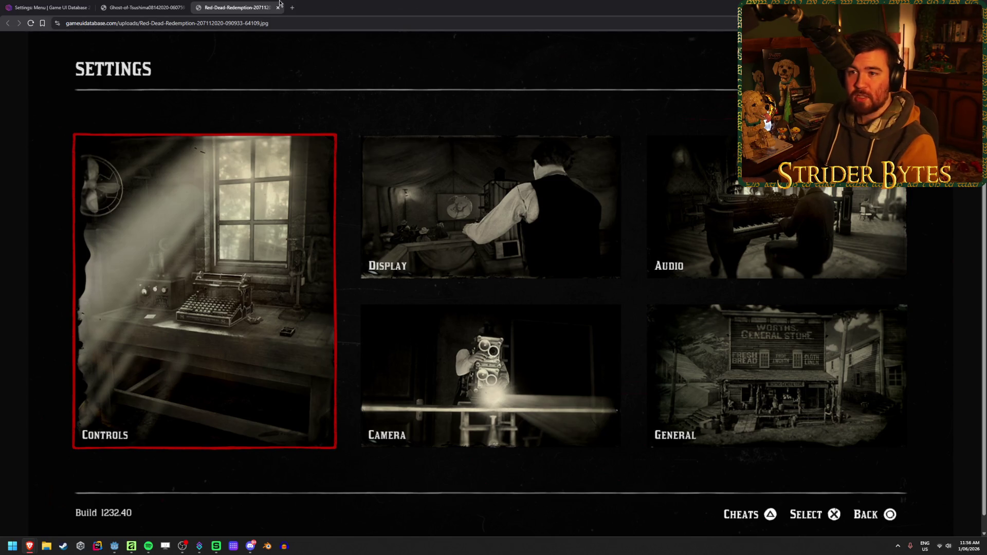
left_click(129, 4)
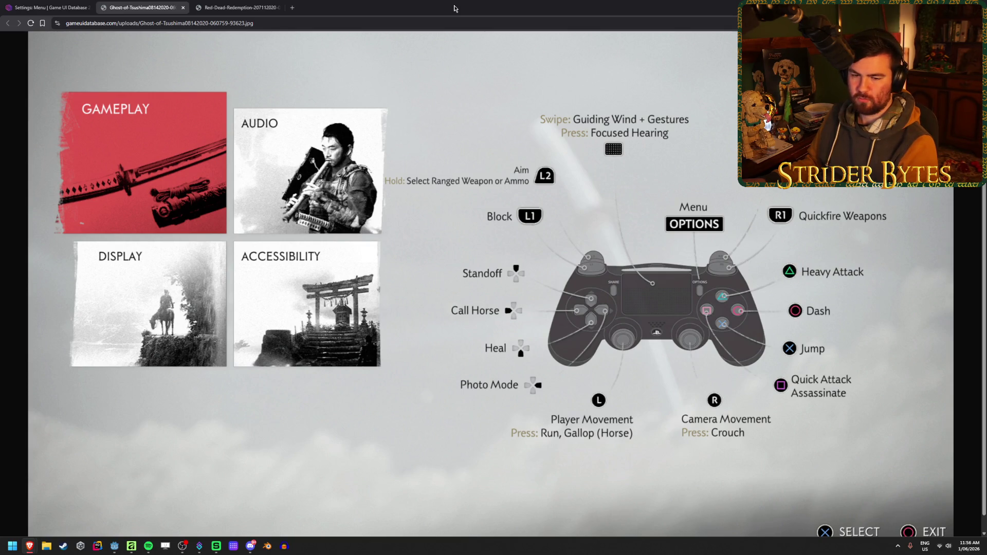
left_click(261, 2)
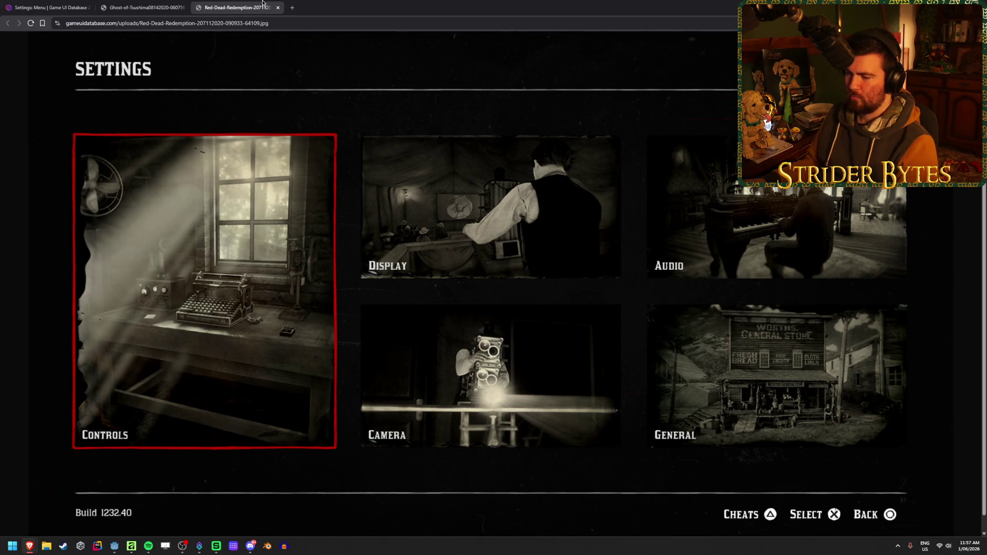
left_click(170, 5)
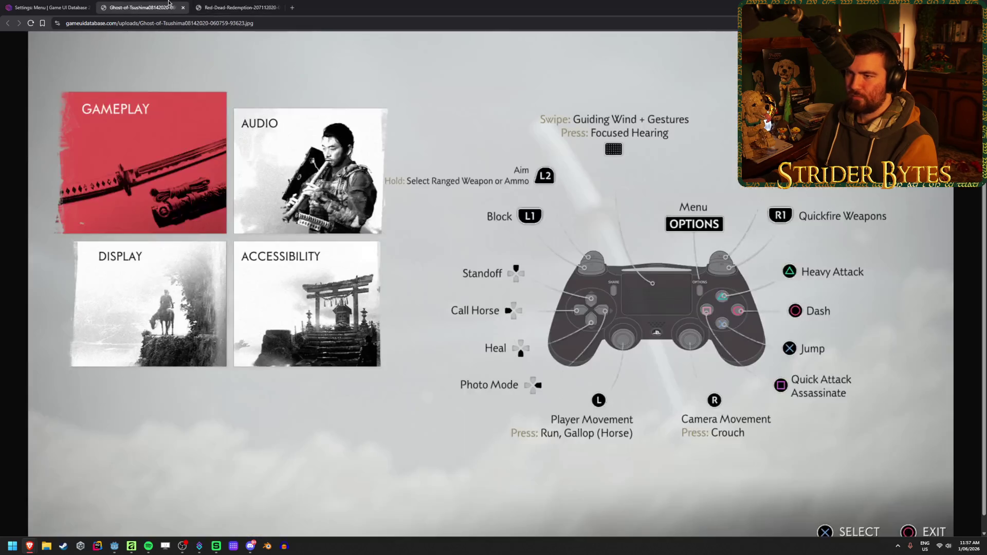
left_click(252, 4)
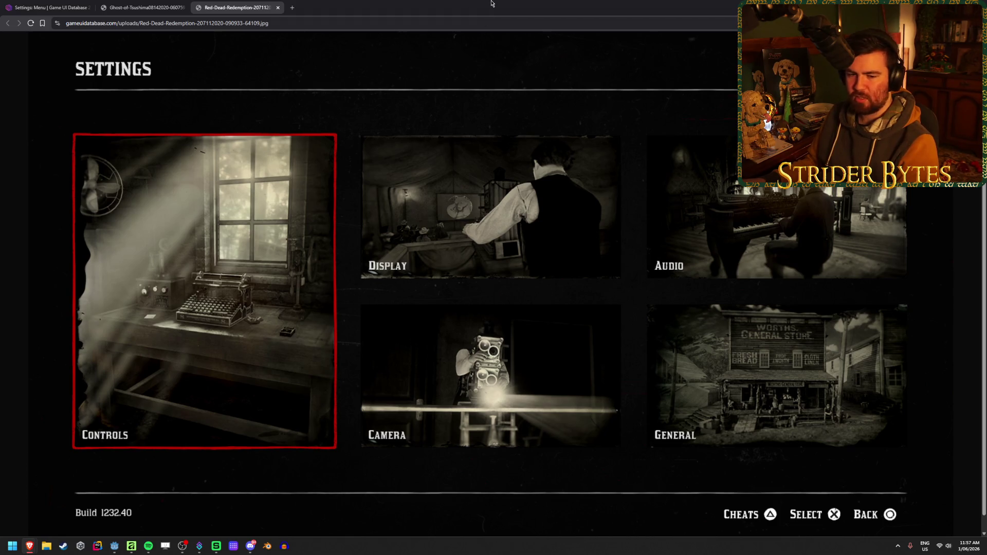
key("ctrl+shift+Tab")
key("ctrl+shift+Tab")
scroll(359, 111, "up", 5)
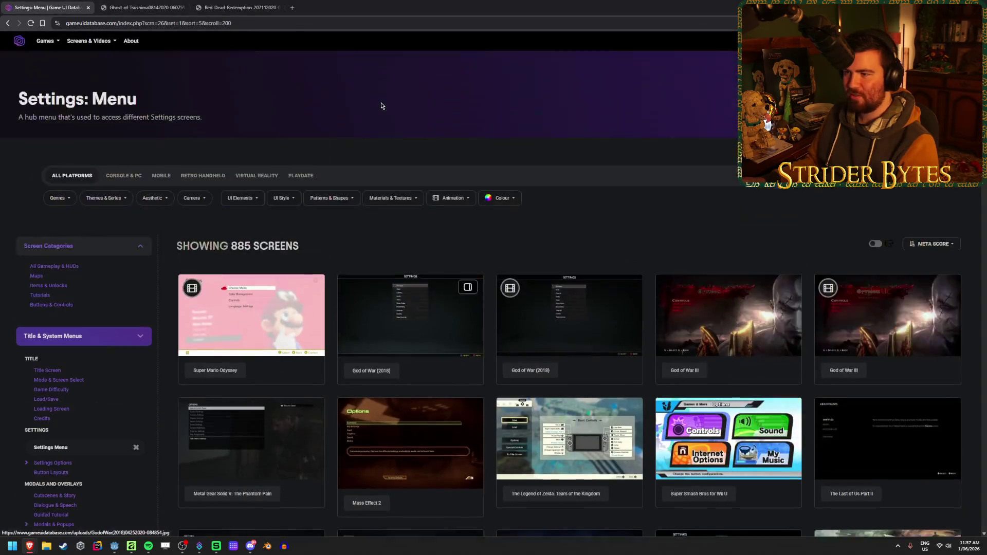
key("ctrl+k")
type("bully")
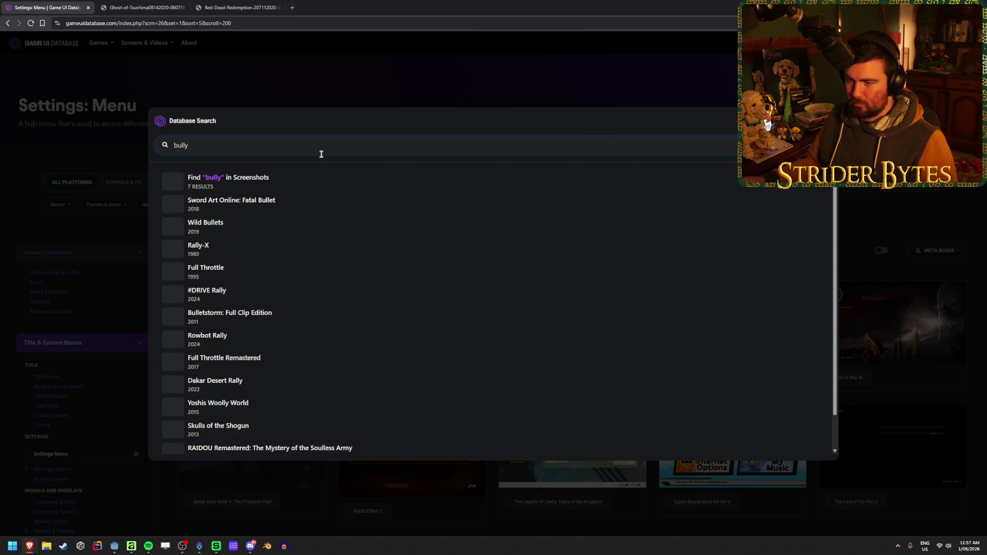
scroll(320, 293, "down", 1)
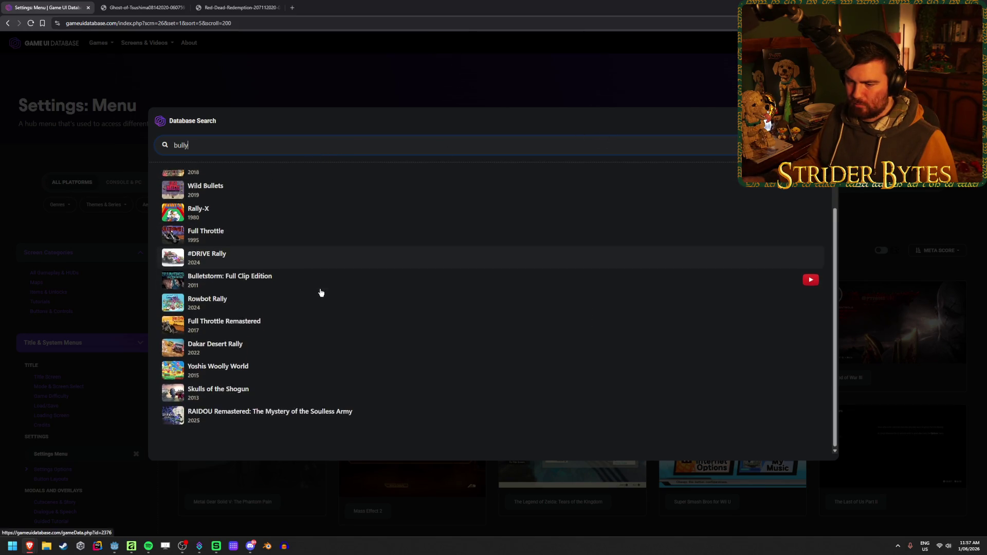
scroll(329, 267, "up", 1)
key("ctrl+a")
type("canis can")
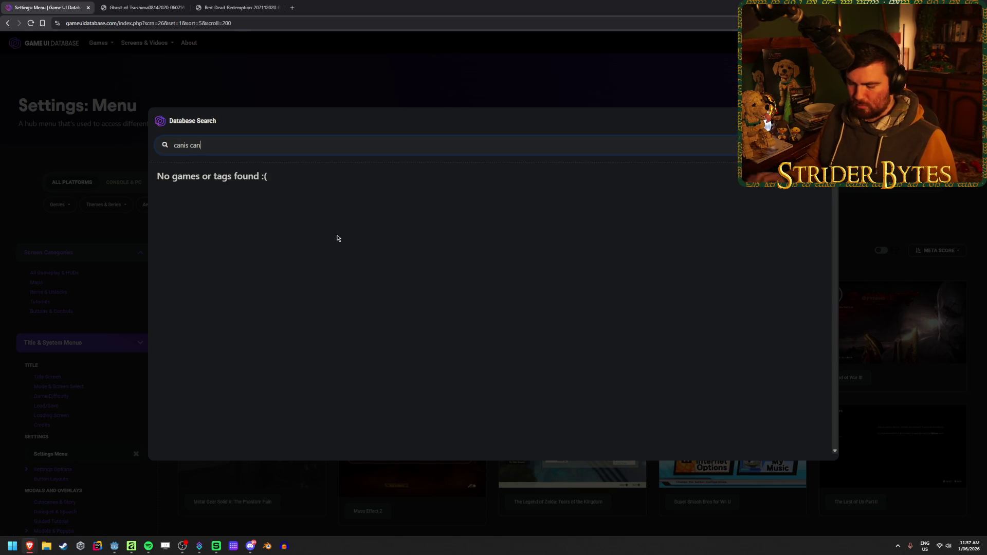
type("em")
key("ctrl+a")
key("BackSpace")
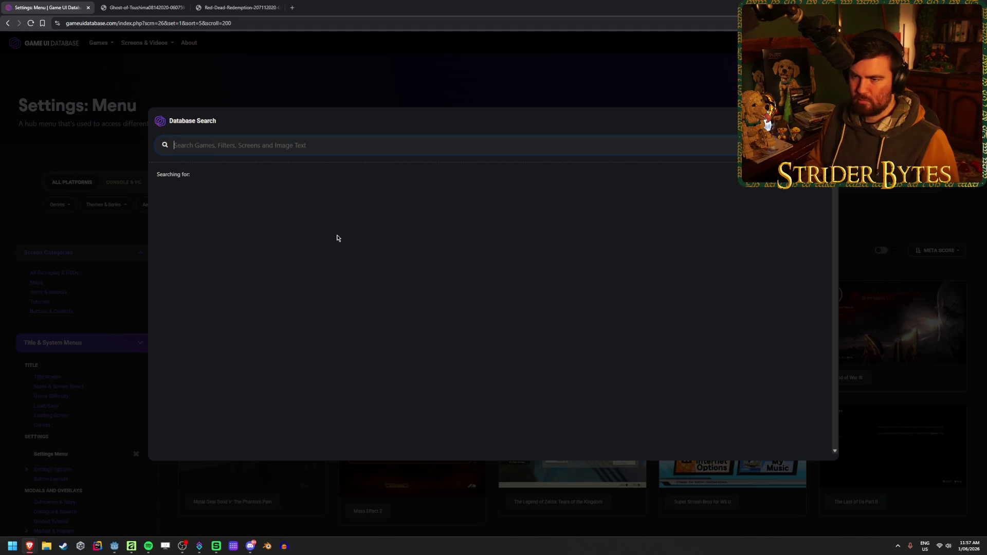
left_click(477, 98)
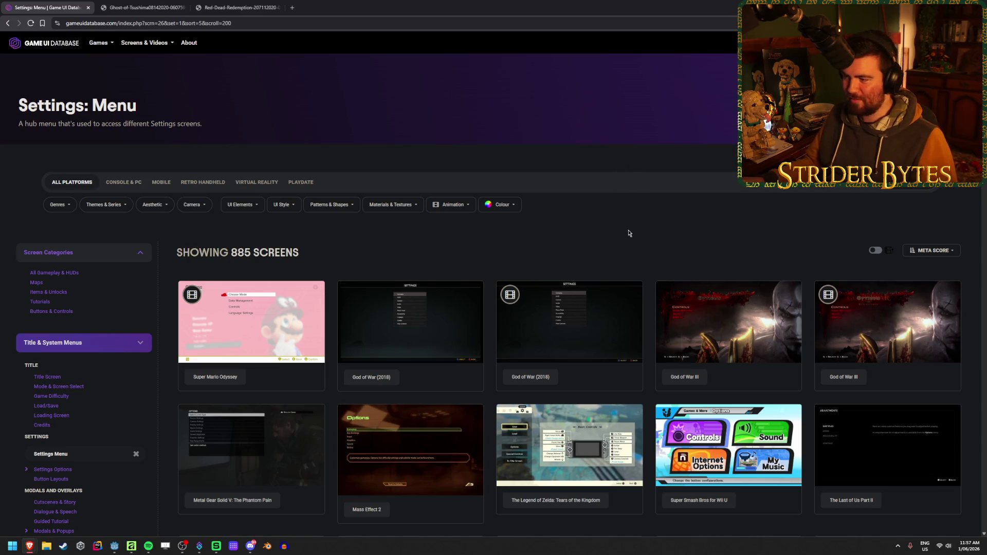
Browse the settings-menu examples and watch the Dirt 3 graphics settings video
scroll(629, 230, "down", 3)
scroll(628, 230, "down", 20)
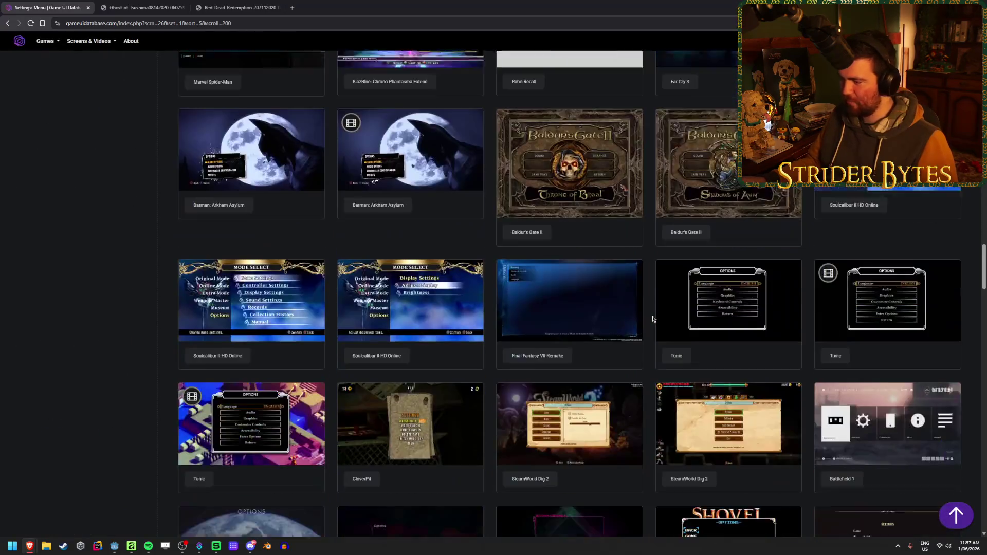
scroll(652, 315, "down", 8)
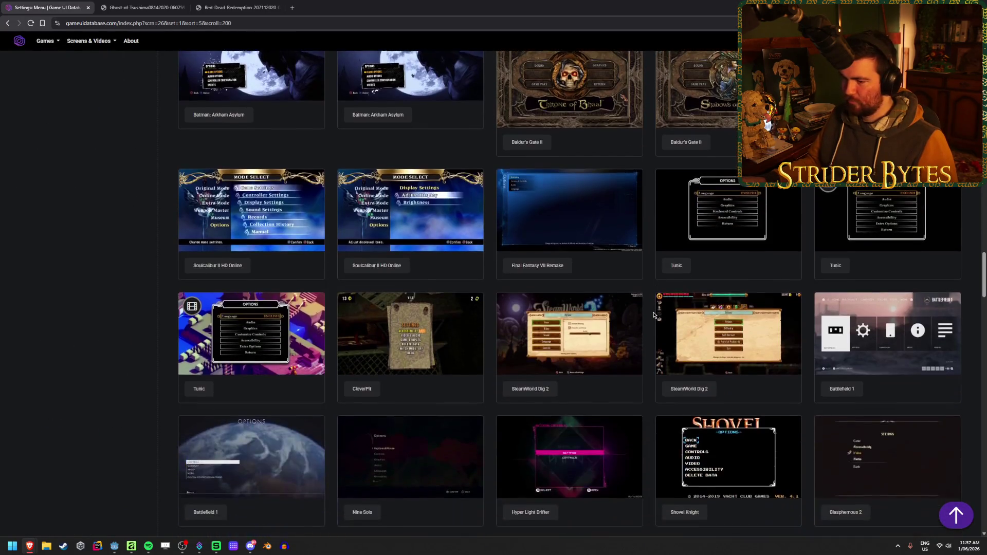
scroll(653, 313, "down", 8)
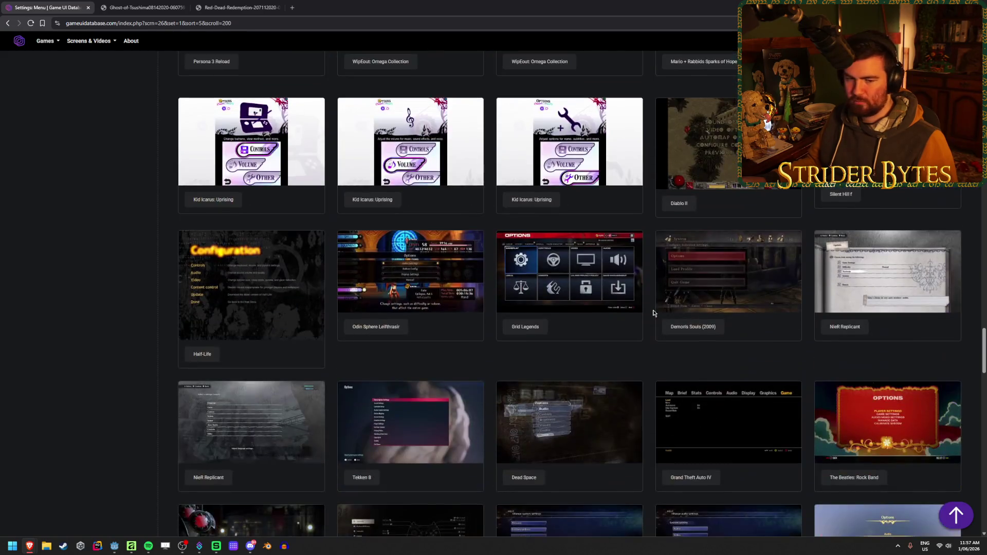
scroll(652, 313, "down", 2)
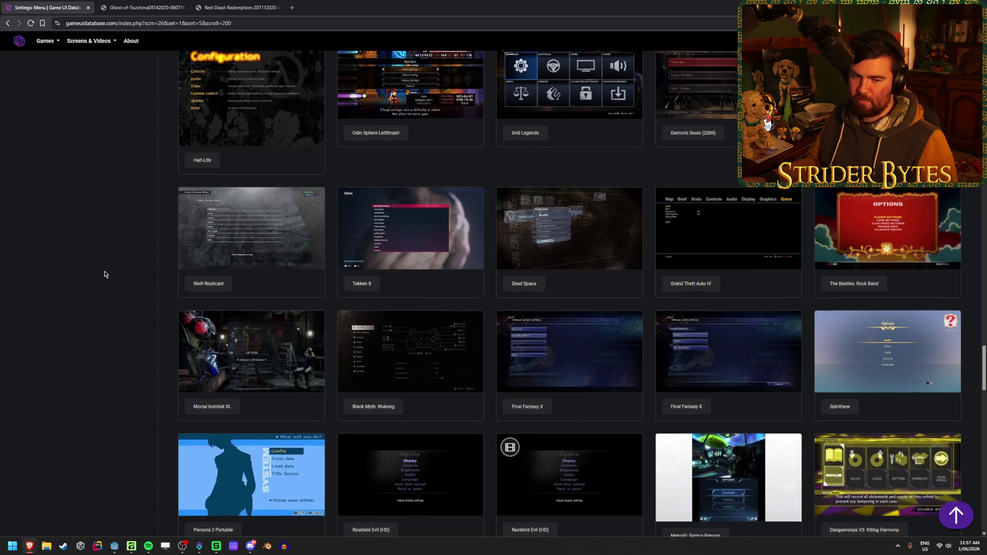
scroll(103, 275, "down", 3)
scroll(105, 273, "down", 4)
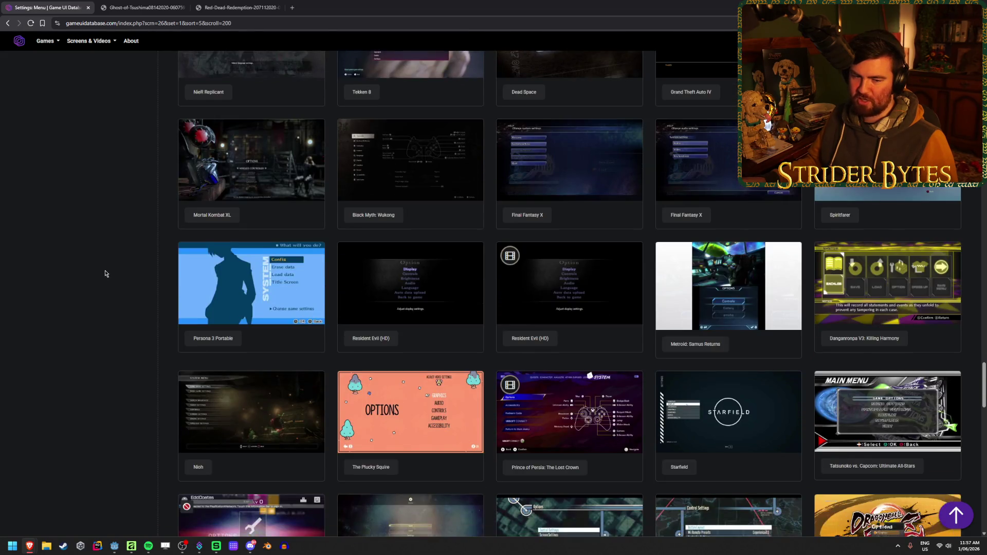
scroll(105, 273, "down", 4)
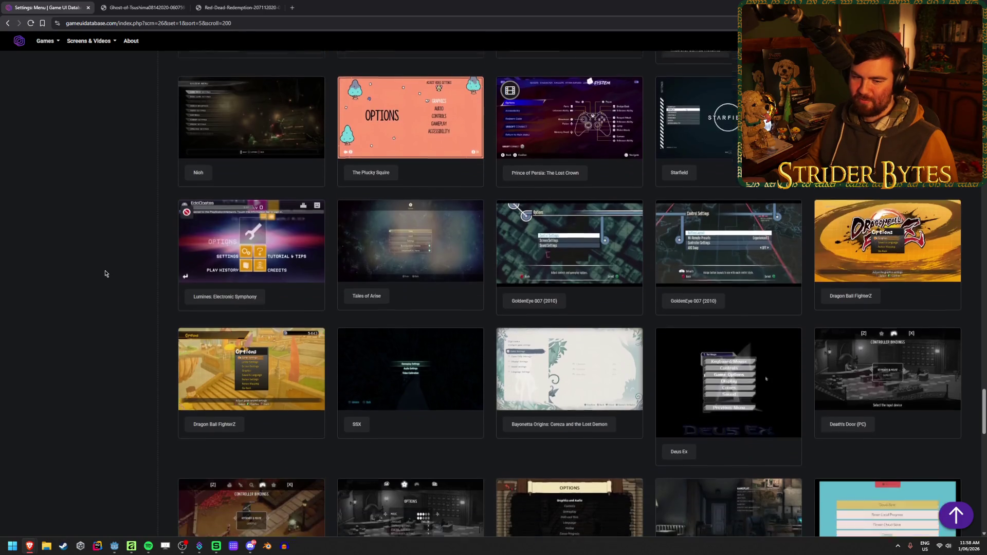
scroll(105, 273, "down", 10)
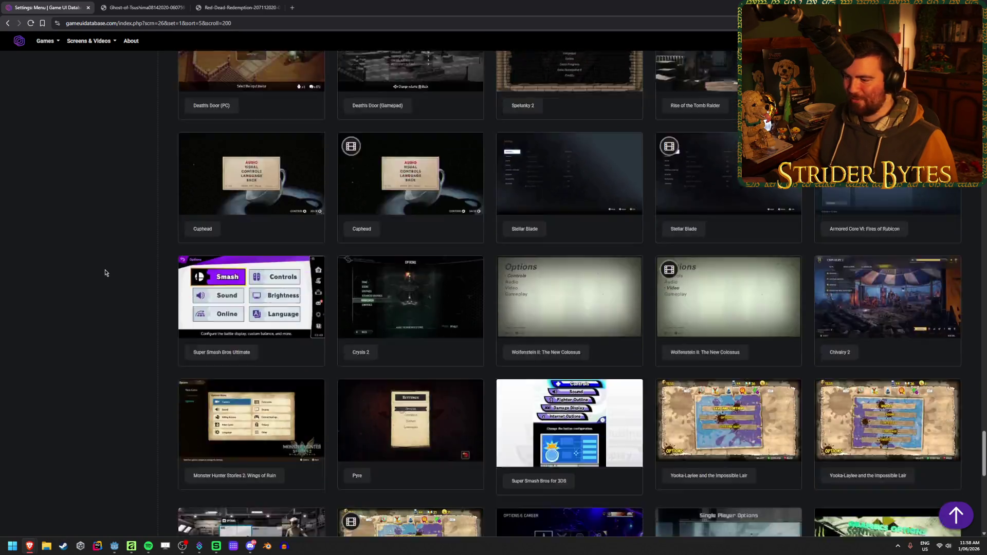
scroll(105, 273, "up", 2)
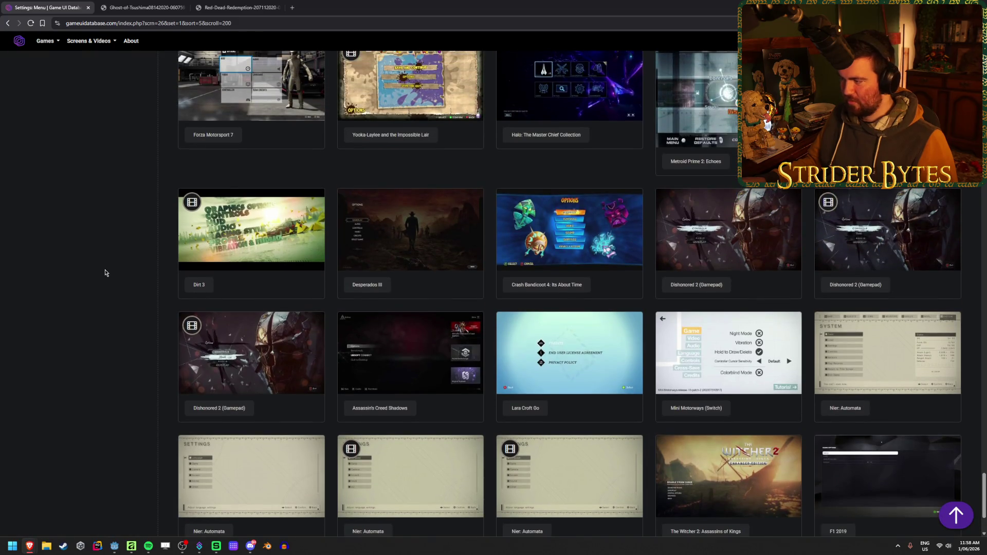
scroll(105, 273, "up", 3)
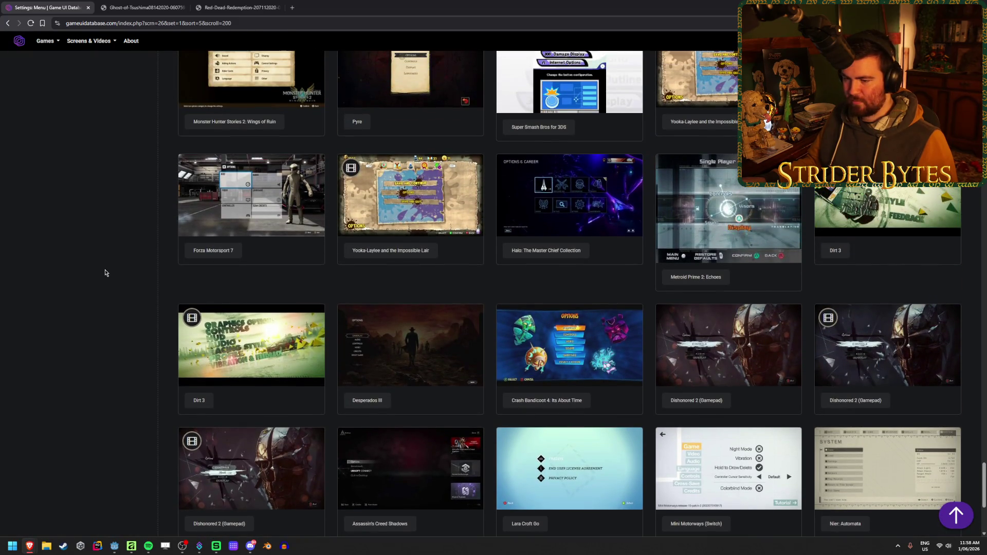
left_click(254, 344)
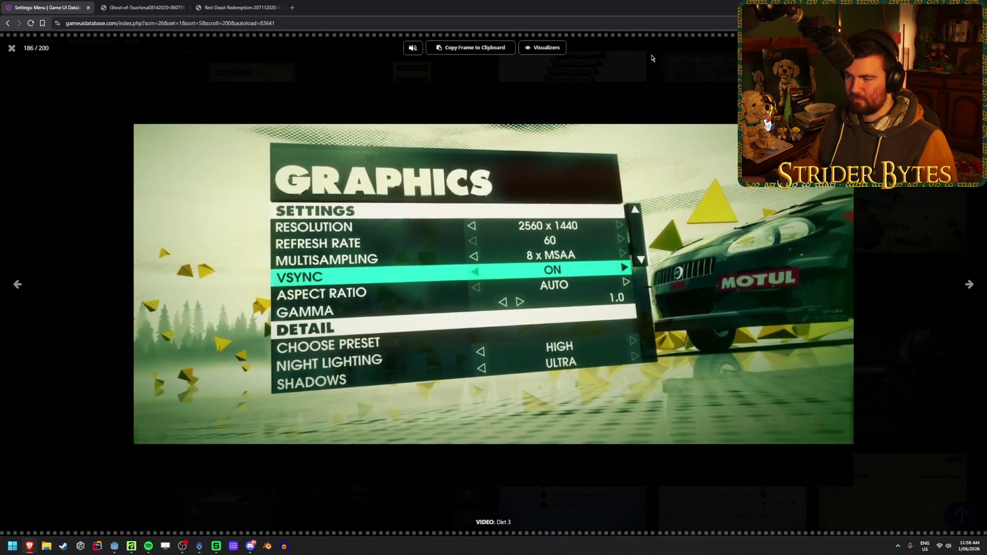
left_click(12, 48)
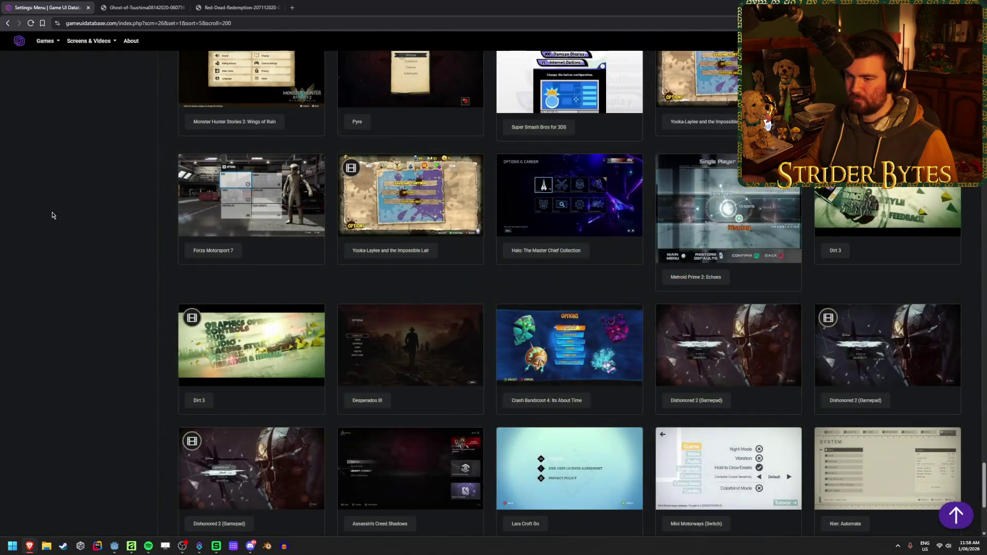
Scroll through more gallery examples, then return to the Affinity mockup
scroll(57, 227, "down", 8)
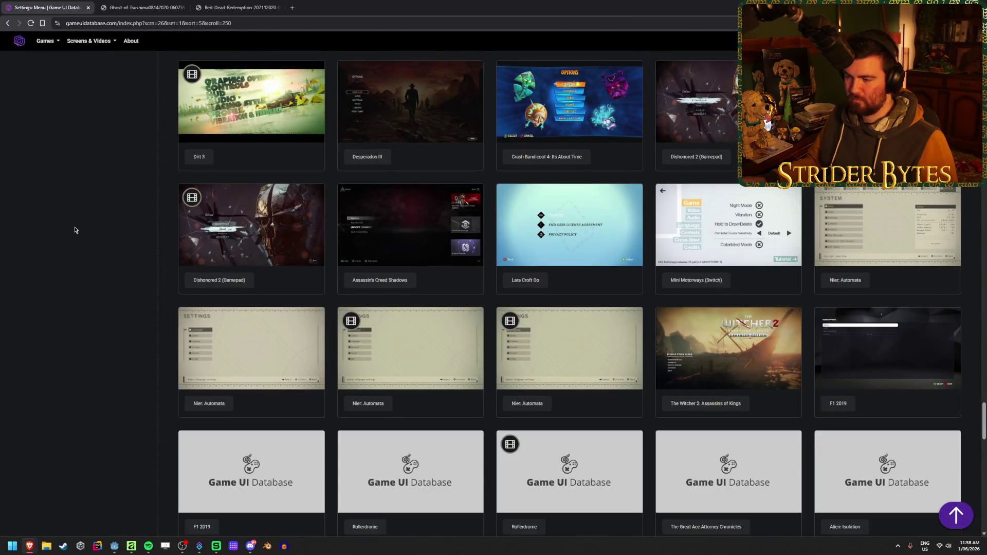
scroll(74, 226, "down", 3)
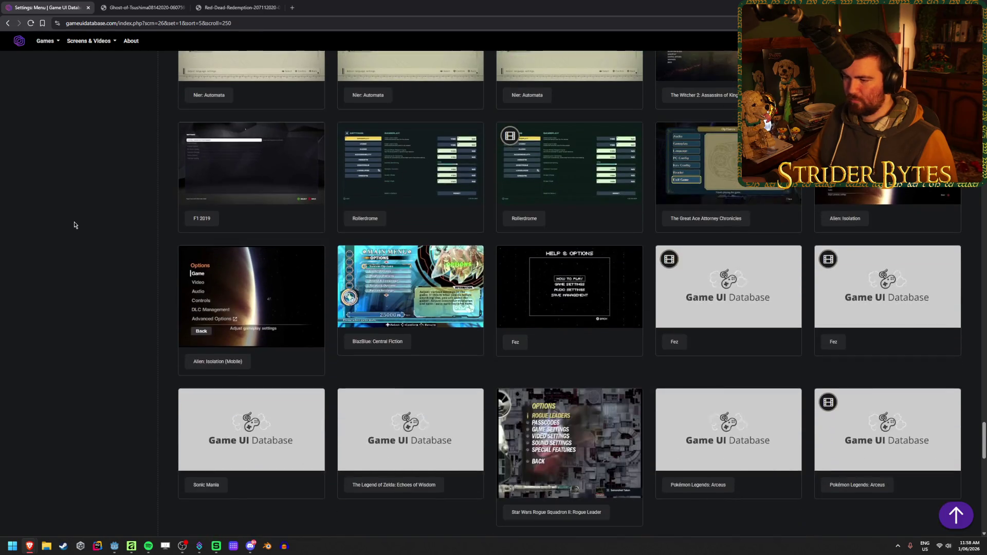
scroll(75, 225, "down", 3)
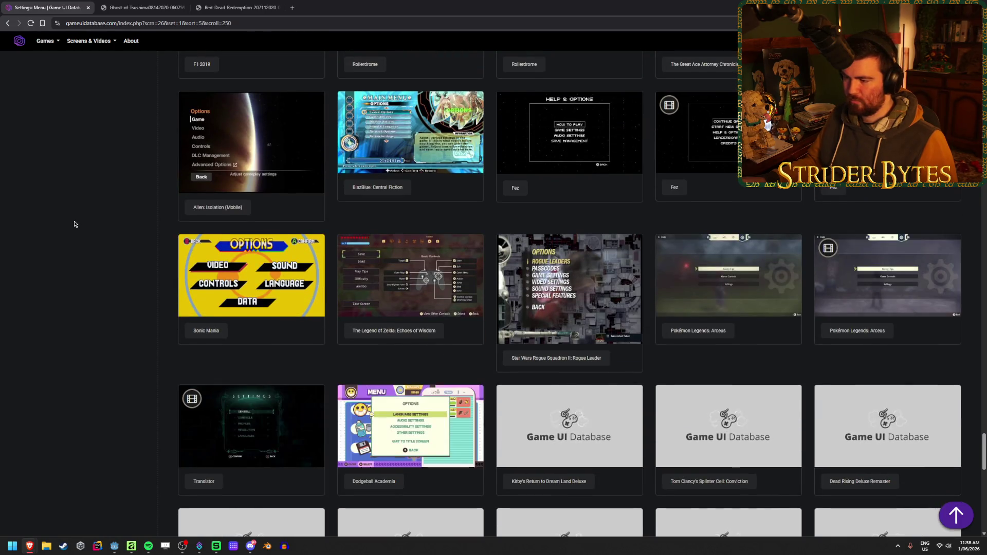
scroll(75, 224, "down", 1)
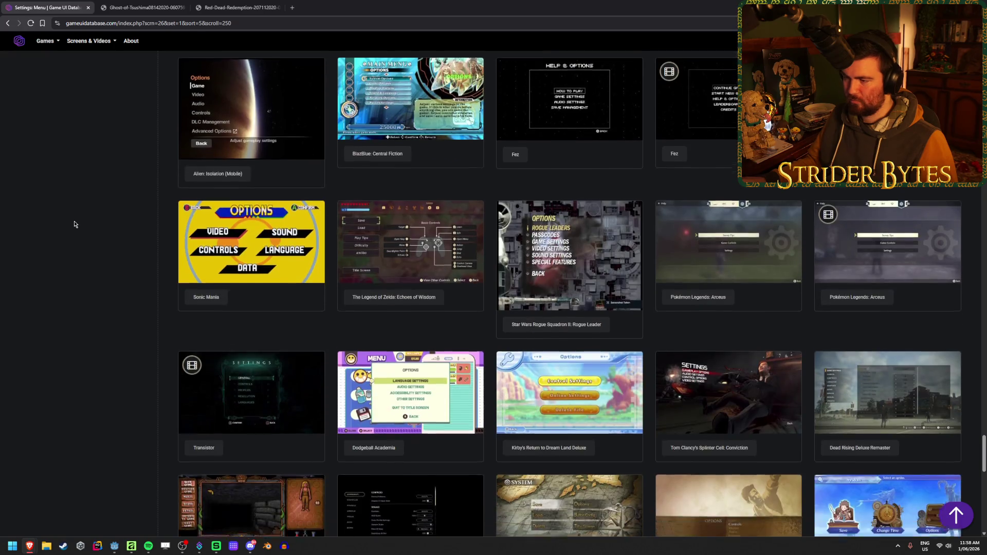
scroll(74, 224, "down", 2)
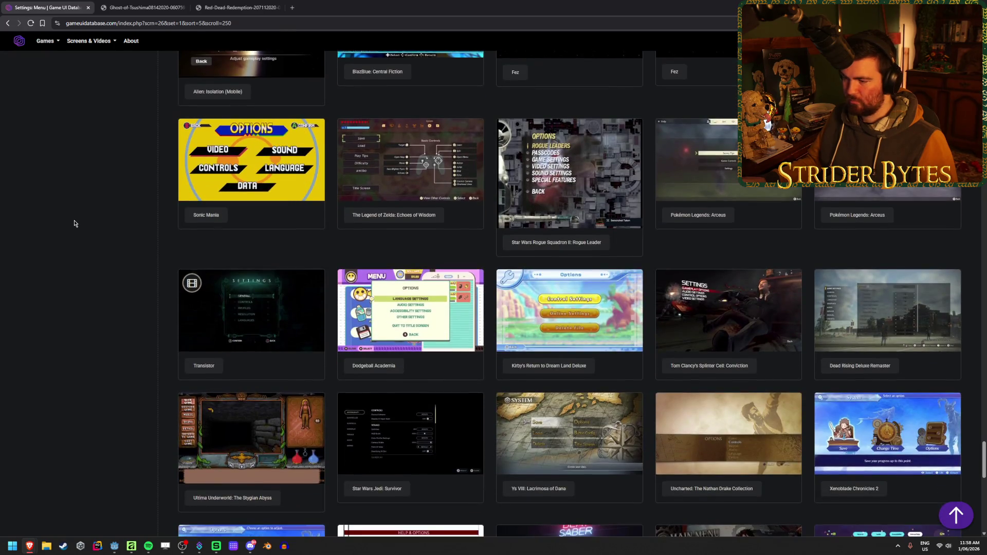
scroll(75, 224, "down", 1)
scroll(75, 224, "down", 3)
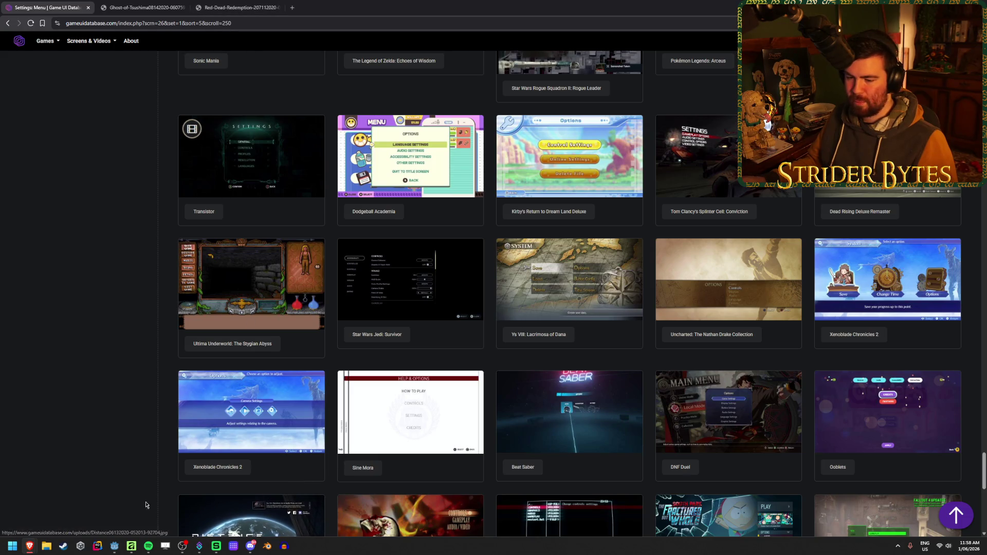
left_click(131, 546)
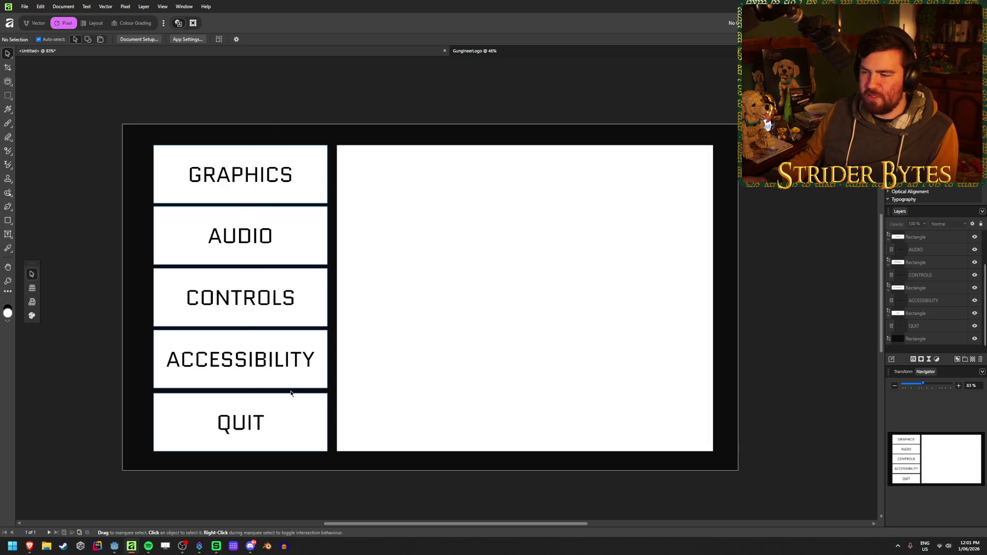
Scroll the Affinity mockup view upward
scroll(930, 320, "up", 3)
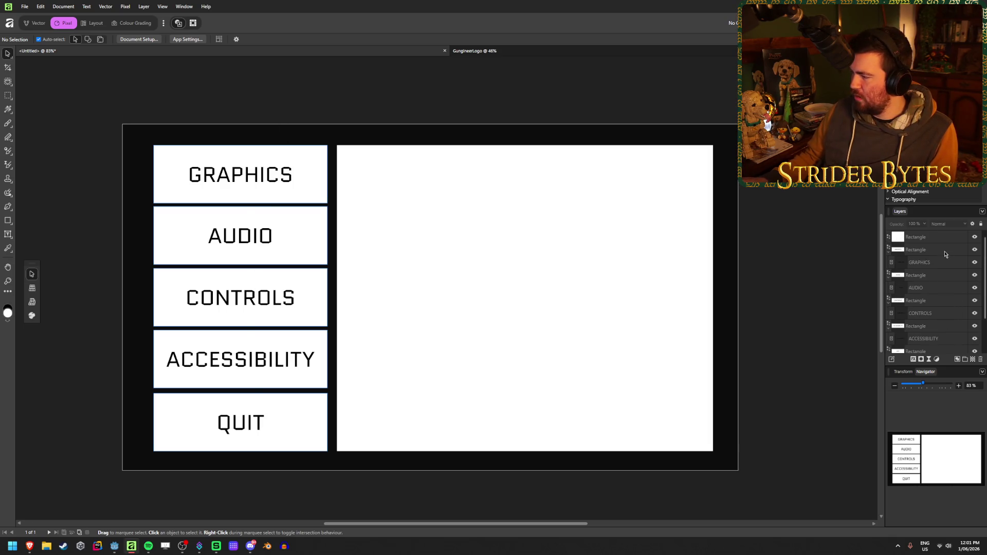
Hide the content panel and try ACCESSIBILITY and CONTROLS as taller buttons beside GRAPHICS
left_click(974, 237)
left_click(940, 327)
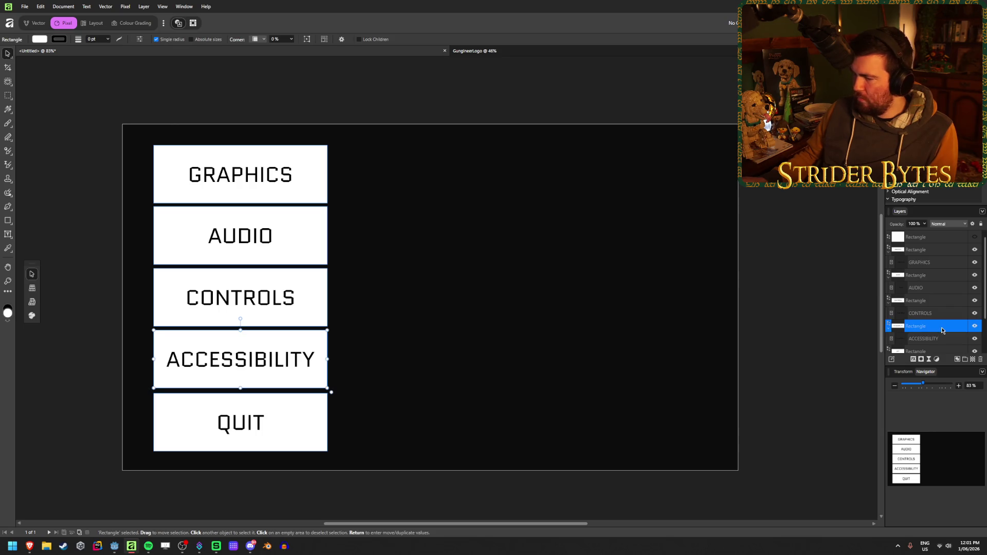
left_click_drag(250, 348, 441, 163)
mouse_move(429, 203)
left_mouse_down()
mouse_move(427, 274)
mouse_move(430, 264)
left_mouse_up()
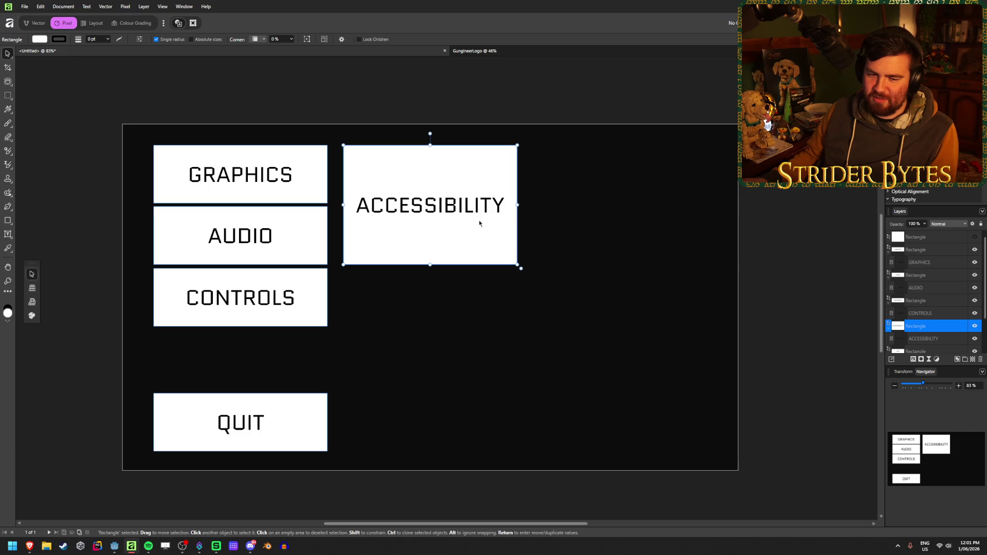
left_click(925, 300)
mouse_move(298, 300)
left_mouse_down()
mouse_move(654, 223)
mouse_move(654, 211)
left_mouse_up()
left_click_drag(623, 162, 623, 146)
left_click_drag(623, 221, 622, 265)
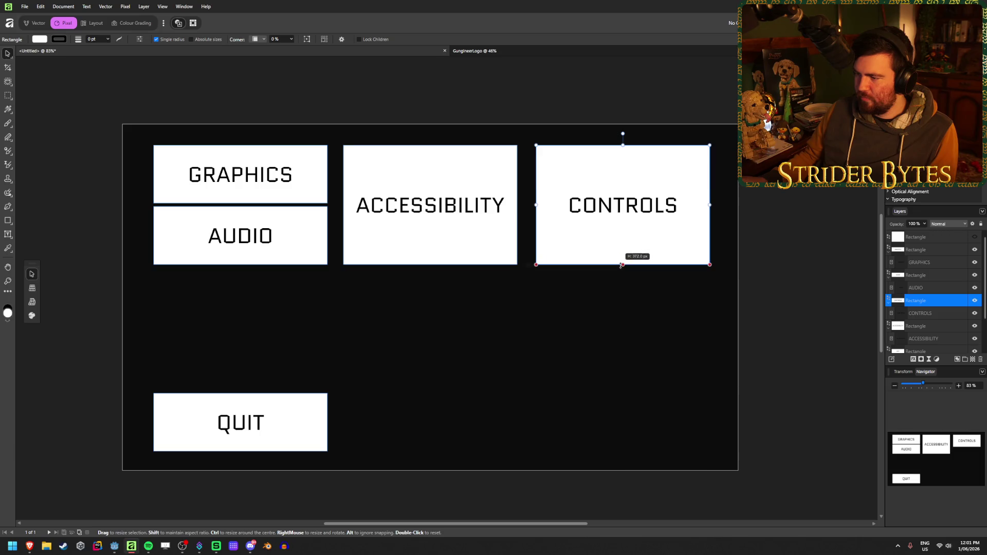
left_click(792, 208)
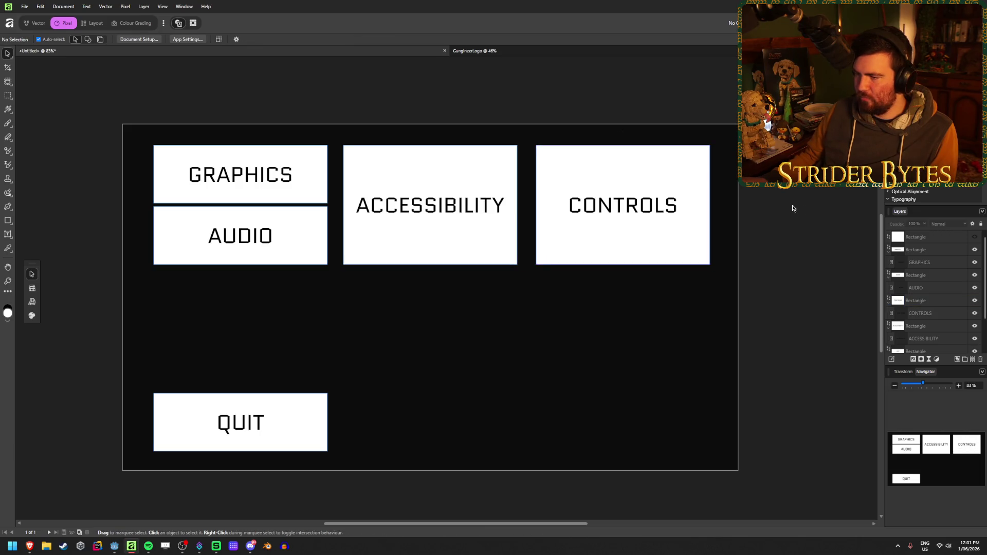
Nudge ACCESSIBILITY right, then undo back to the single-column button layout
left_click(447, 245)
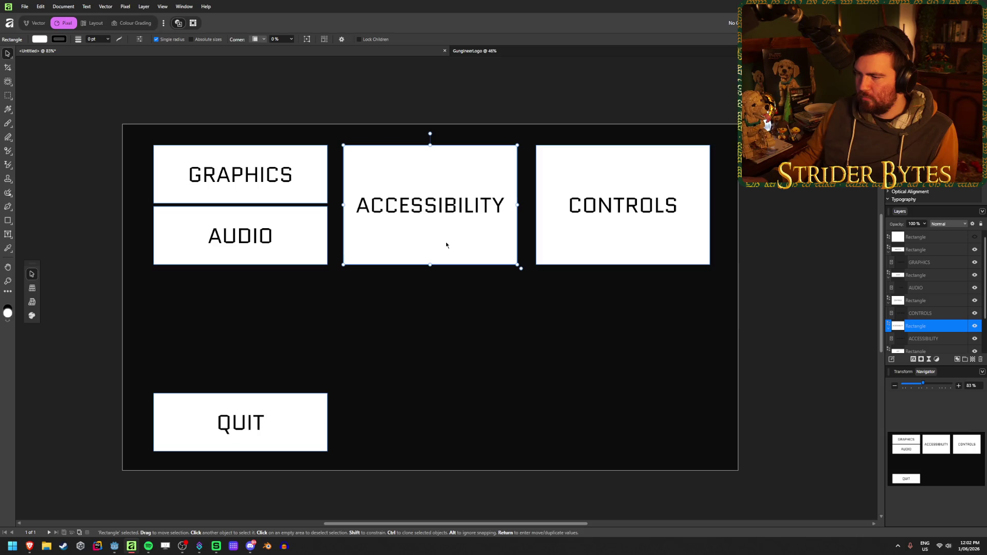
mouse_move(446, 245)
left_mouse_down()
mouse_move(460, 244)
mouse_move(451, 244)
left_mouse_up()
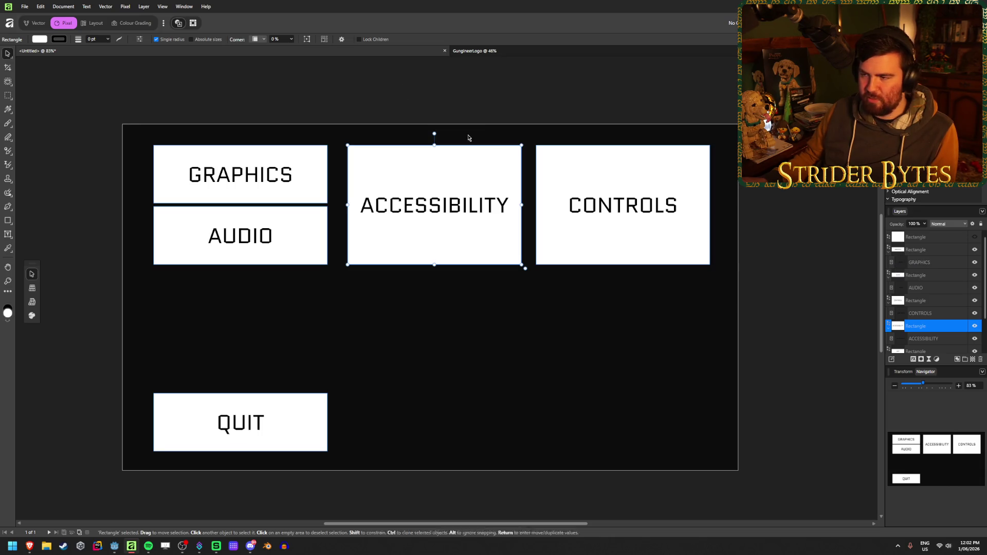
key("ctrl+z")
key("ctrl+z")
key("ctrl+z")
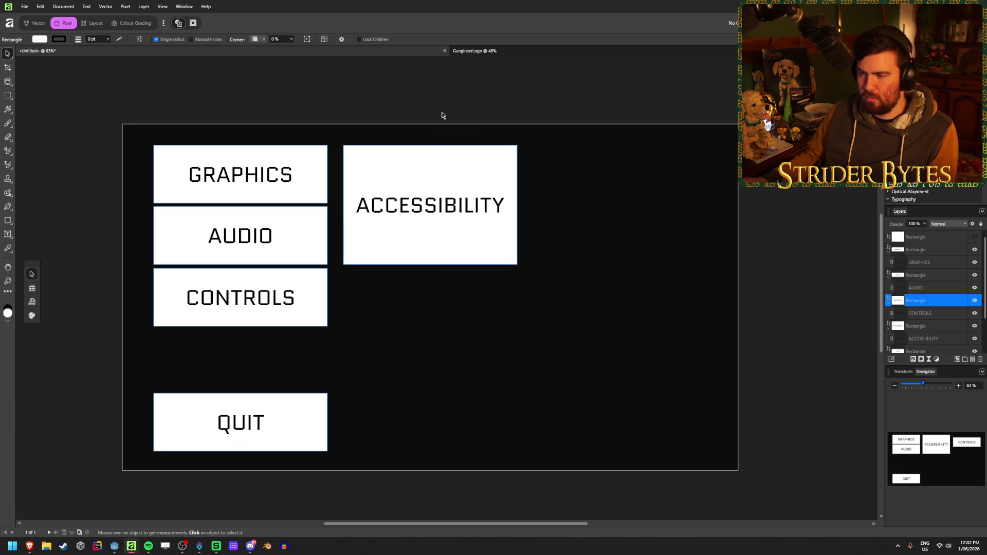
key("ctrl+z")
left_click(418, 84)
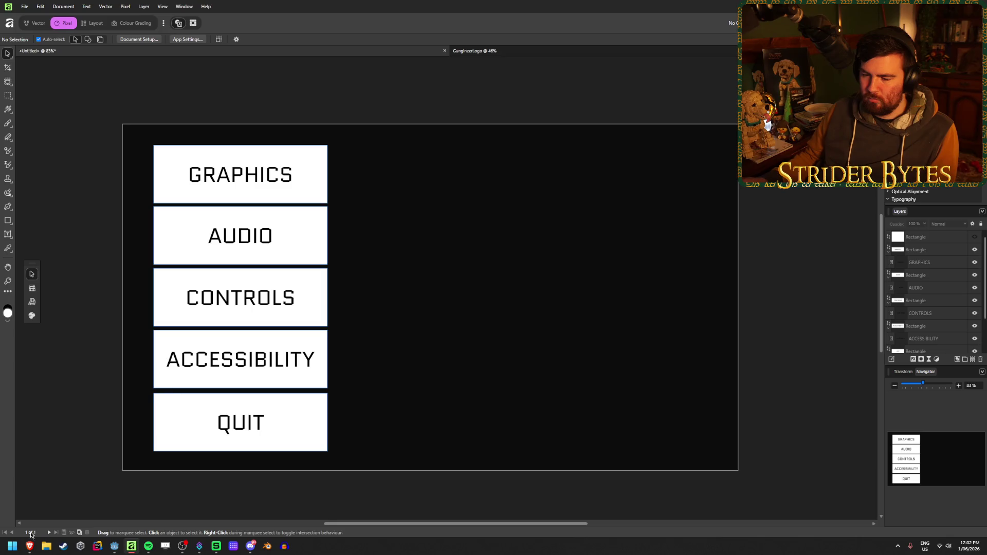
Back in the browser, scroll to the gallery top and view the God of War (2018) settings screen
mouse_move(29, 546)
left_click(177, 501)
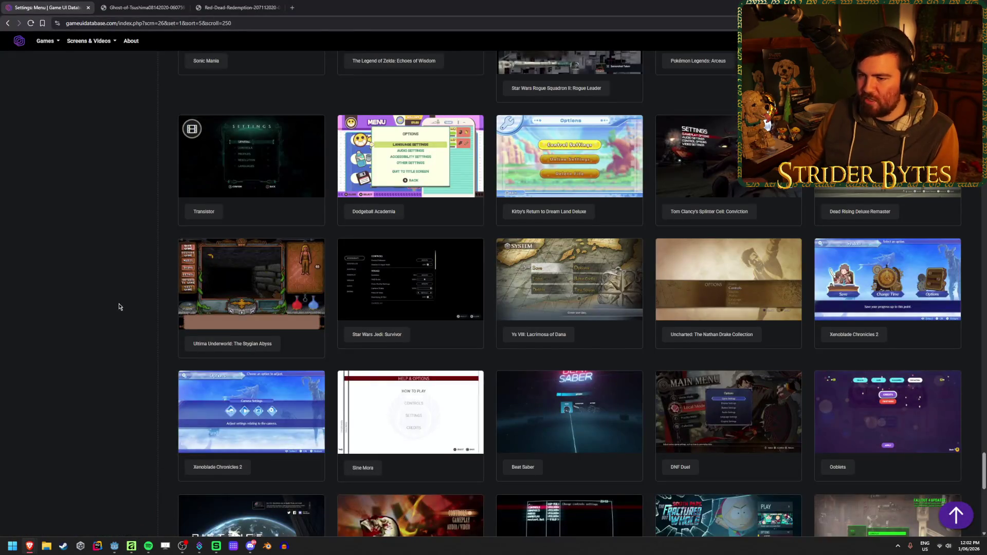
scroll(119, 305, "up", 20)
scroll(119, 320, "up", 15)
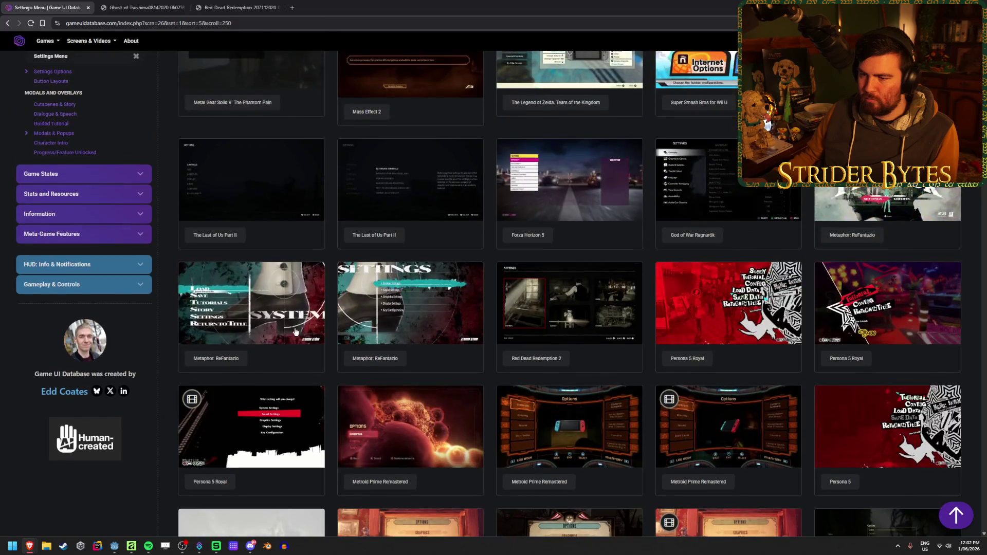
scroll(301, 308, "up", 5)
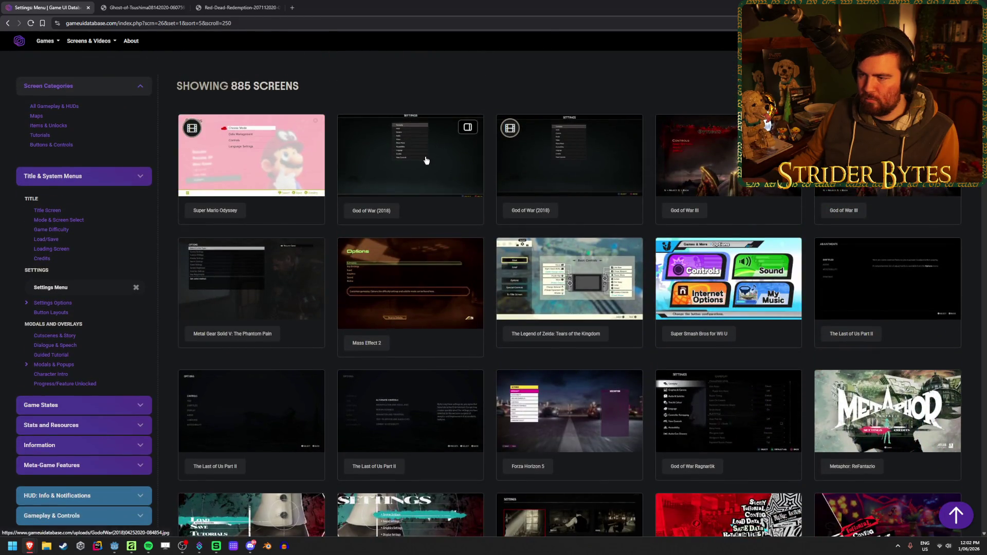
left_click(426, 161)
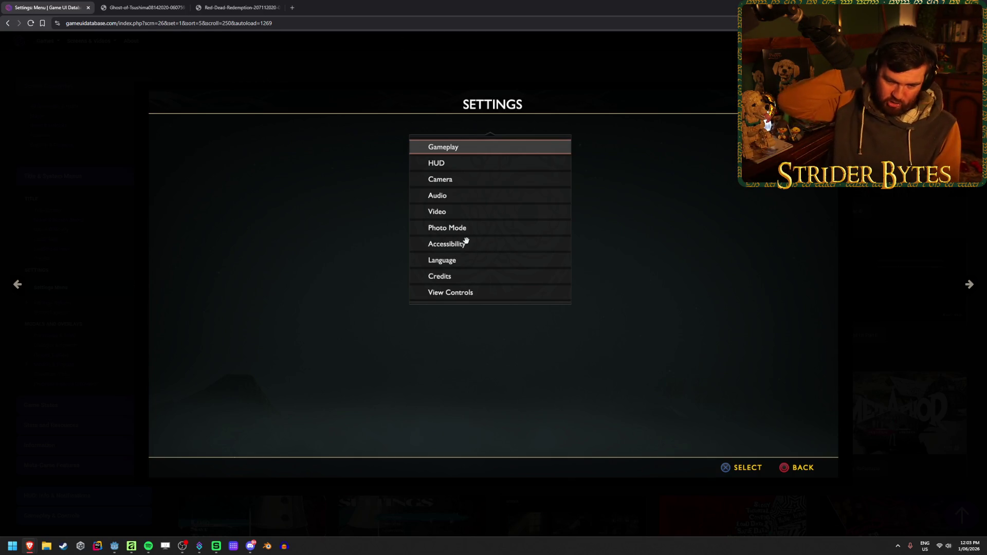
left_click(12, 44)
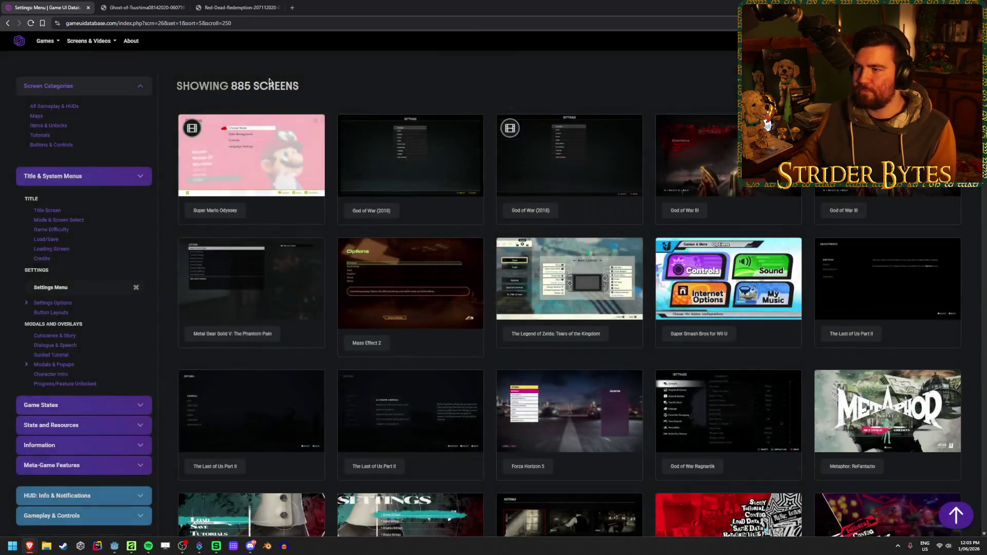
key("ctrl+k")
type("dirt")
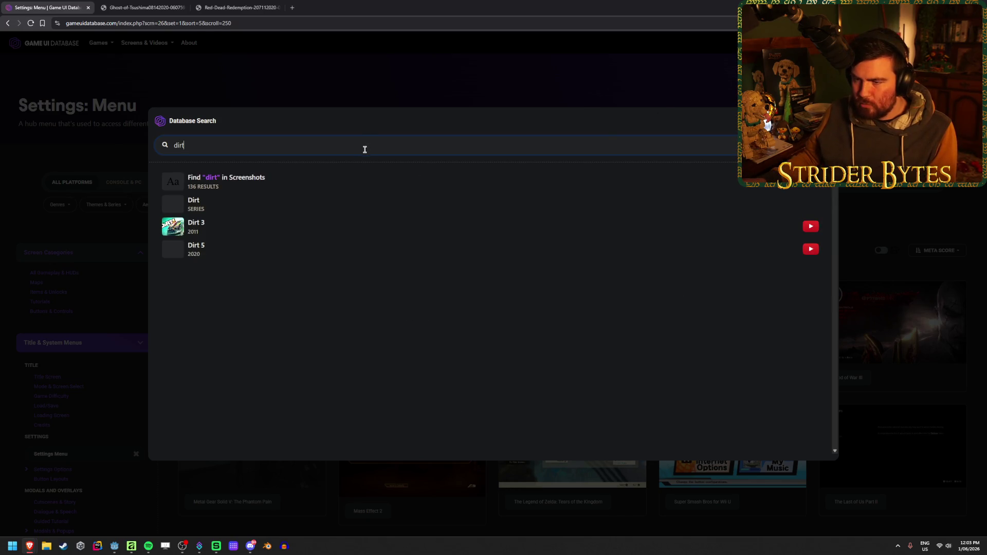
left_click(277, 184)
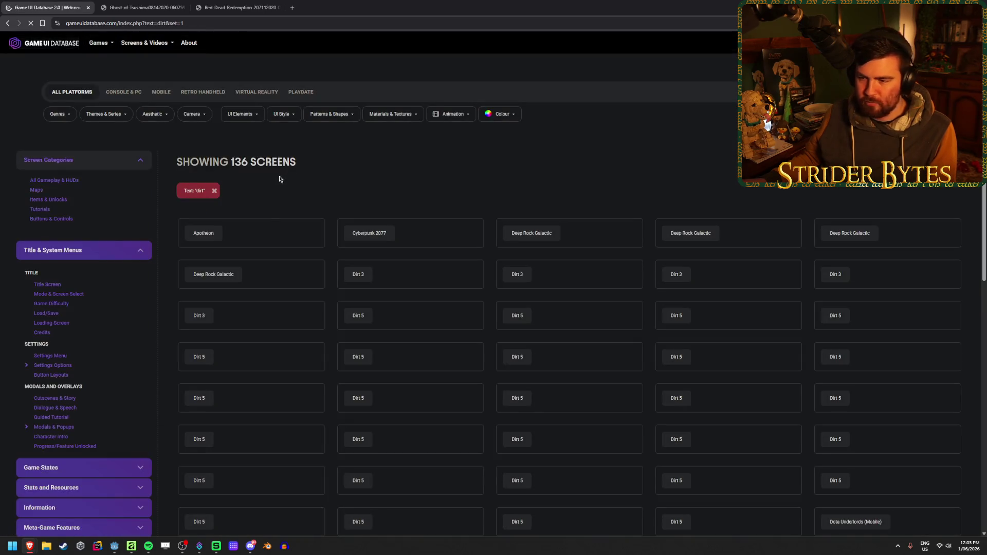
scroll(329, 192, "down", 8)
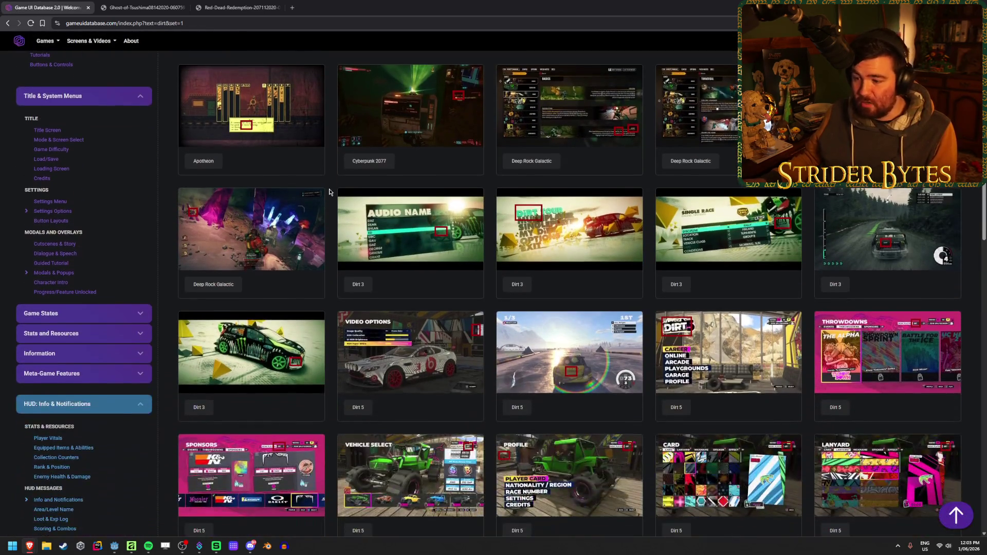
scroll(330, 185, "down", 7)
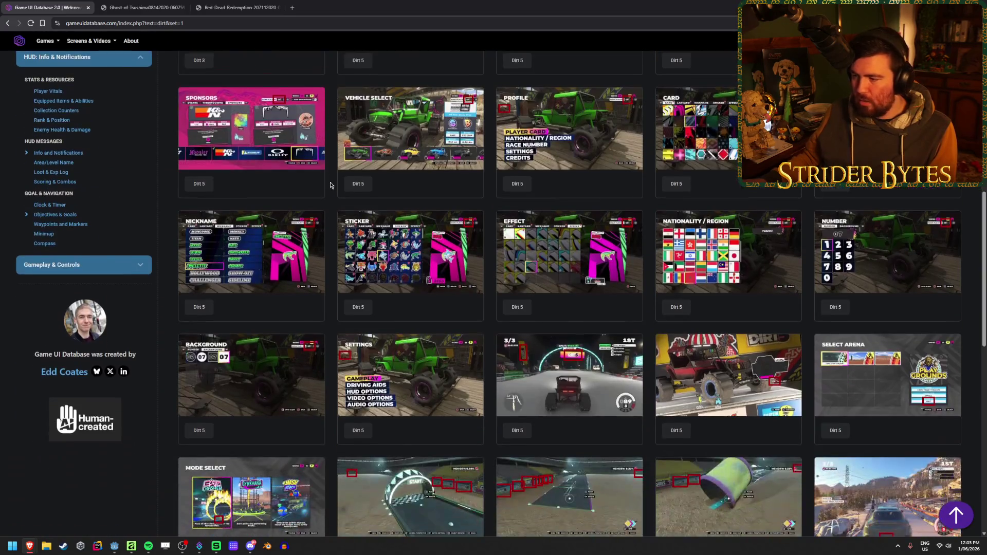
scroll(331, 185, "down", 3)
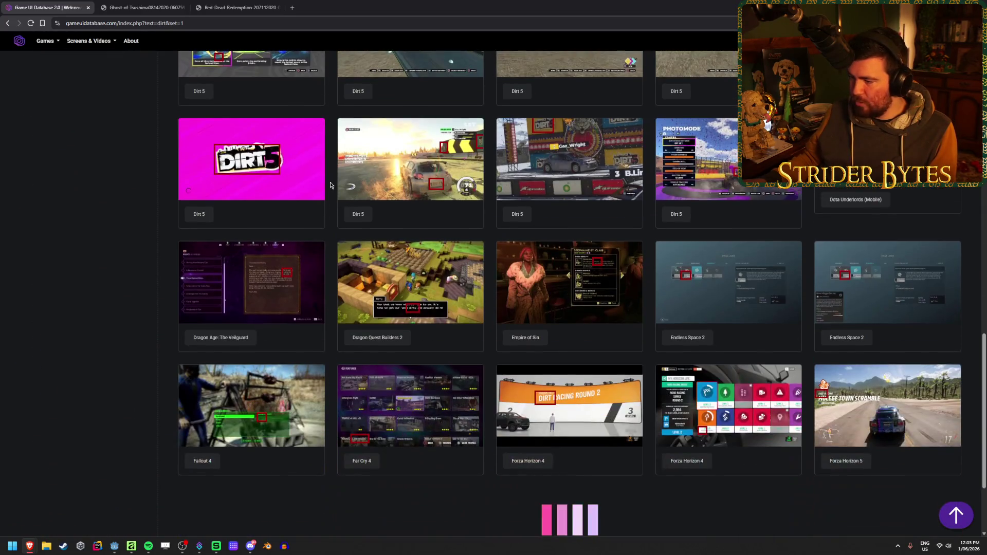
scroll(330, 185, "down", 3)
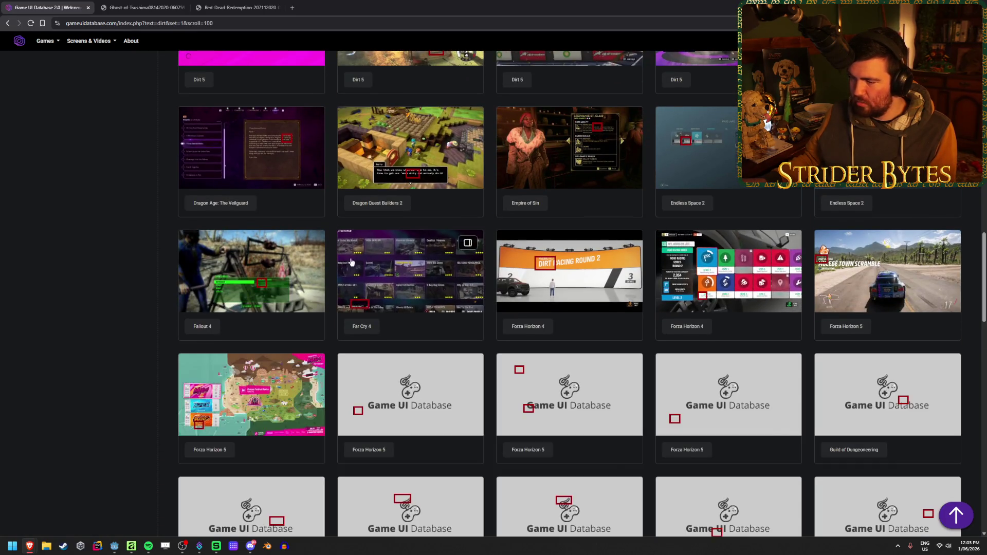
left_click(8, 23)
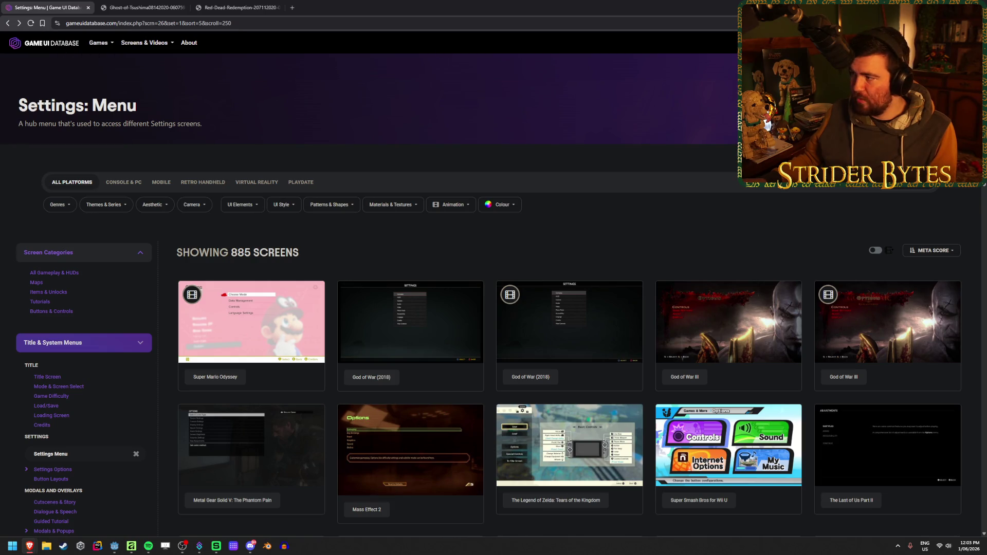
key("ctrl+k")
type("days gone")
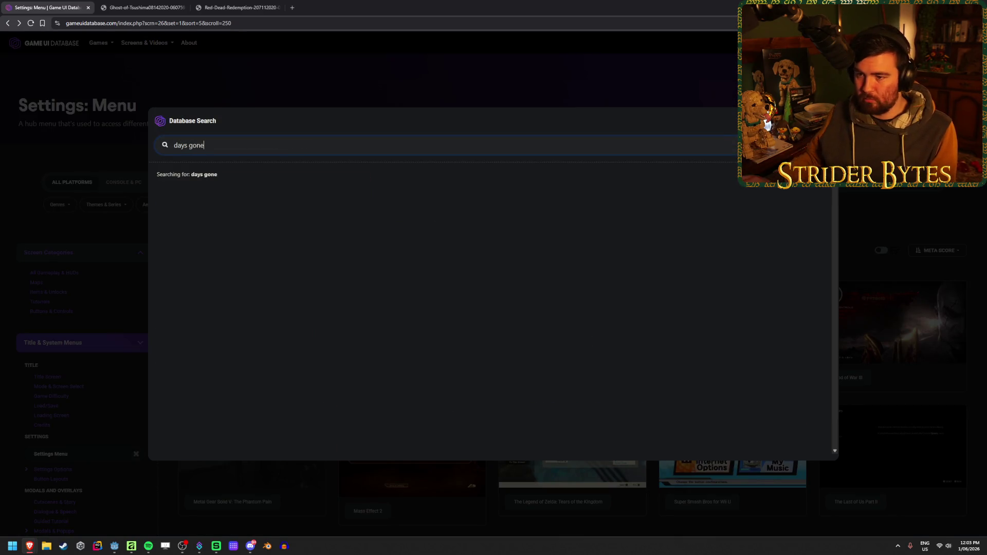
left_click(222, 202)
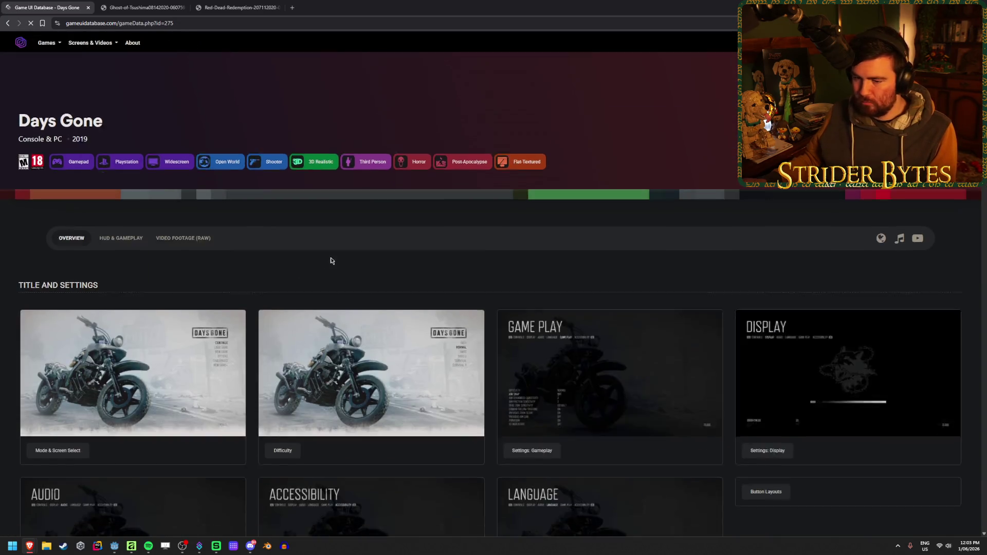
scroll(484, 229, "down", 4)
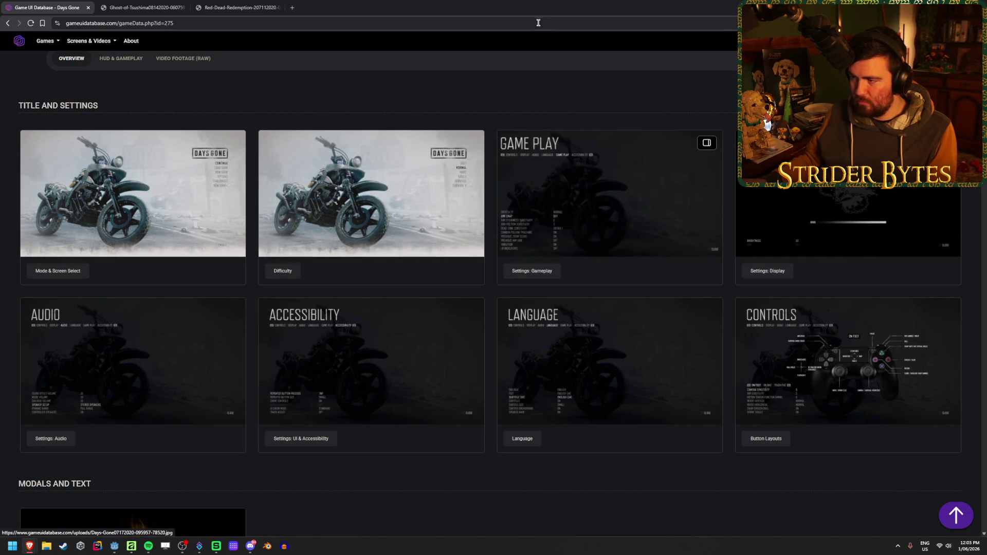
left_click(599, 194)
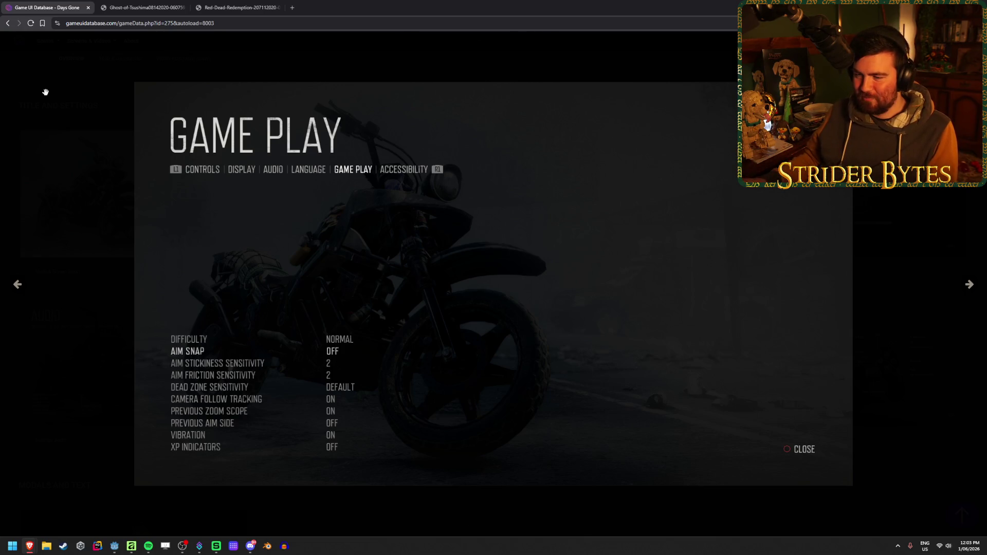
mouse_move(31, 55)
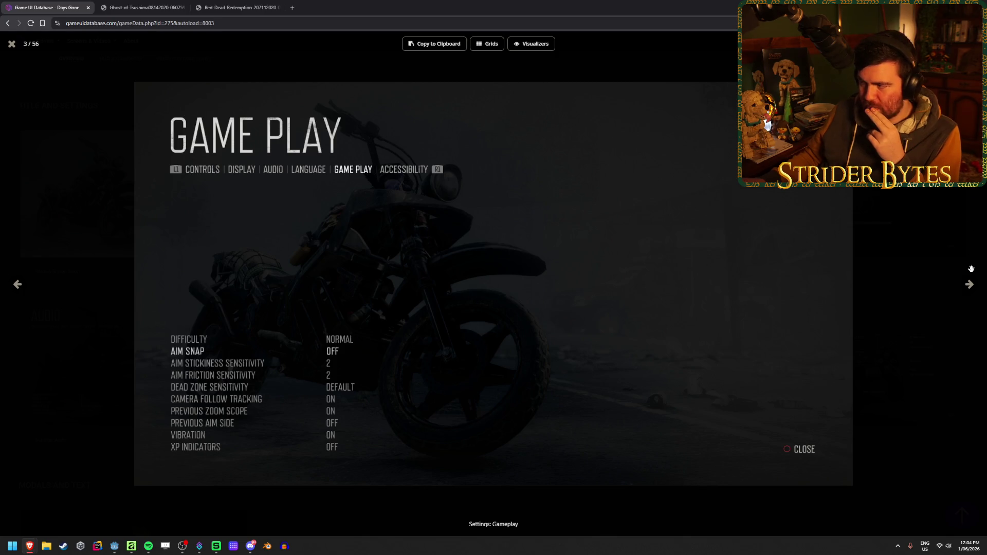
left_click(969, 285)
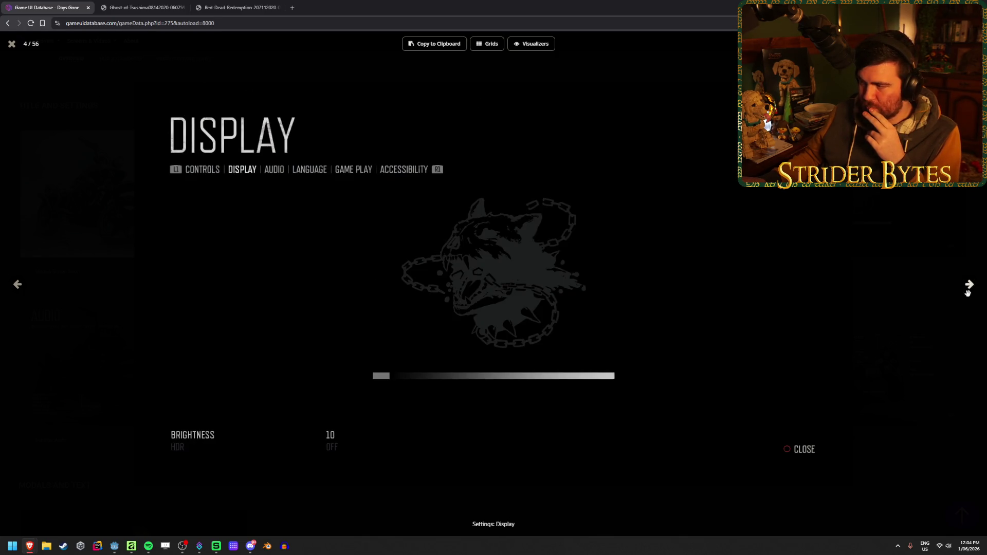
left_click(969, 285)
left_click(970, 288)
left_click(970, 289)
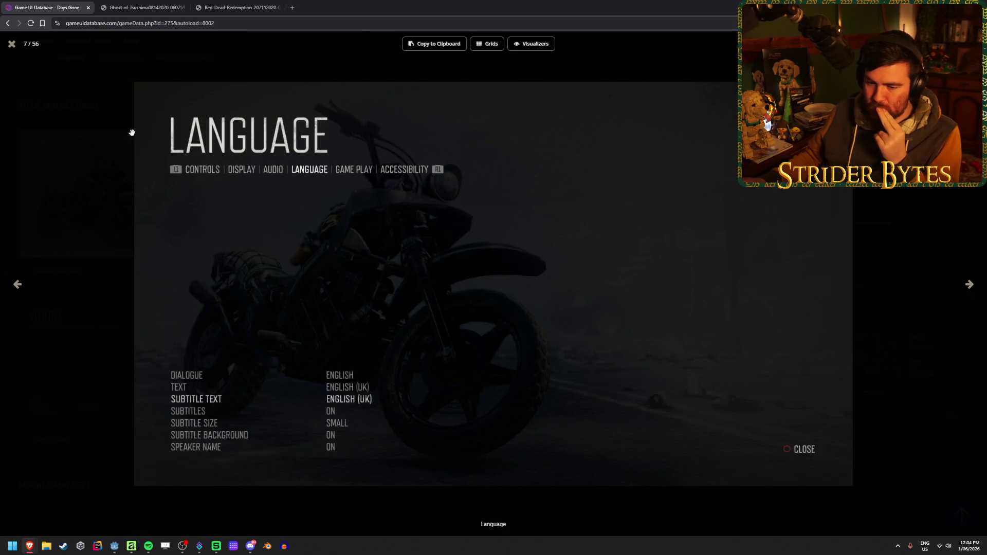
left_click(11, 44)
left_click(5, 23)
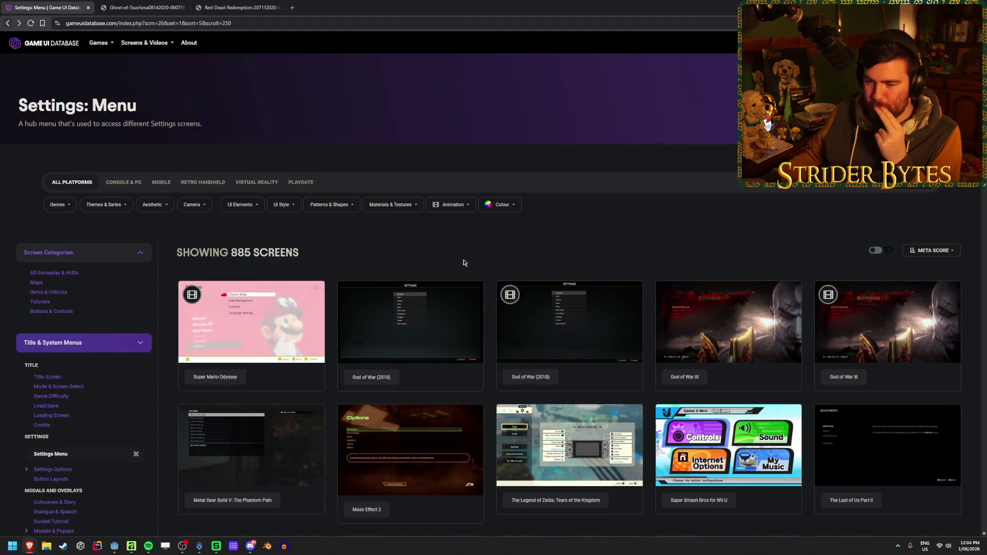
scroll(464, 264, "down", 1)
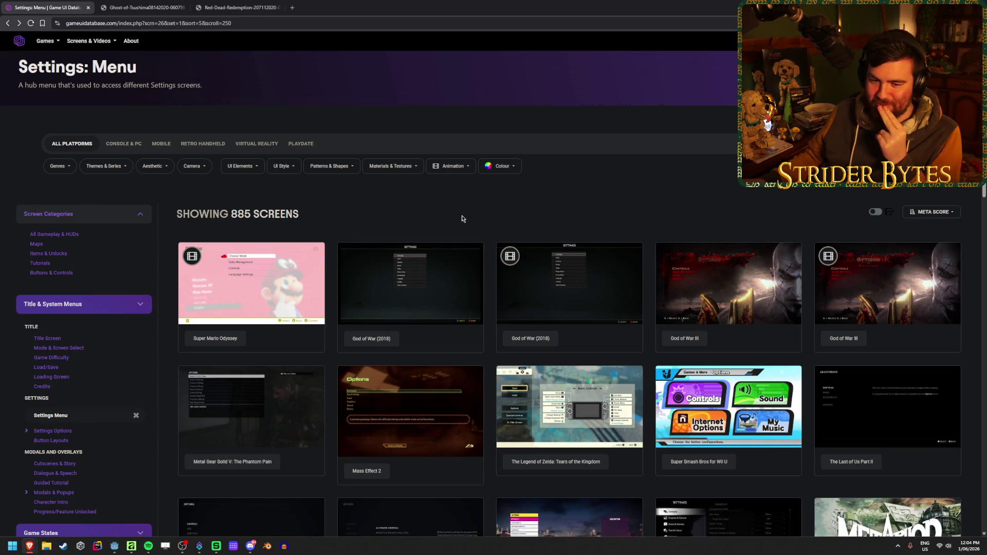
Page through God of War (2018), God of War III, Metal Gear Solid V and Mass Effect 2 settings screens
left_click(548, 248)
left_click(970, 286)
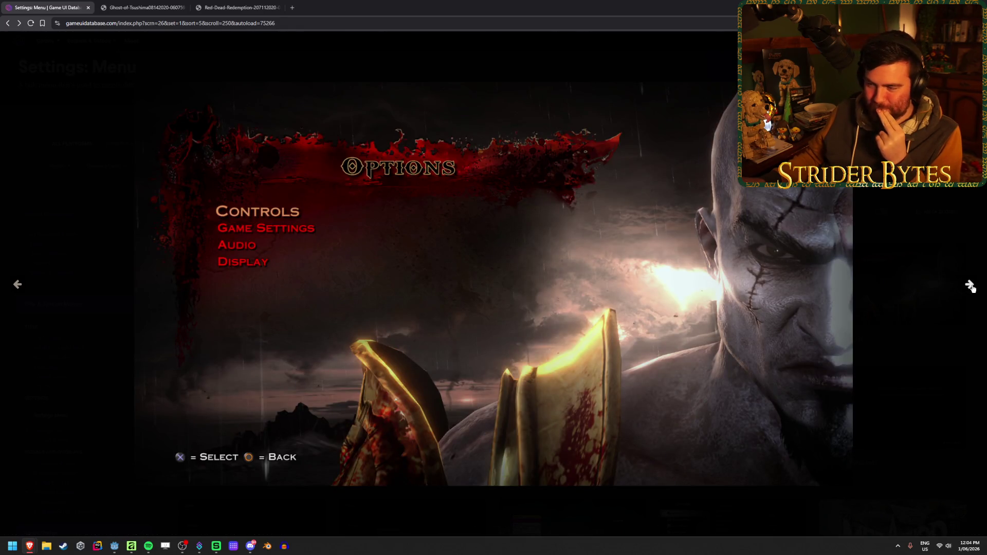
left_click(970, 286)
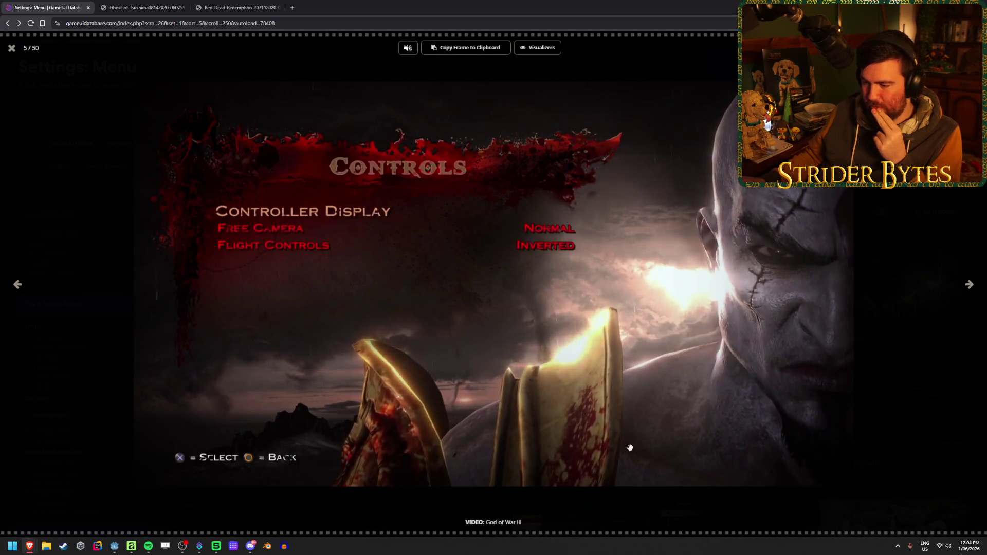
left_click(970, 281)
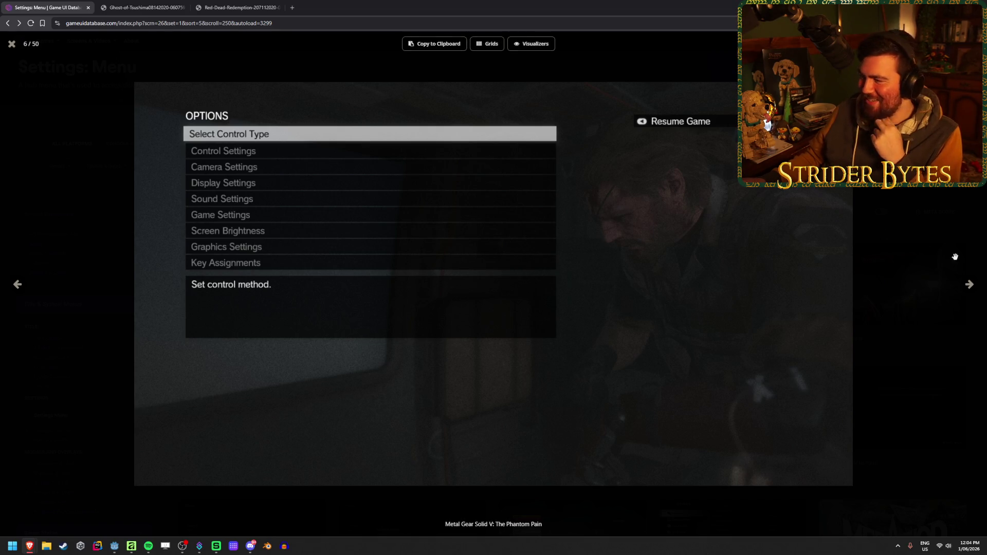
left_click(966, 284)
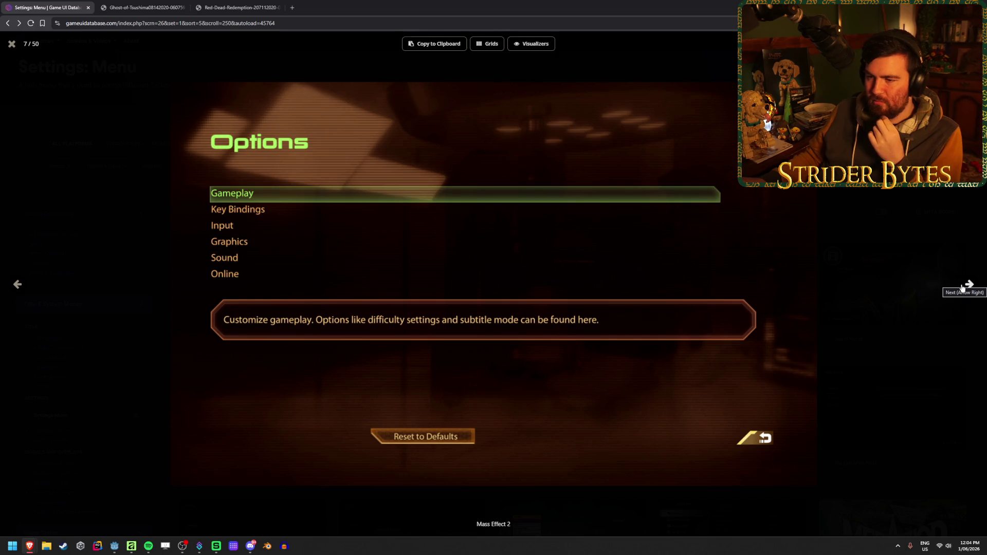
View the Zelda, Super Smash Bros and The Last of Us Part II screens, then return to Affinity
left_click(963, 286)
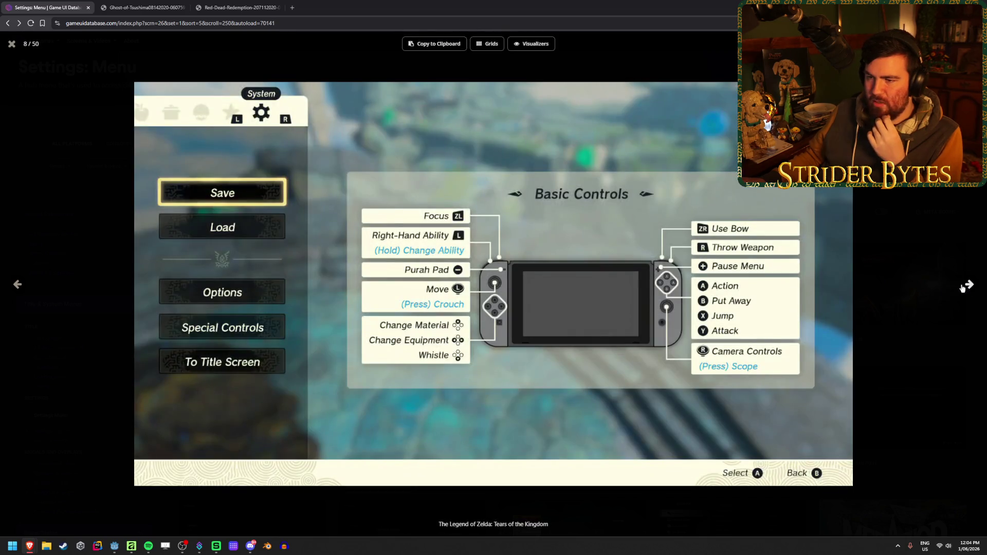
left_click(963, 285)
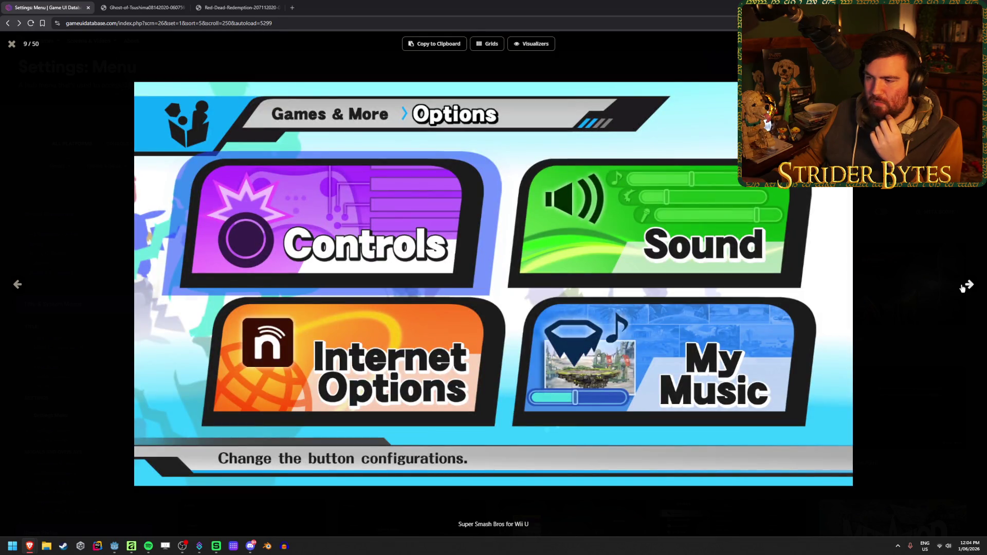
left_click(962, 286)
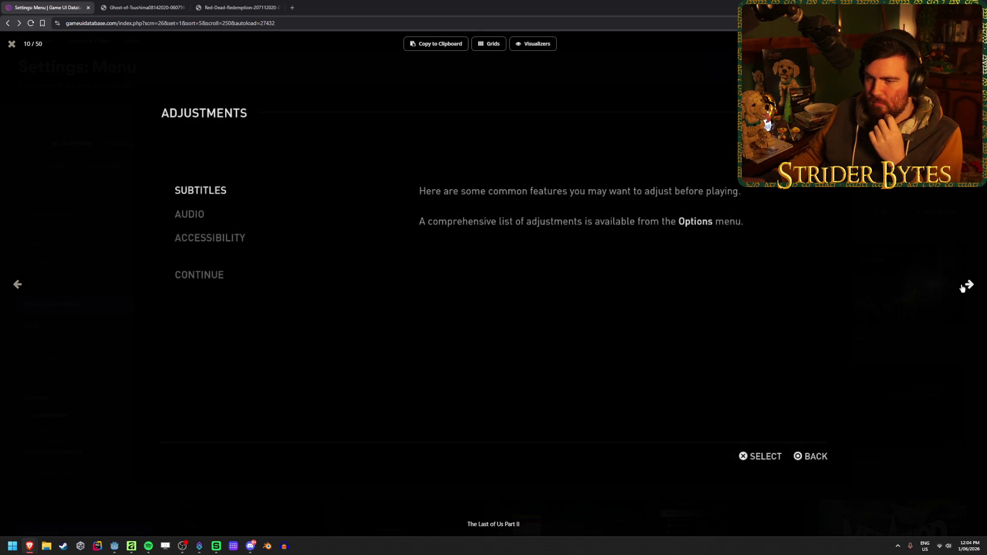
left_click(962, 289)
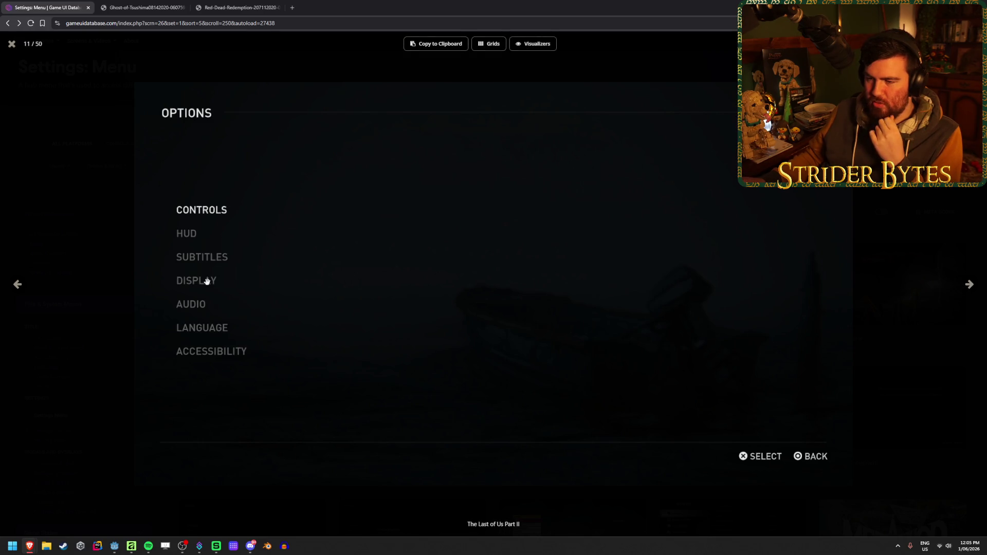
left_click(969, 286)
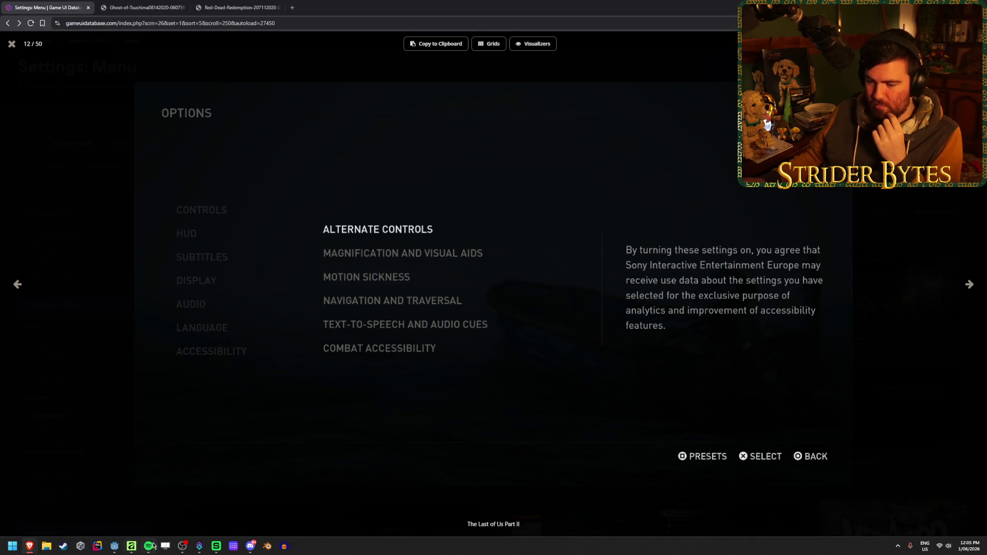
left_click(132, 546)
left_click(938, 238)
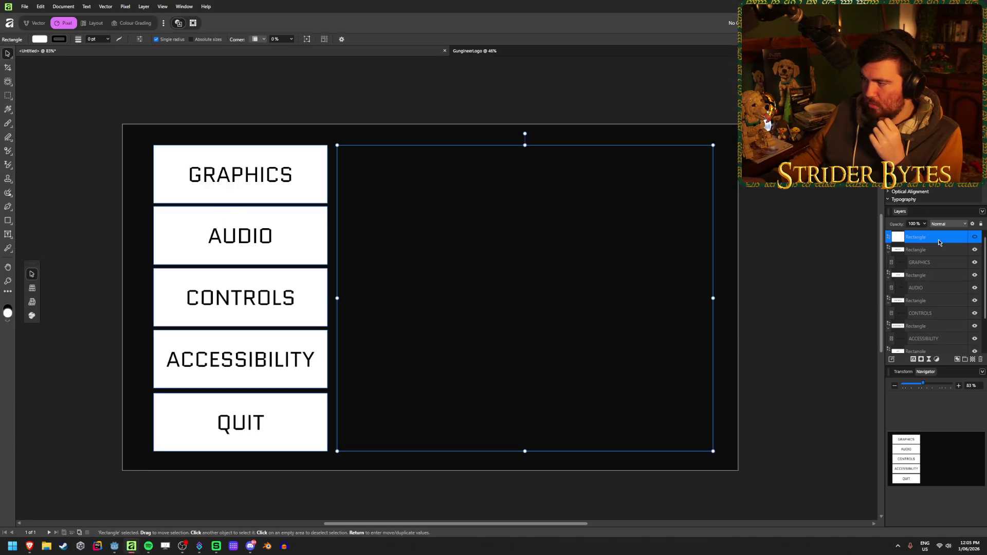
Change the GRAPHICS button label to DISPLAY
left_click(904, 261)
double_click(261, 169)
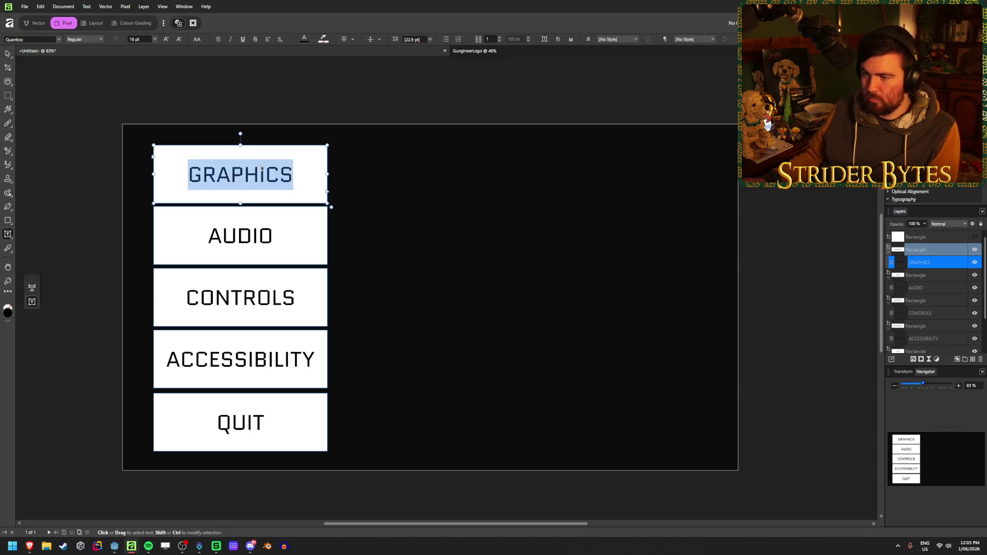
type("DISPLAY")
key("Escape")
left_click(7, 52)
left_click(56, 129)
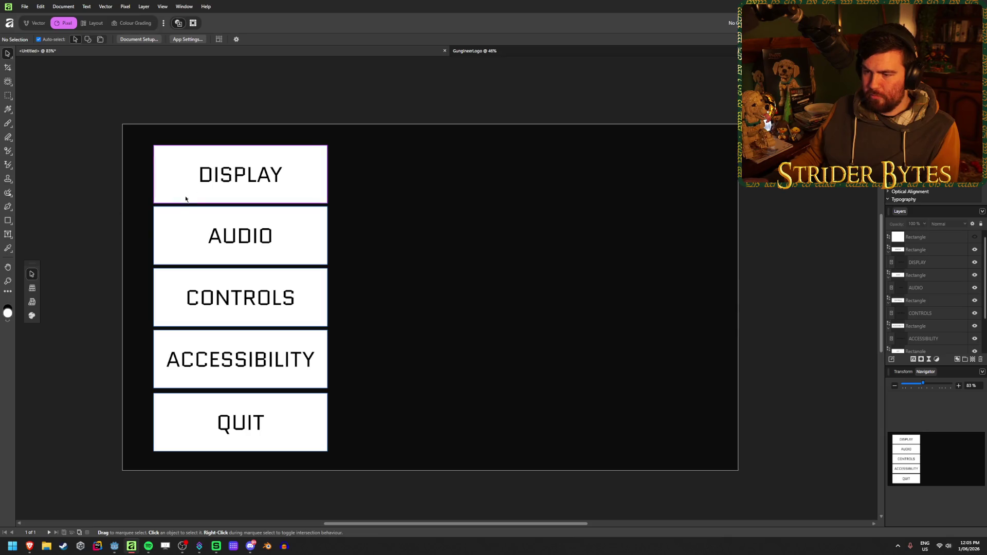
Duplicate the CONTROLS button to its right and relabel the copy CREDITS
left_click(951, 327)
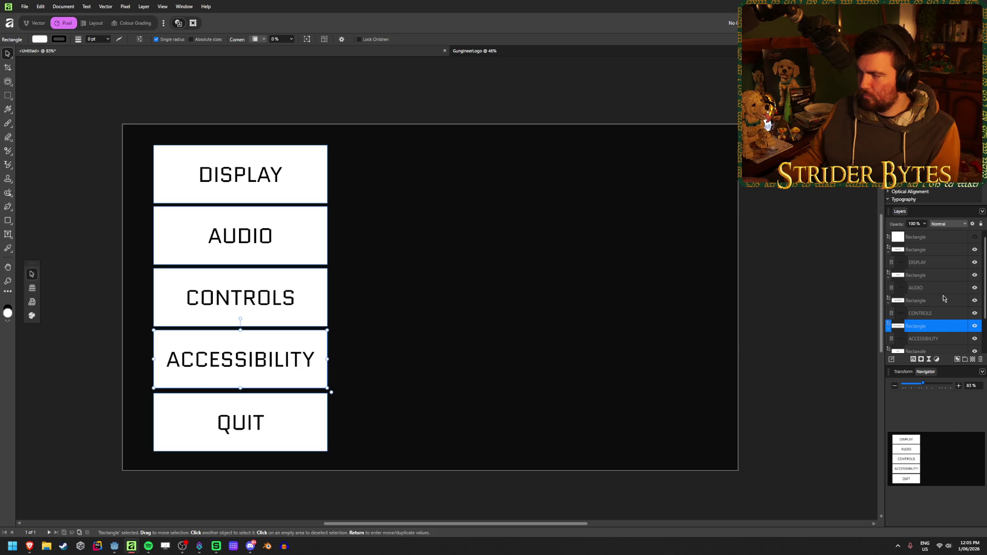
left_click_drag(243, 296, 436, 296)
double_click(436, 296)
key("ctrl+a")
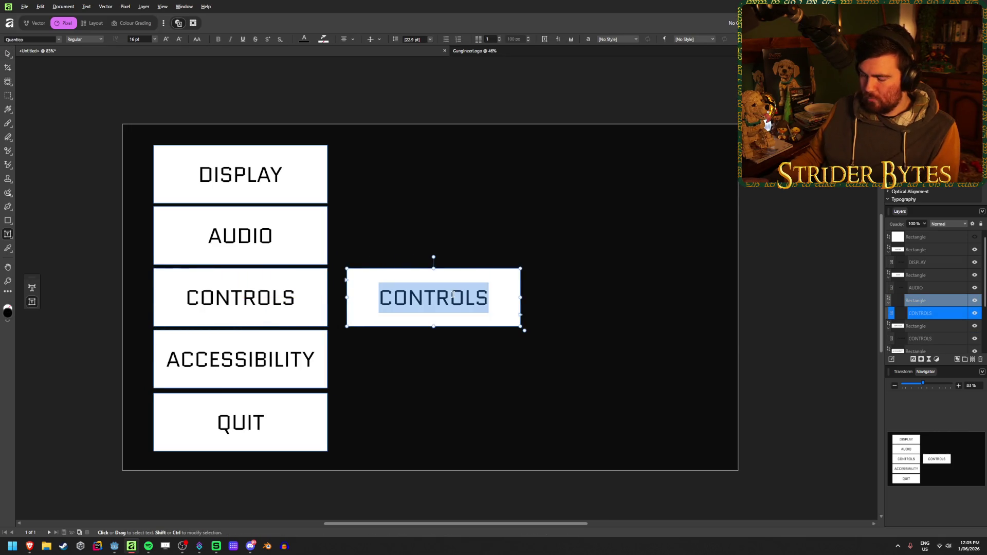
type("CREDITS")
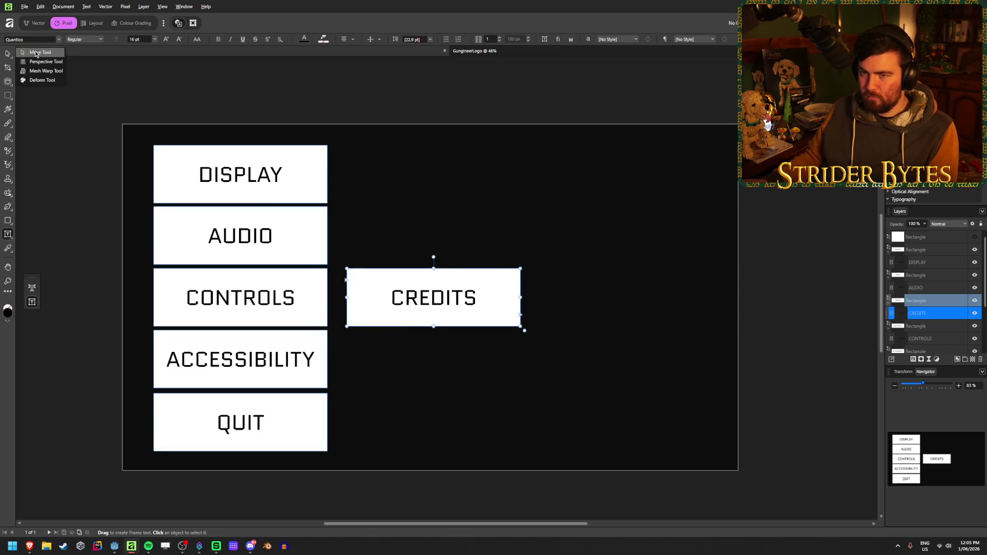
left_click(11, 54)
left_click(68, 175)
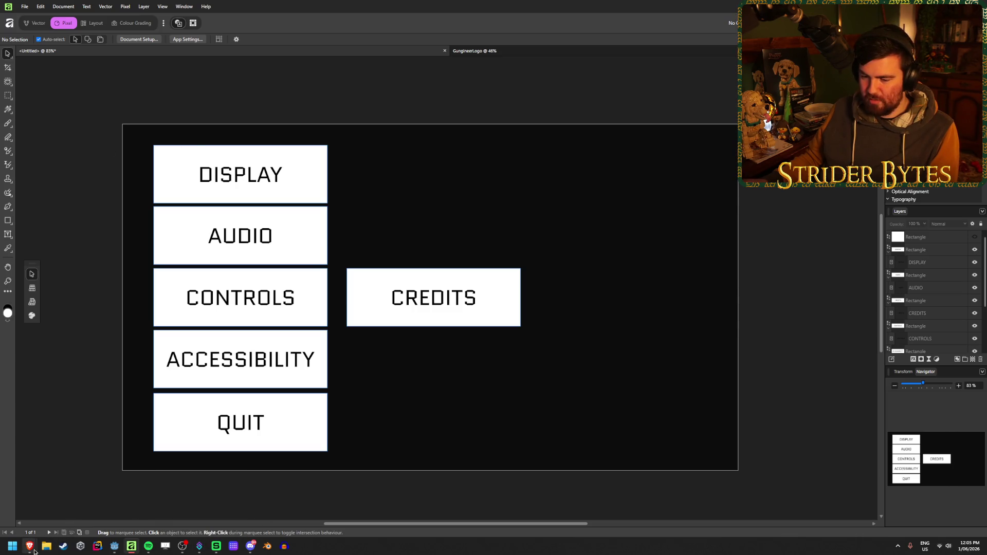
mouse_move(34, 551)
left_click(189, 503)
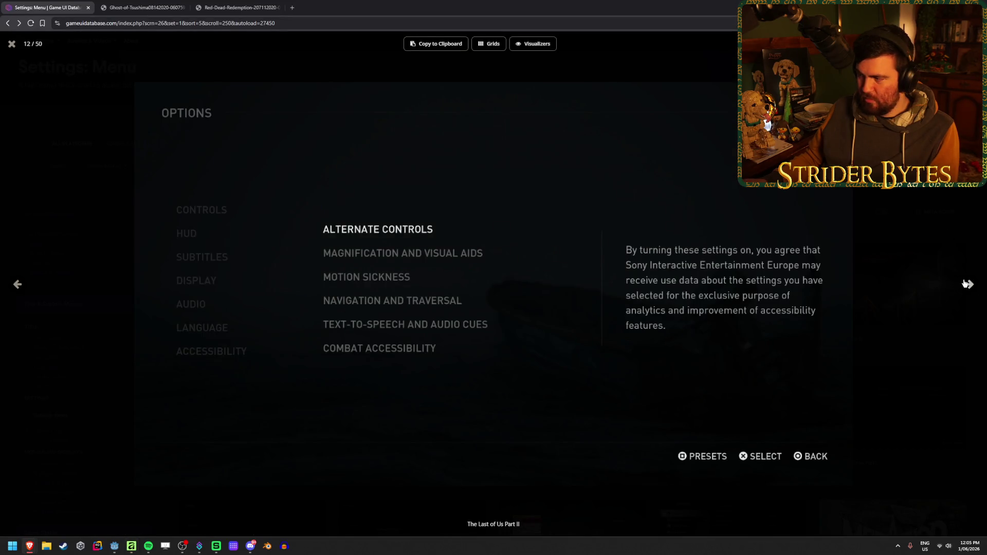
Step through the Forza Horizon 5 and God of War Ragnarök Gameplay settings screens, then close the viewer
left_click(968, 285)
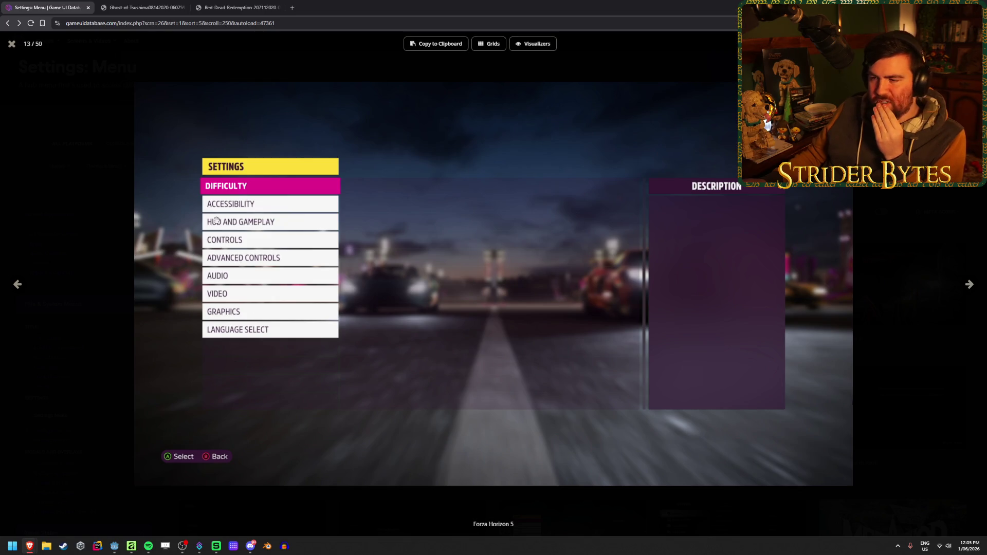
left_click(969, 285)
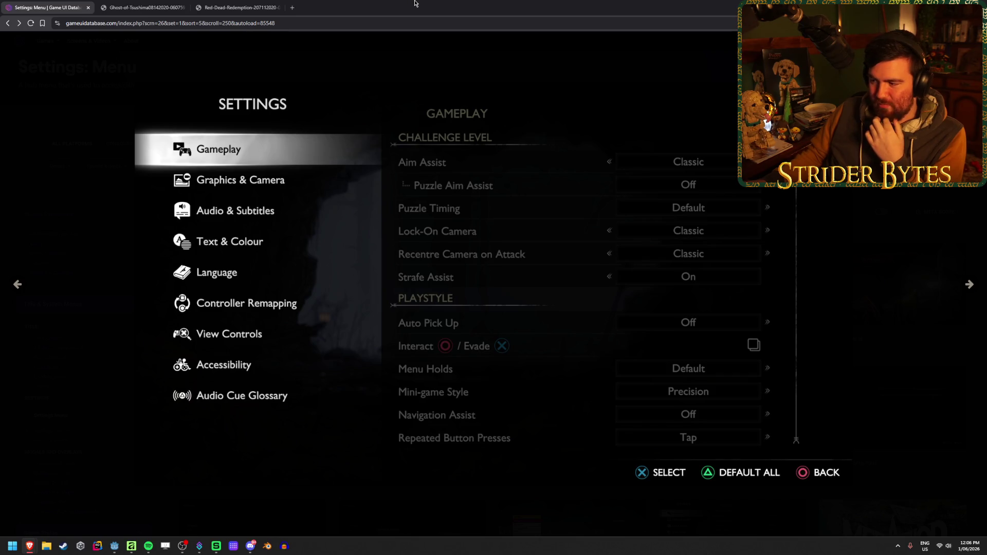
mouse_move(485, 152)
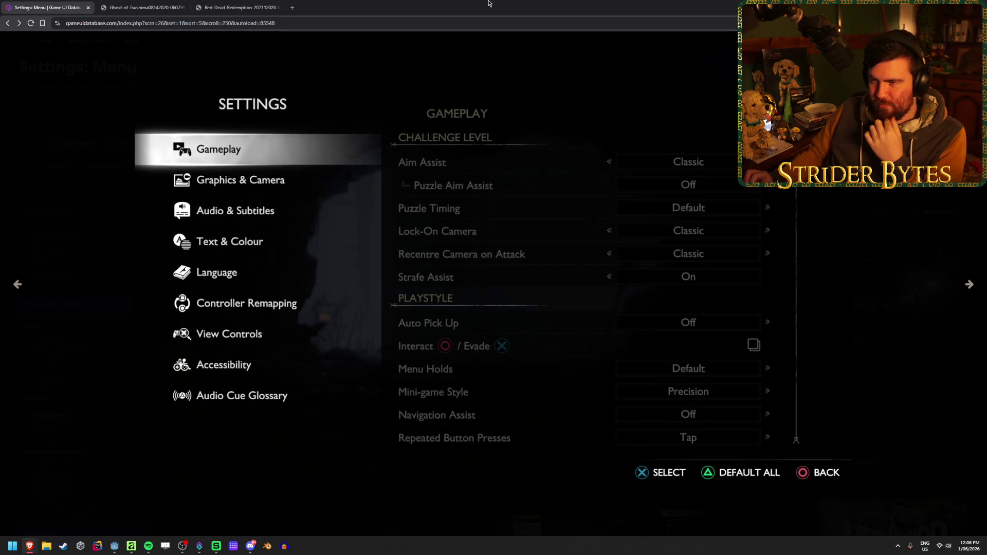
mouse_move(642, 275)
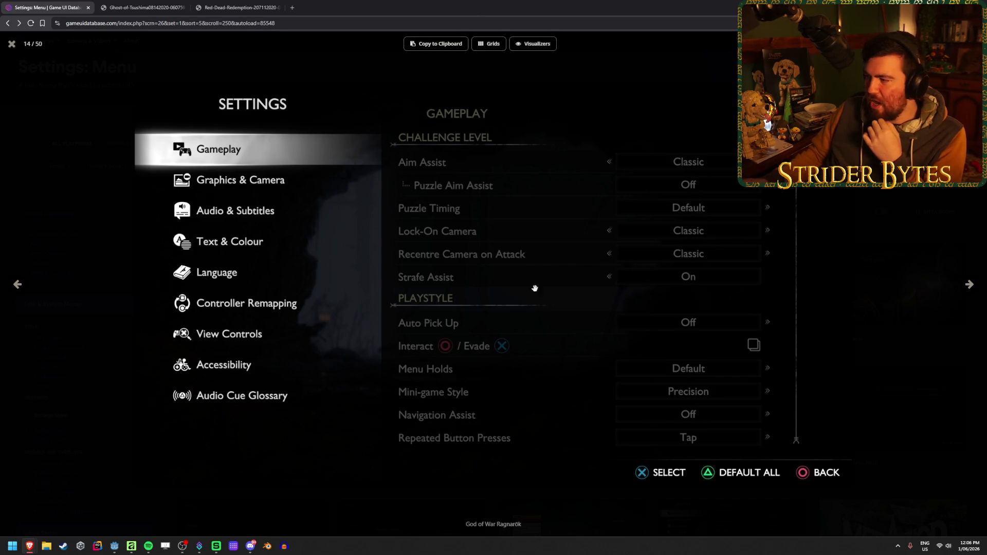
key("Escape")
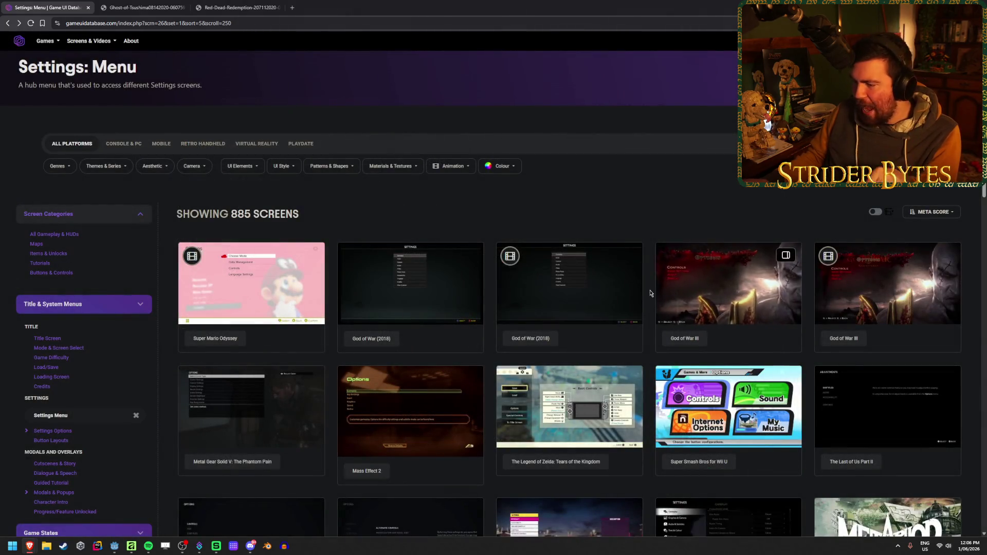
Scroll to the bottom of the gallery and play the Balatro settings video
scroll(559, 367, "down", 3)
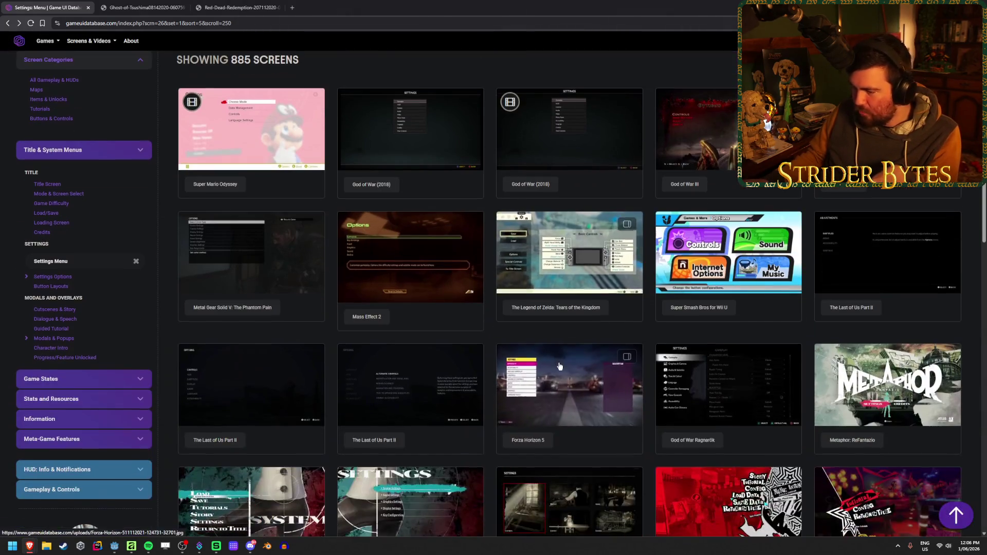
scroll(561, 362, "down", 3)
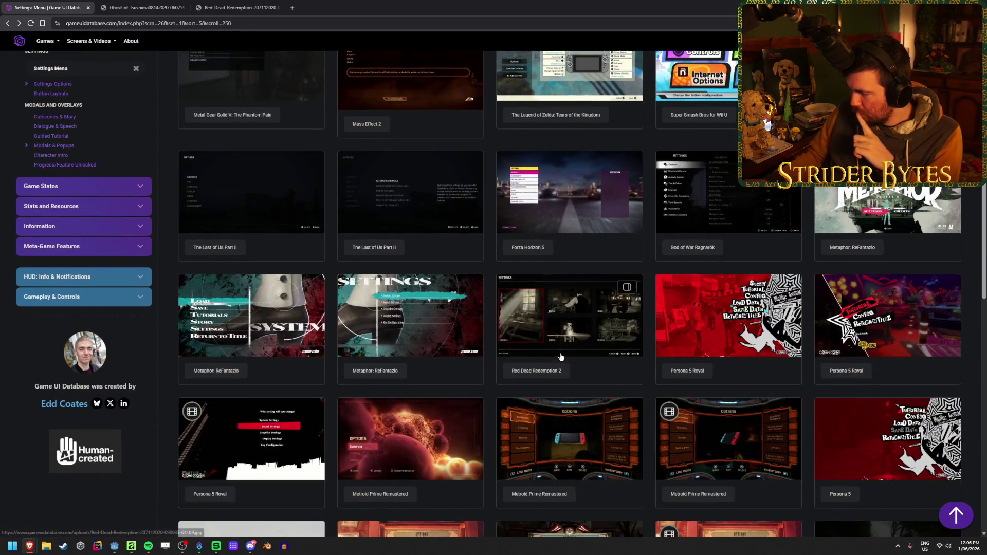
scroll(560, 356, "down", 4)
scroll(560, 356, "down", 4)
scroll(560, 356, "down", 5)
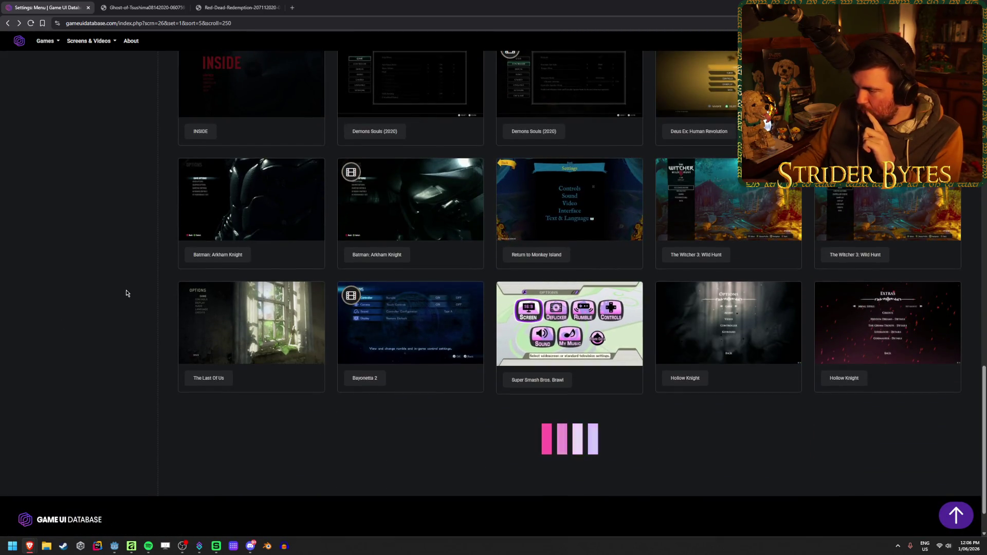
scroll(154, 295, "down", 1)
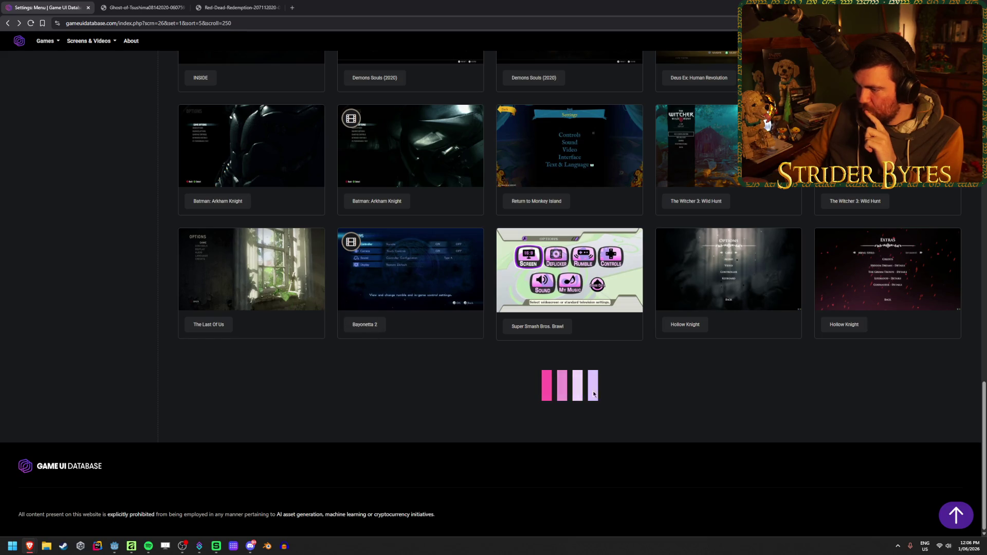
left_click(249, 394)
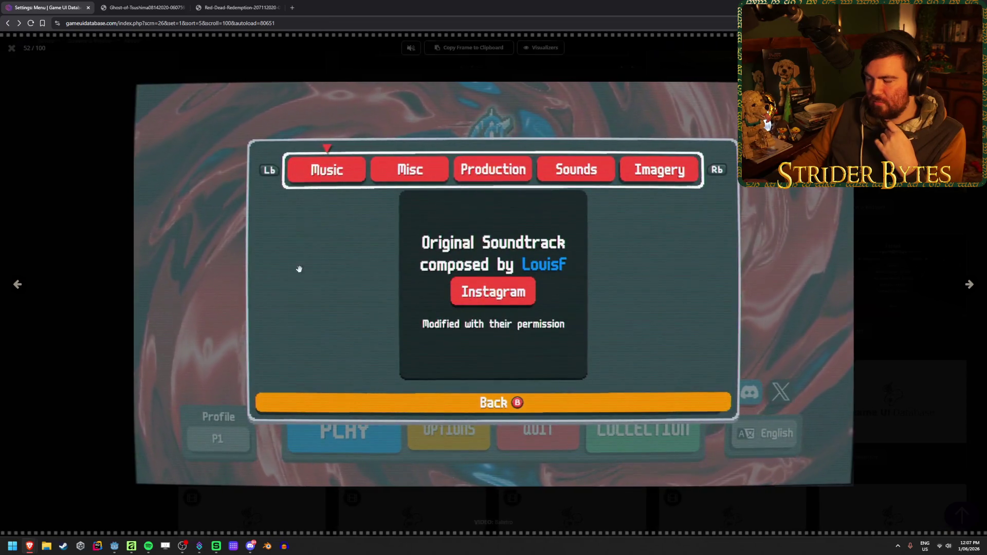
Close the Balatro video, scroll the gallery past Soulcalibur II, Tunic and SteamWorld Dig 2, then return to top
mouse_move(509, 304)
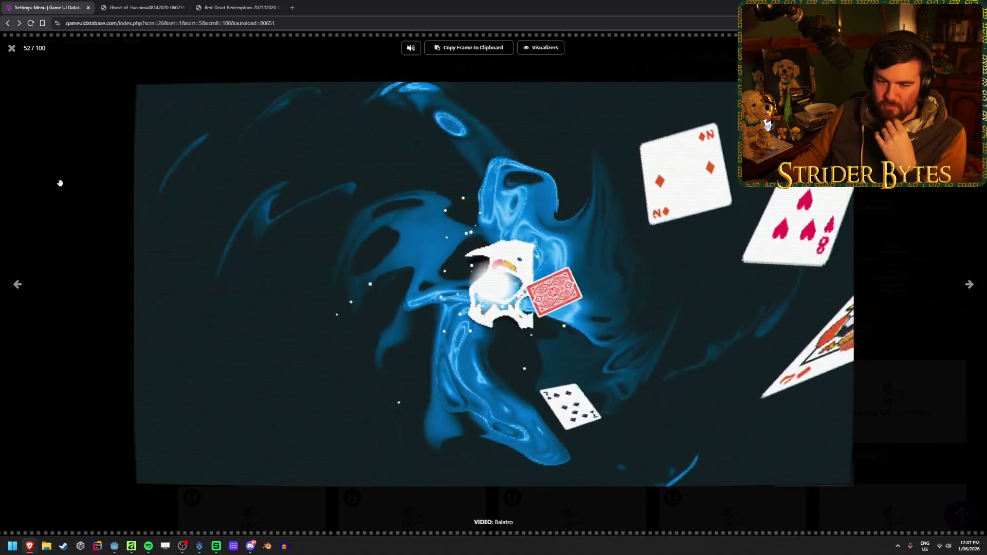
left_click(11, 47)
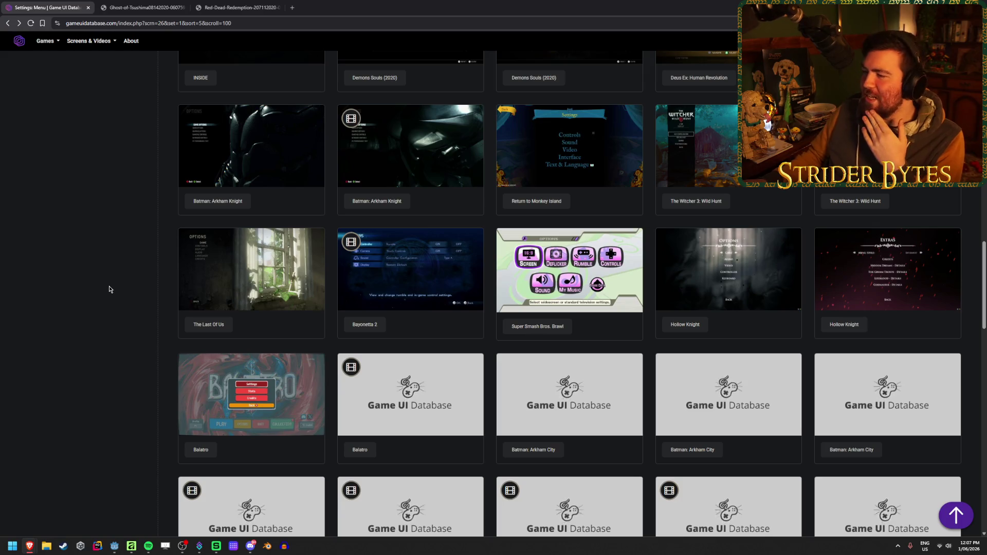
scroll(110, 286, "down", 1)
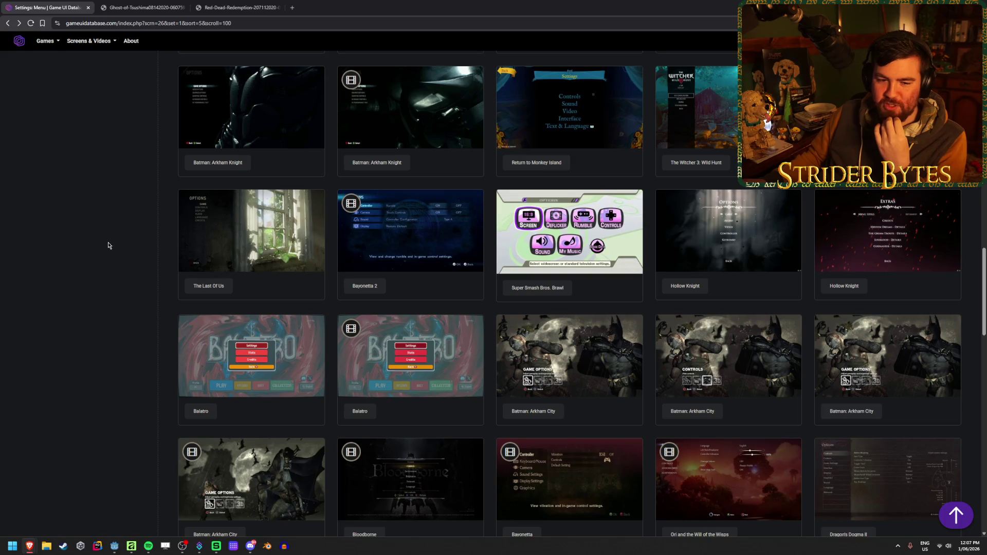
scroll(123, 252, "down", 4)
scroll(132, 253, "down", 6)
scroll(132, 251, "down", 5)
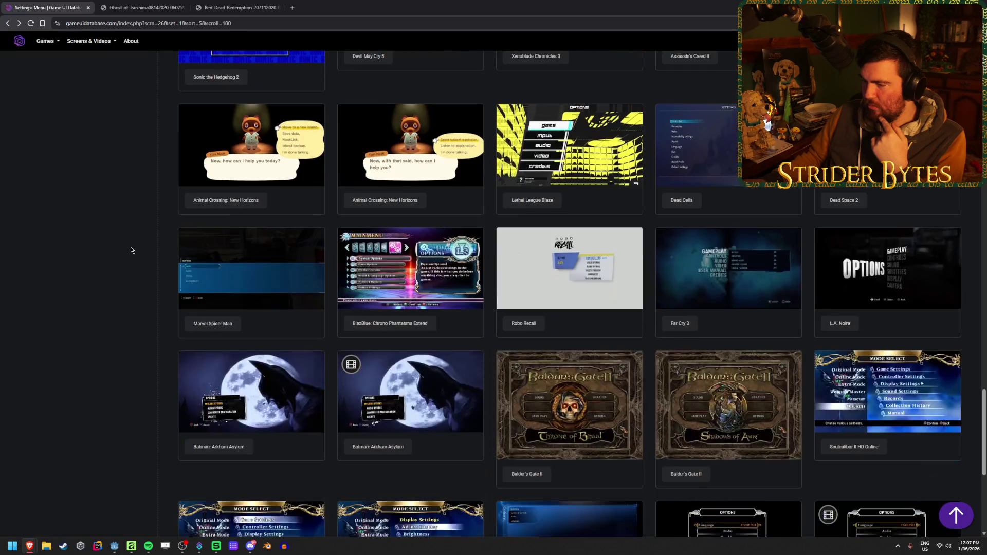
scroll(131, 250, "down", 1)
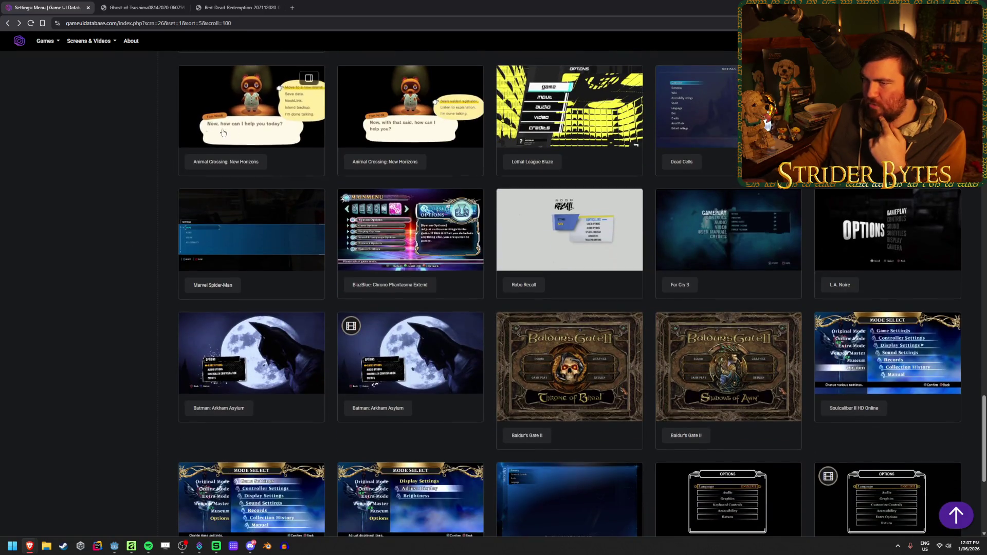
scroll(93, 235, "down", 3)
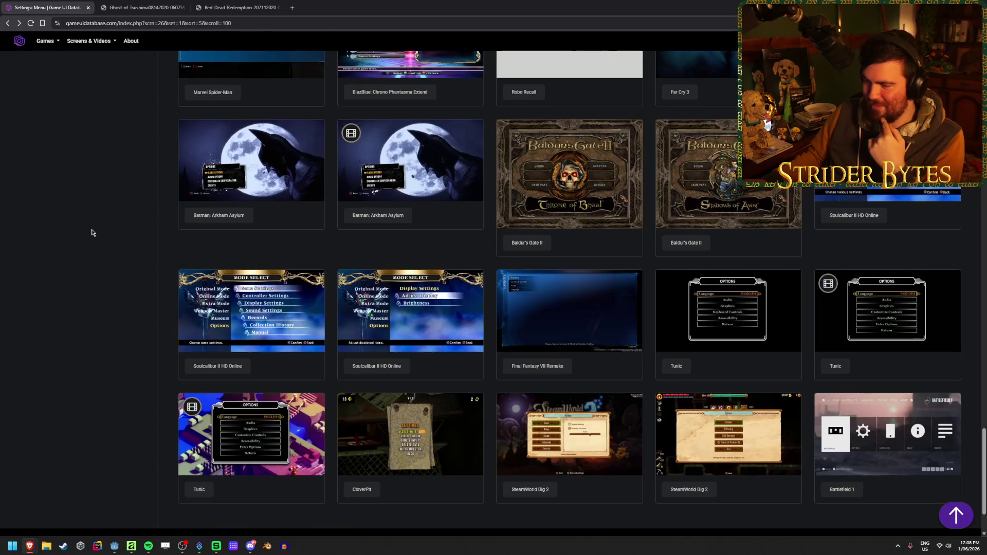
key("Home")
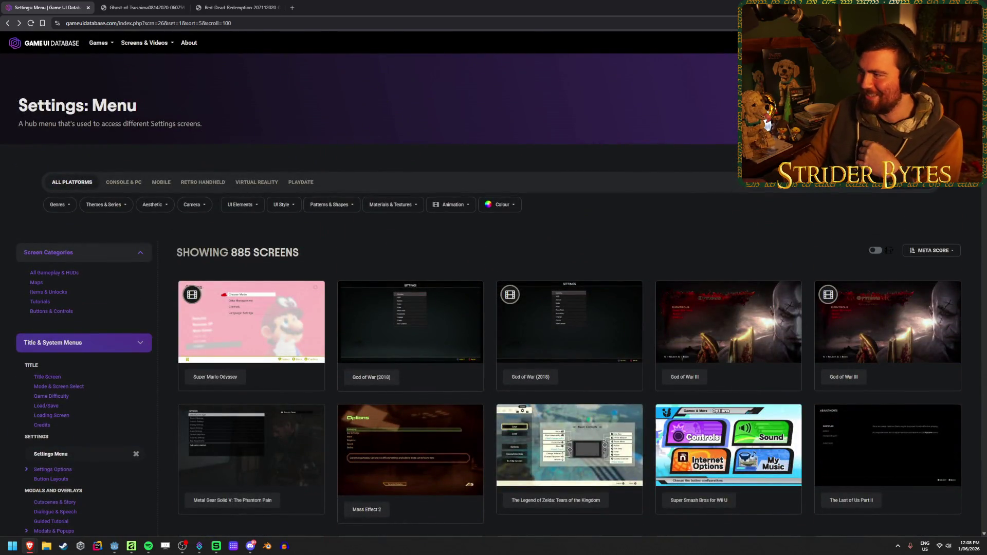
Search the database for "mirror's edge", then clear the query and close the search
key("ctrl+k")
type("mirro")
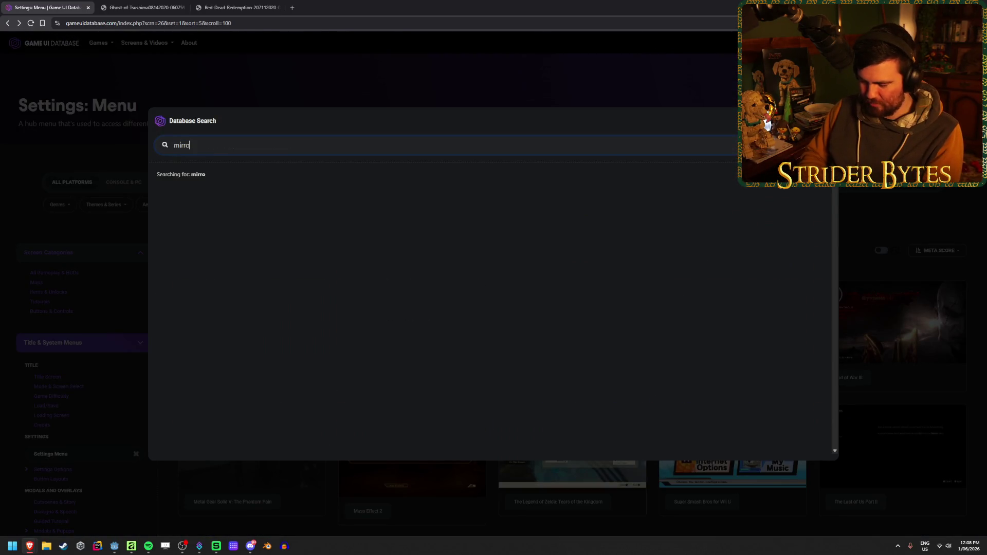
type("r's edge")
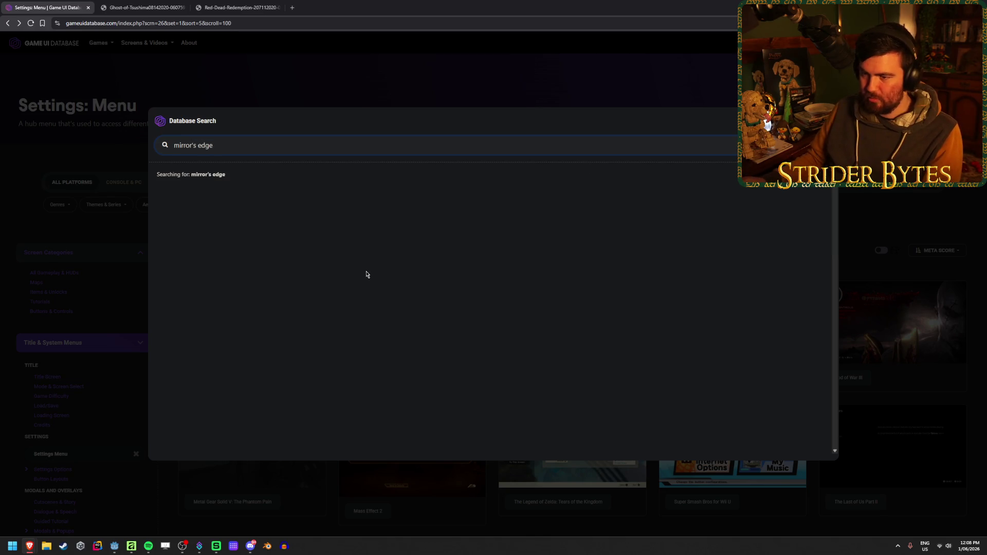
key("ctrl+a")
key("BackSpace")
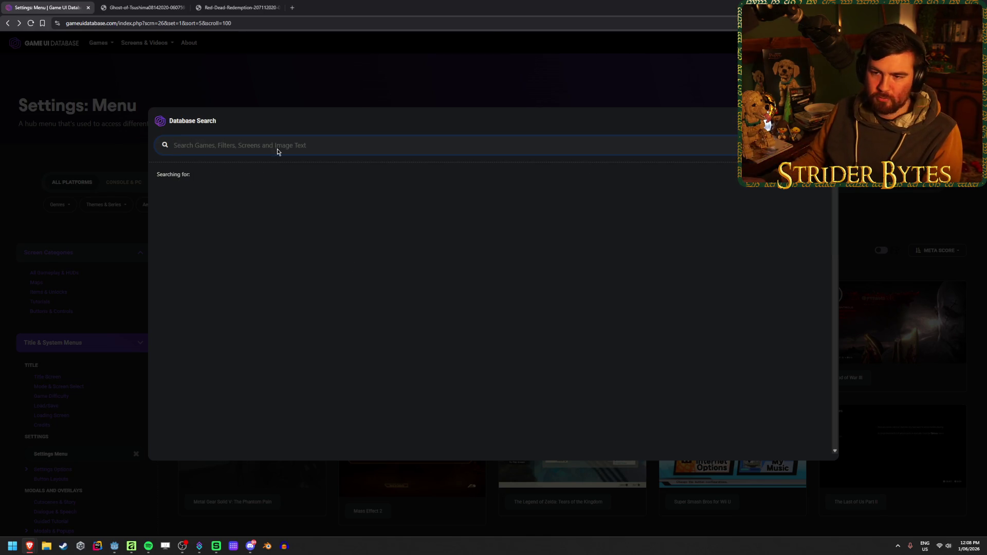
left_click(306, 82)
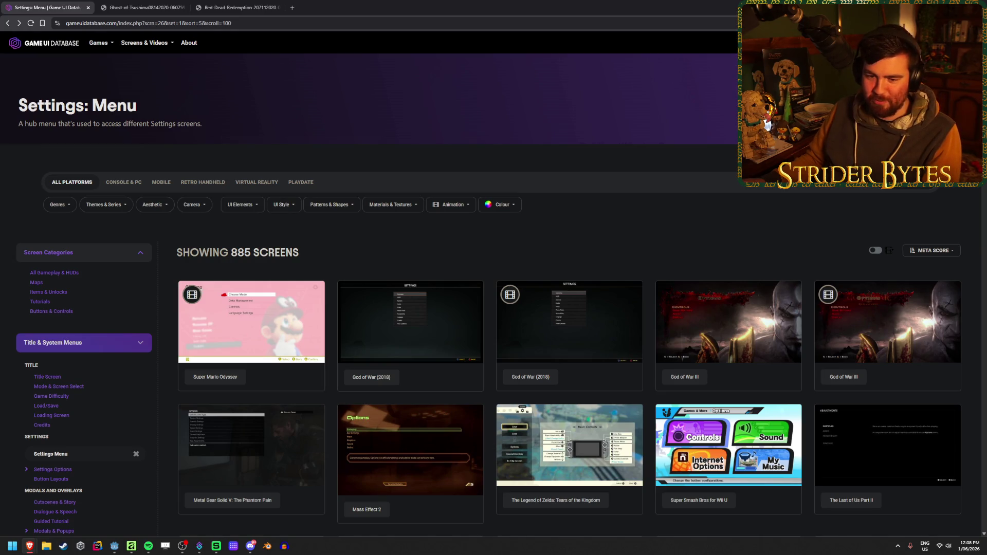
Scroll the Settings: Menu grid, then switch back to the Affinity mockup
scroll(336, 272, "down", 20)
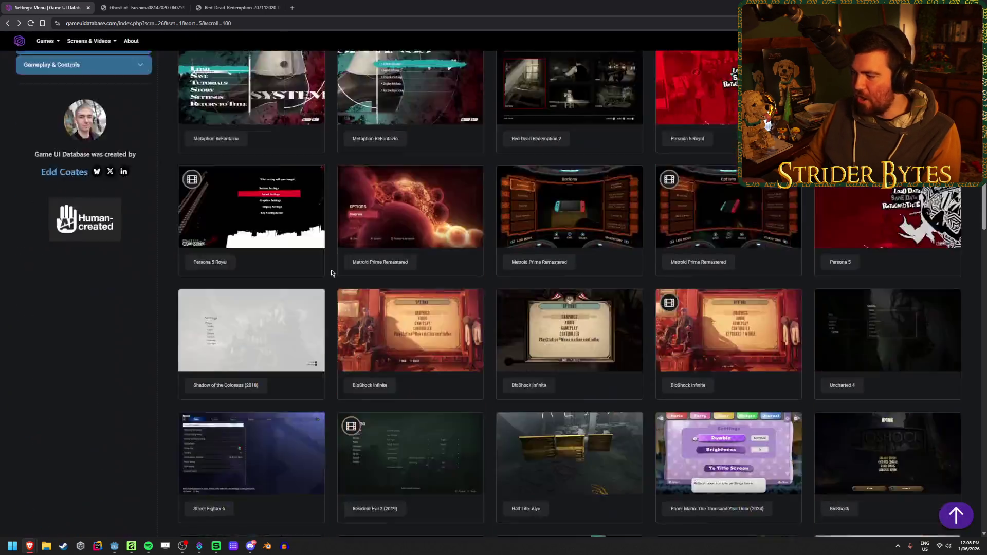
scroll(334, 272, "down", 13)
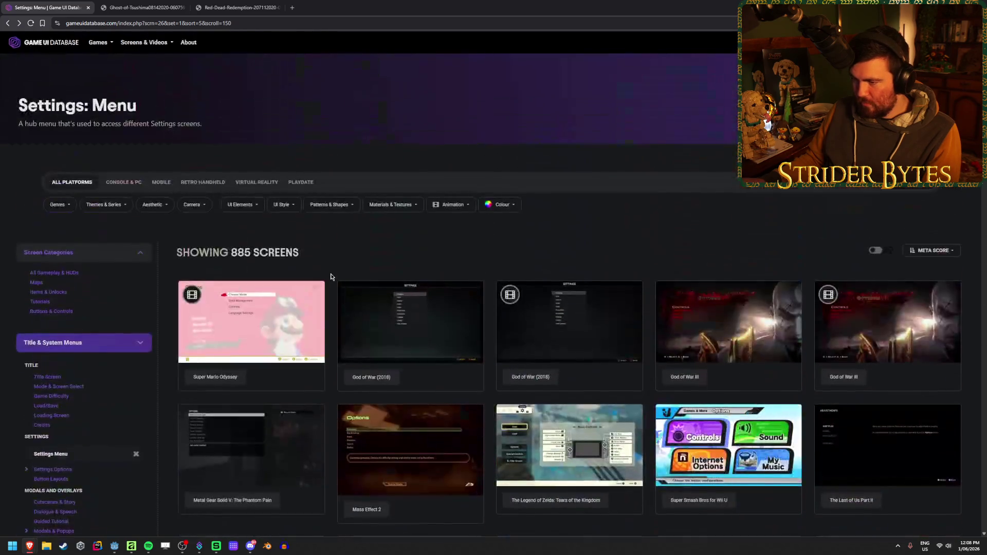
key("alt+Tab")
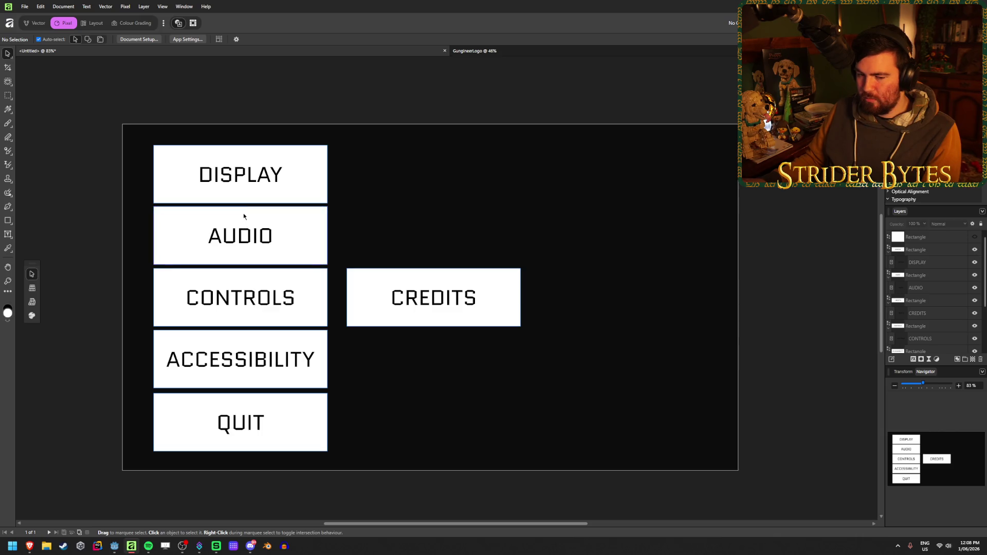
Move the CREDITS button box into the left button column
left_click(269, 185)
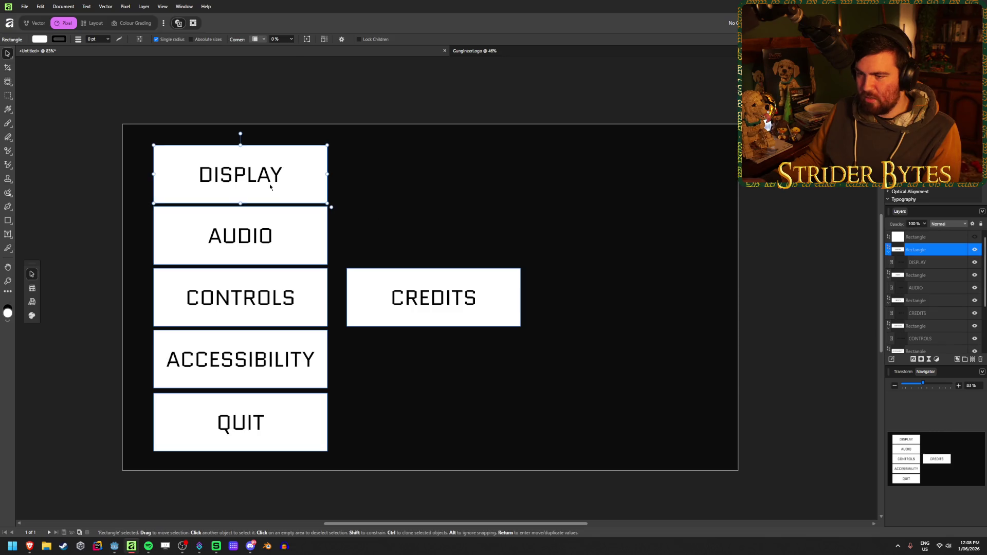
left_click(460, 314)
mouse_move(433, 314)
left_mouse_down()
mouse_move(217, 386)
mouse_move(244, 379)
mouse_move(238, 412)
left_mouse_up()
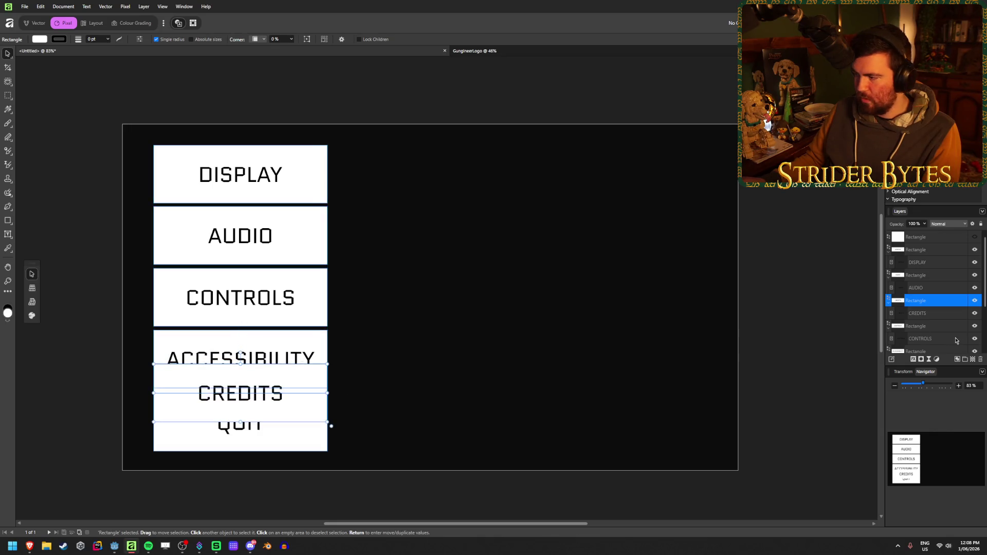
Select five button rectangles in the Layers panel and change their height
left_click(938, 328, "ctrl")
left_click(927, 275, "ctrl")
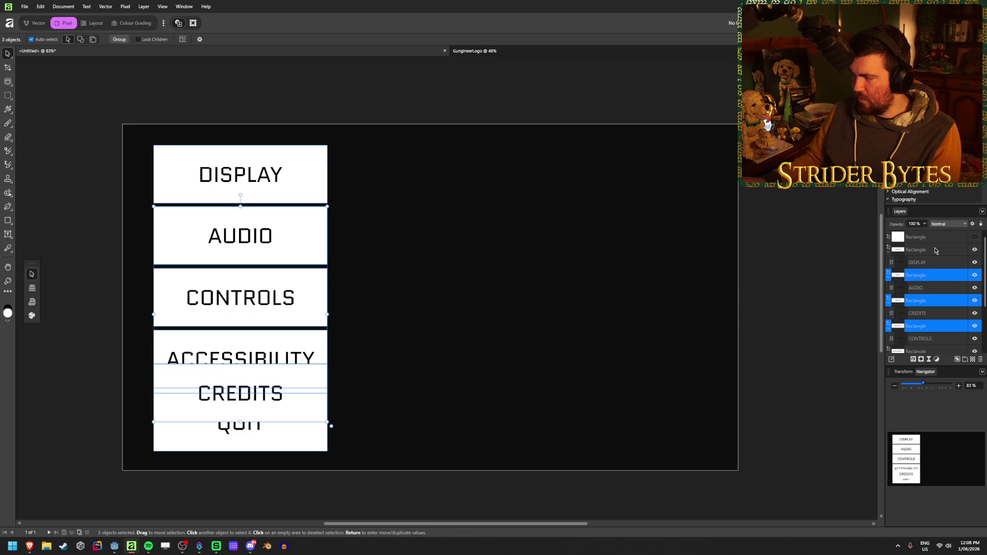
left_click(936, 250, "ctrl")
scroll(946, 265, "down", 2)
left_click(948, 288, "ctrl")
left_click(948, 313, "ctrl")
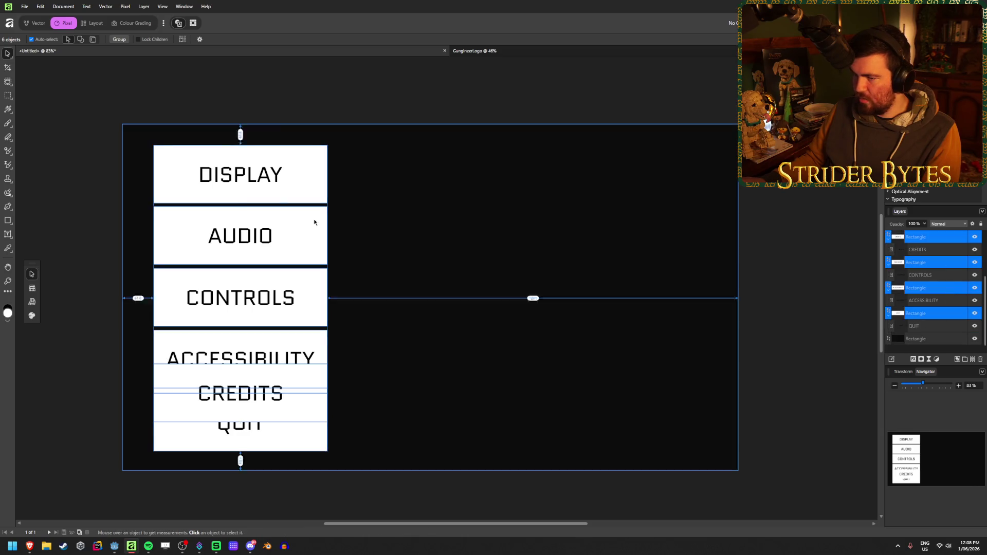
mouse_move(240, 146)
left_mouse_down()
mouse_move(239, 397)
mouse_move(240, 172)
mouse_move(242, 269)
left_mouse_up()
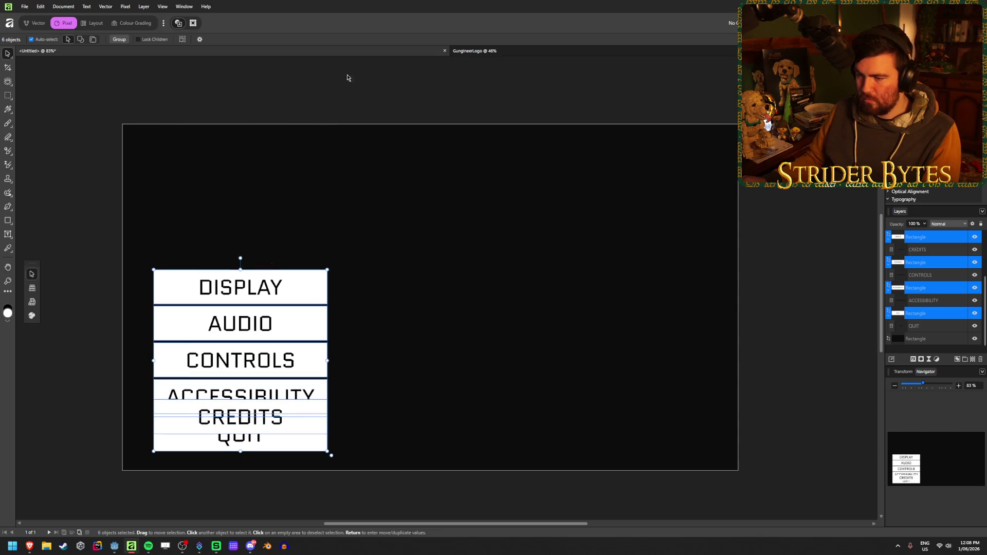
Snap the black background rectangle to the canvas and lock its layer
left_click(341, 101)
left_click_drag(285, 322, 334, 195)
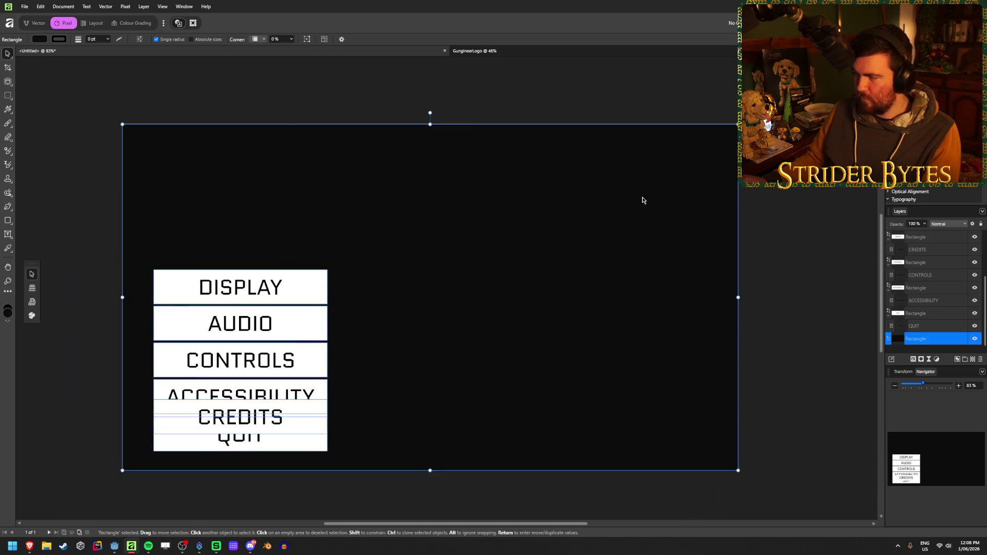
left_click(963, 340)
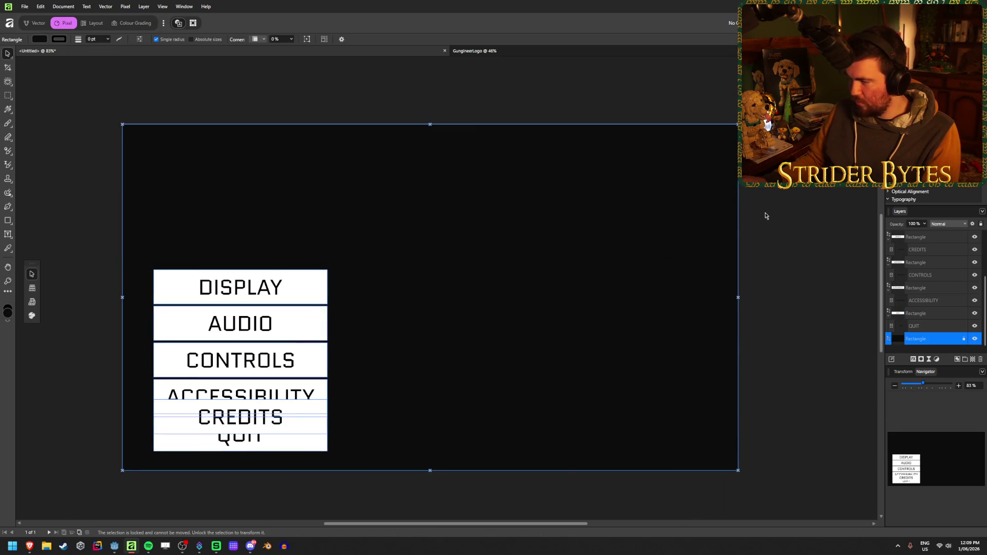
Marquee-select the top four buttons and move them up together
left_click_drag(203, 210, 198, 395)
mouse_move(181, 287)
left_mouse_down()
mouse_move(184, 170)
mouse_move(169, 174)
left_mouse_up()
left_click(159, 368)
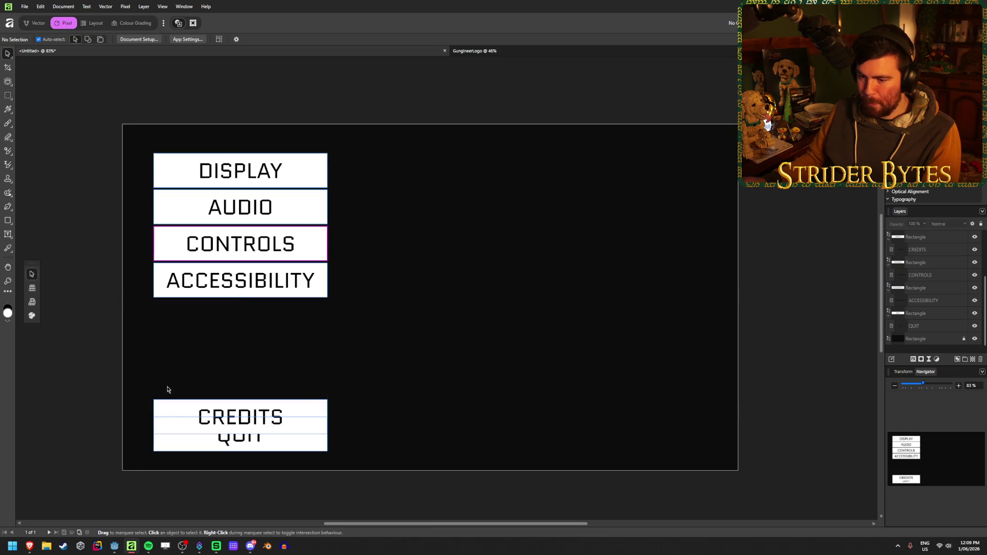
Move CREDITS up under ACCESSIBILITY and QUIT directly below CREDITS
left_click_drag(172, 410, 171, 312)
left_click(70, 338)
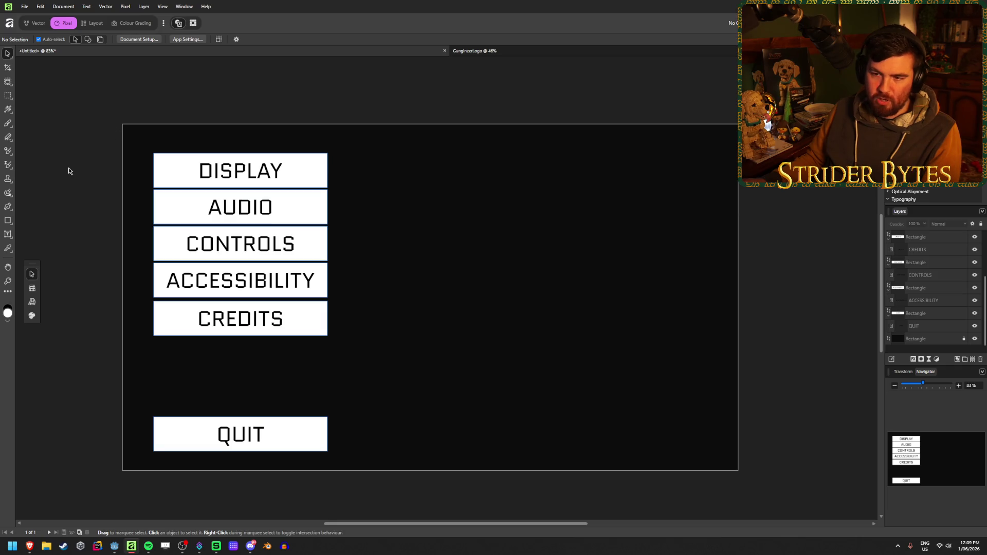
left_click_drag(176, 434, 177, 361)
left_click(88, 224)
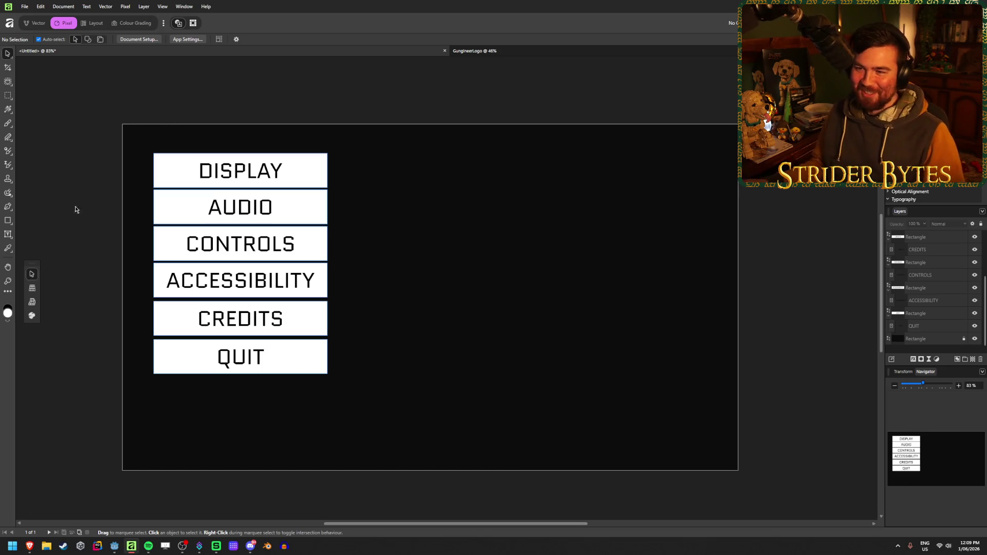
Stretch the six-button stack taller and nudge ACCESSIBILITY down to even the spacing
left_click_drag(104, 99, 298, 419)
mouse_move(240, 375)
left_mouse_down()
mouse_move(238, 463)
mouse_move(249, 442)
left_mouse_up()
left_click(81, 144)
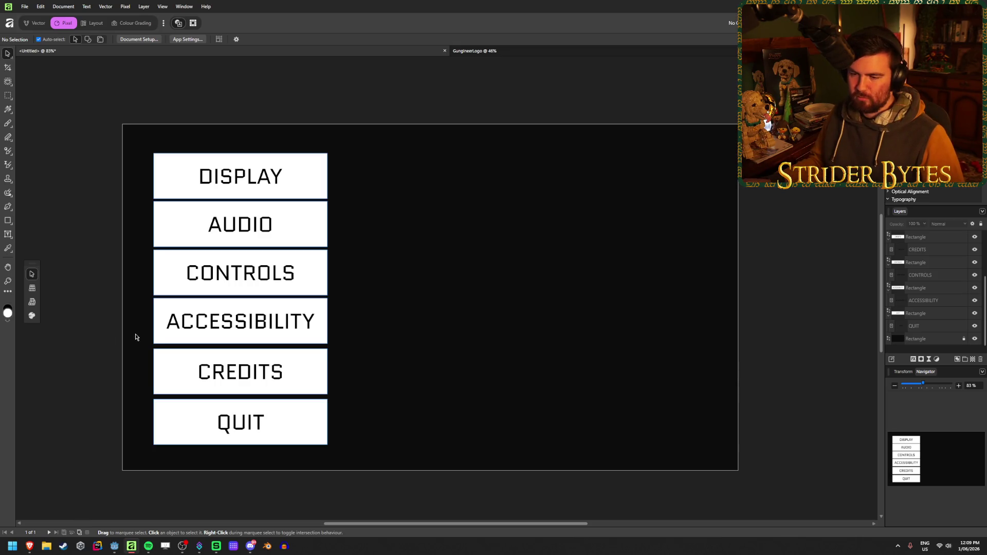
left_click(165, 326)
key("Down")
key("Down")
key("Down")
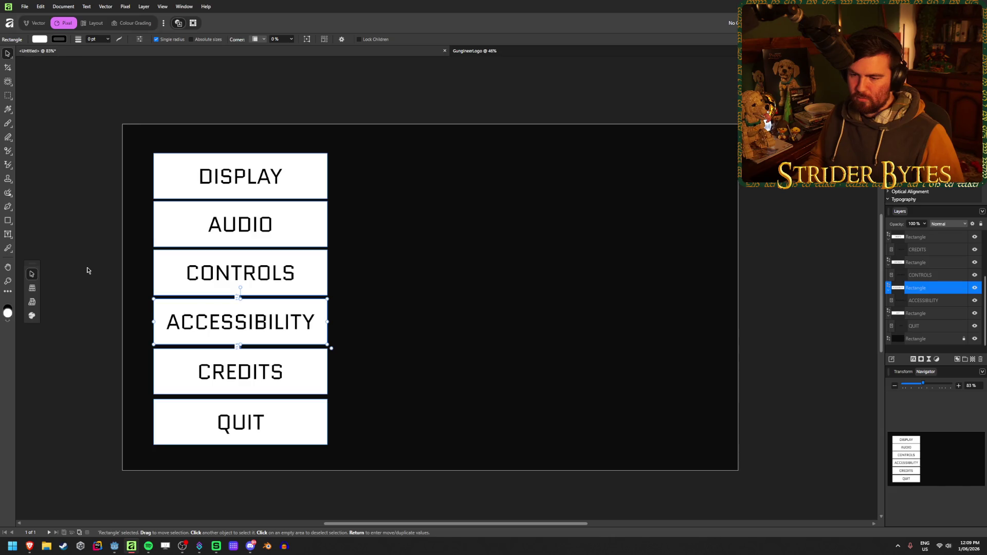
left_click(87, 271)
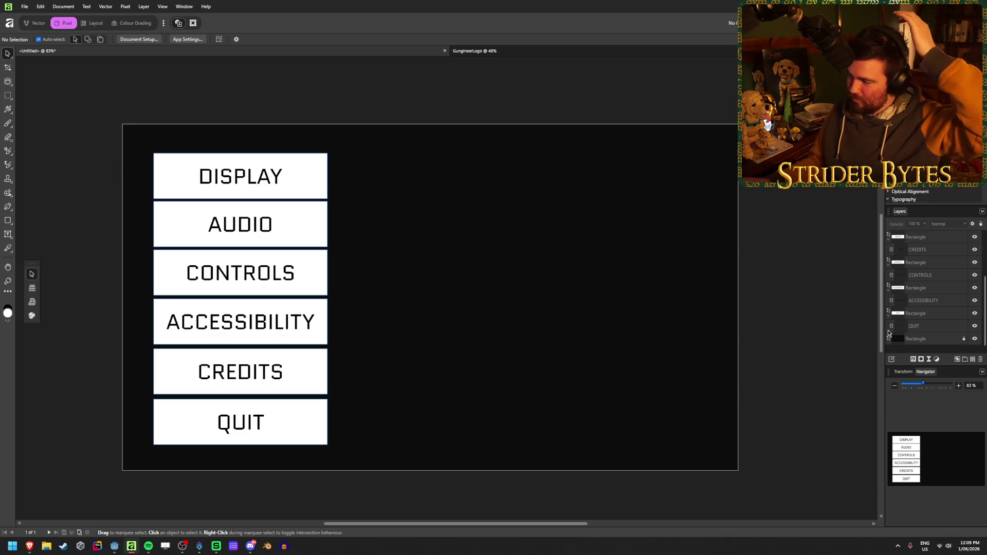
Make the large white content panel visible by turning on its Rectangle layer
scroll(935, 268, "up", 5)
left_click(976, 237)
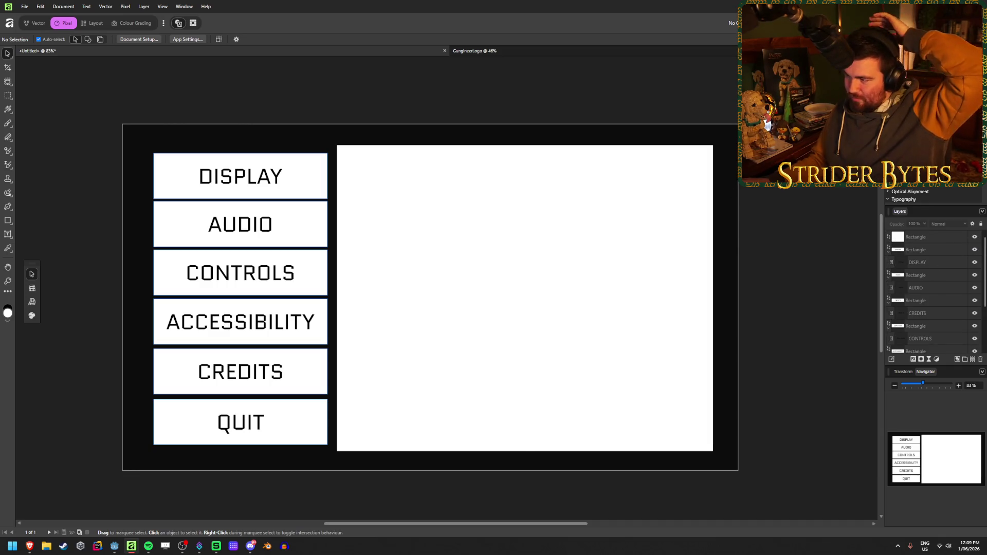
left_click(518, 188)
Resize the six buttons so their top and bottom align with the white panel
left_click_drag(117, 94, 253, 470)
left_click_drag(240, 153, 240, 145)
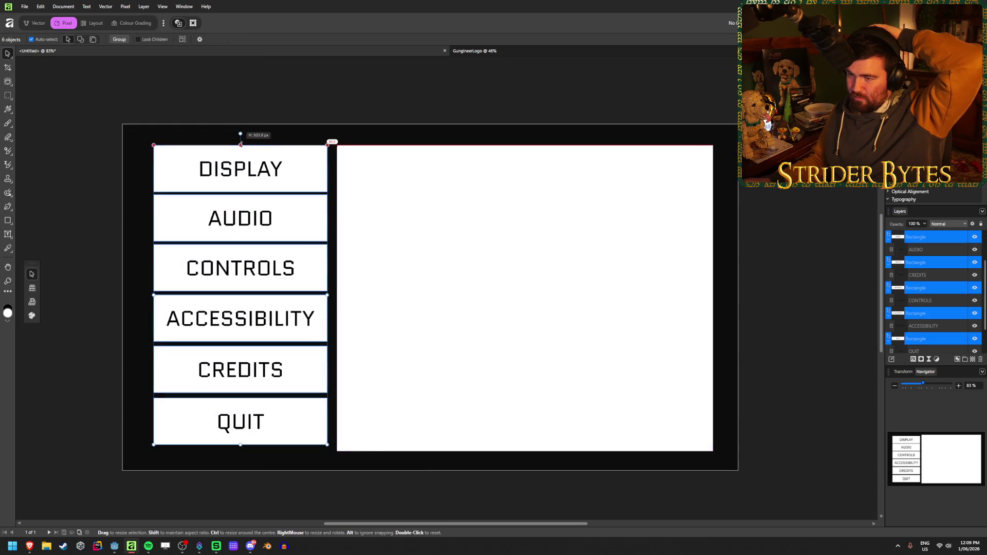
left_click_drag(240, 444, 240, 451)
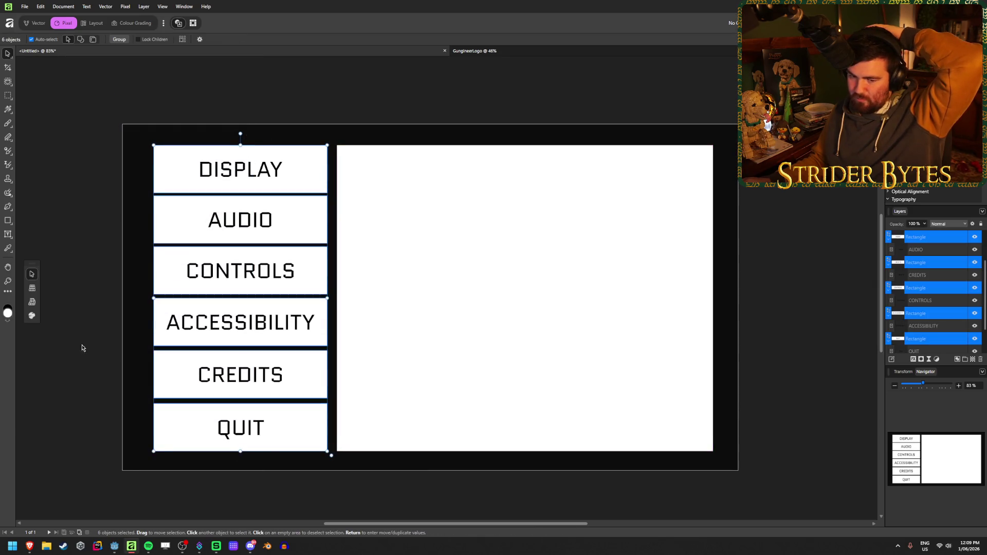
left_click(88, 301)
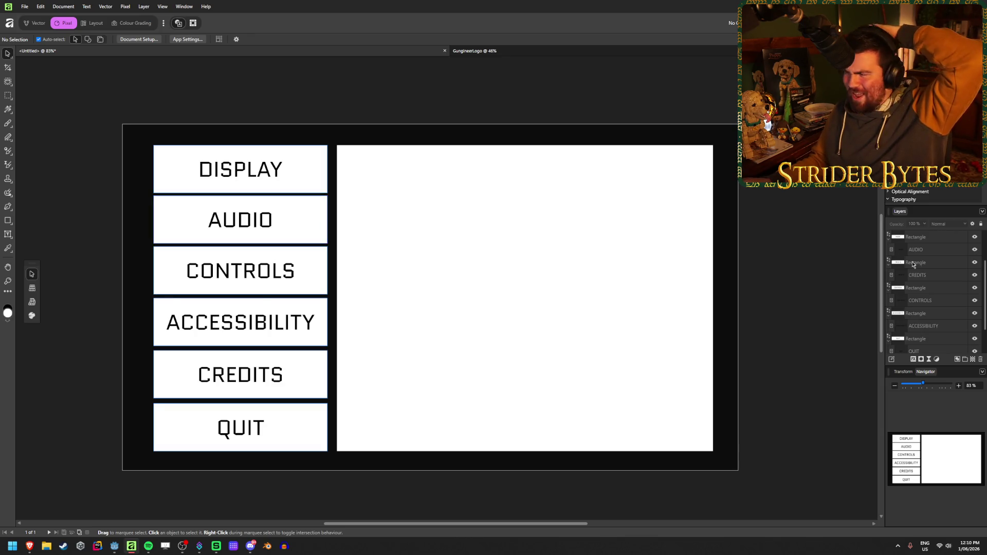
scroll(966, 239, "up", 2)
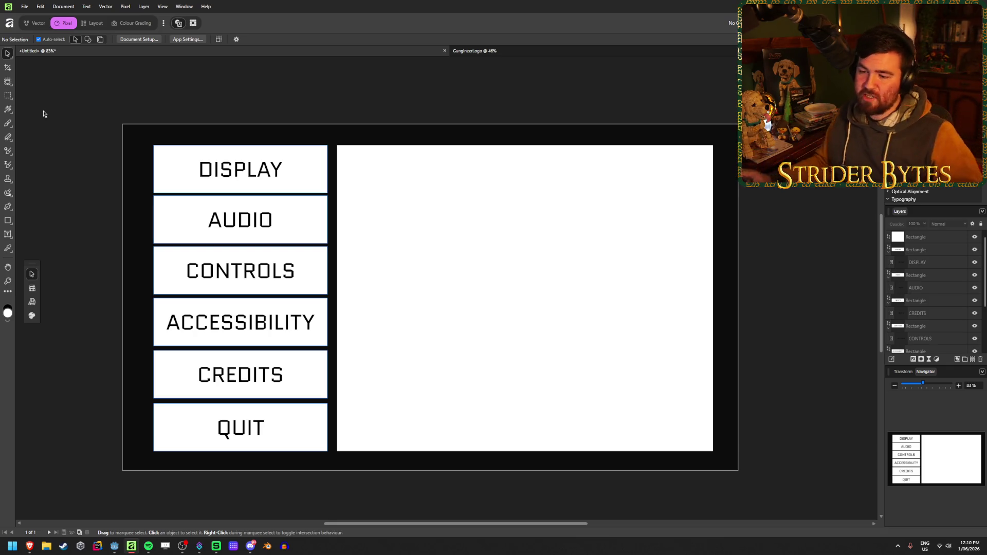
Nudge the top three buttons upward to make room below CONTROLS
left_click(214, 339)
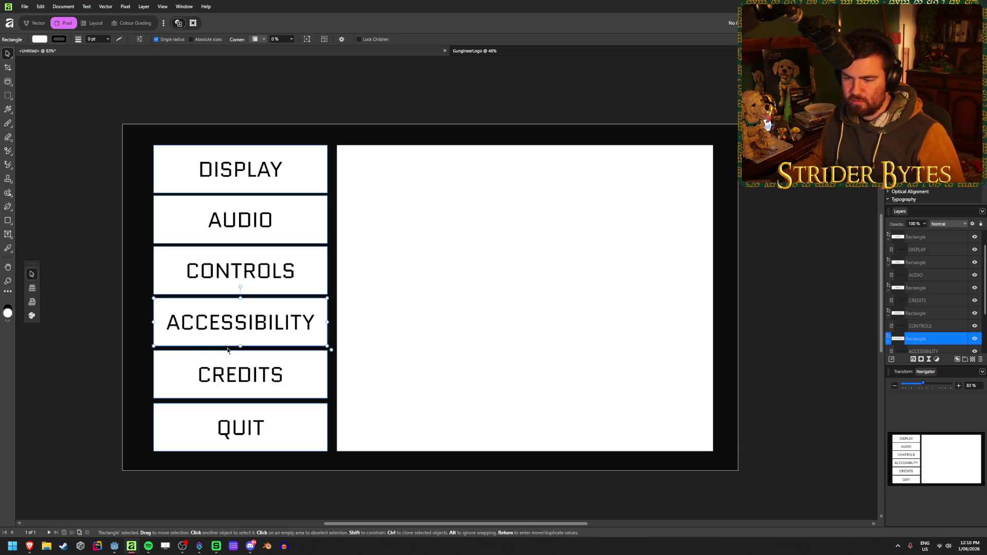
left_click(89, 354)
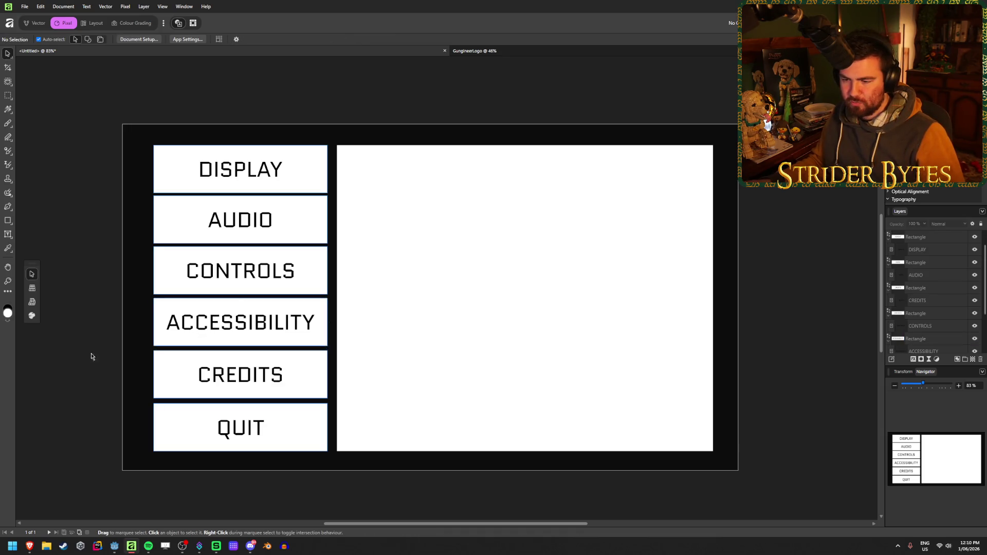
left_click(239, 341)
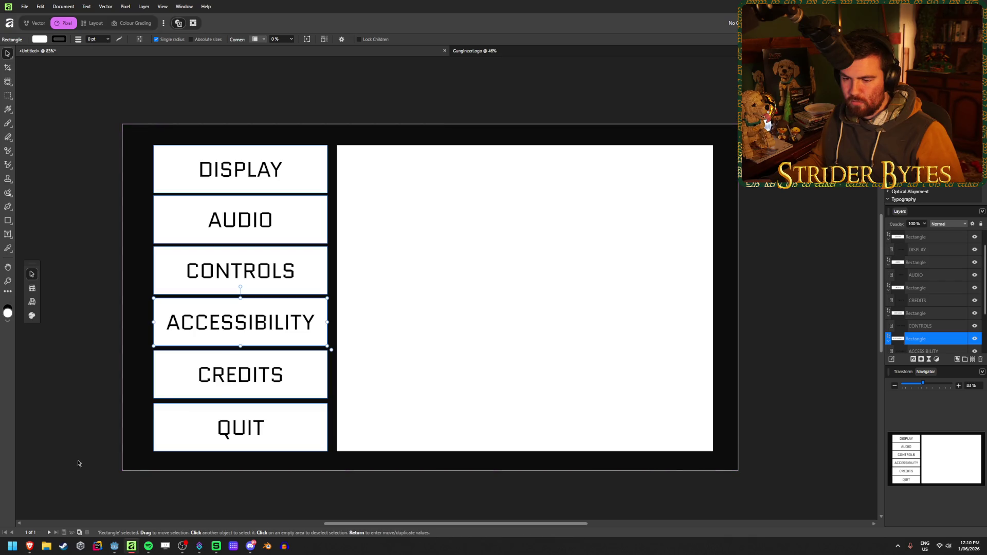
mouse_move(91, 481)
left_mouse_down()
mouse_move(153, 450)
mouse_move(242, 331)
mouse_move(234, 128)
left_mouse_up()
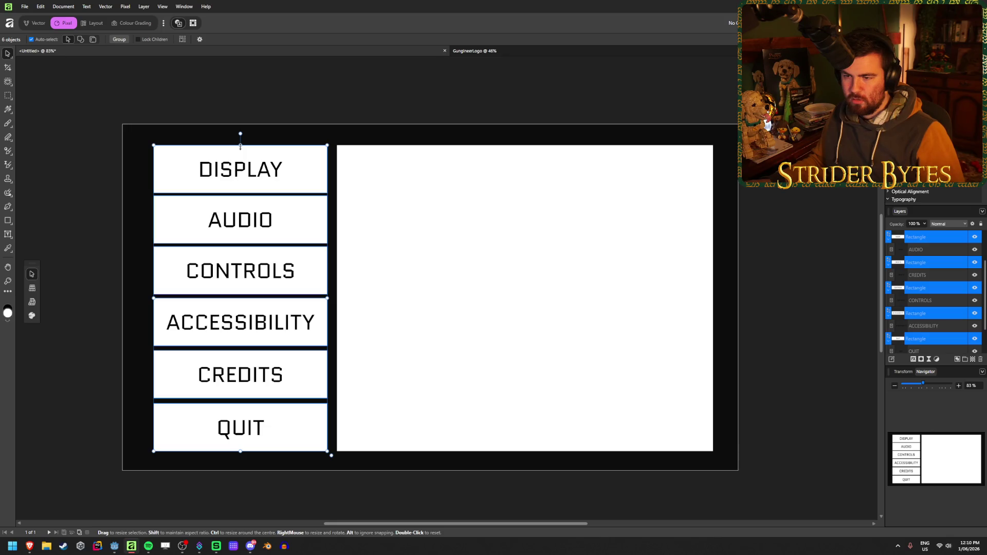
left_click(215, 103)
left_click_drag(156, 114, 239, 252)
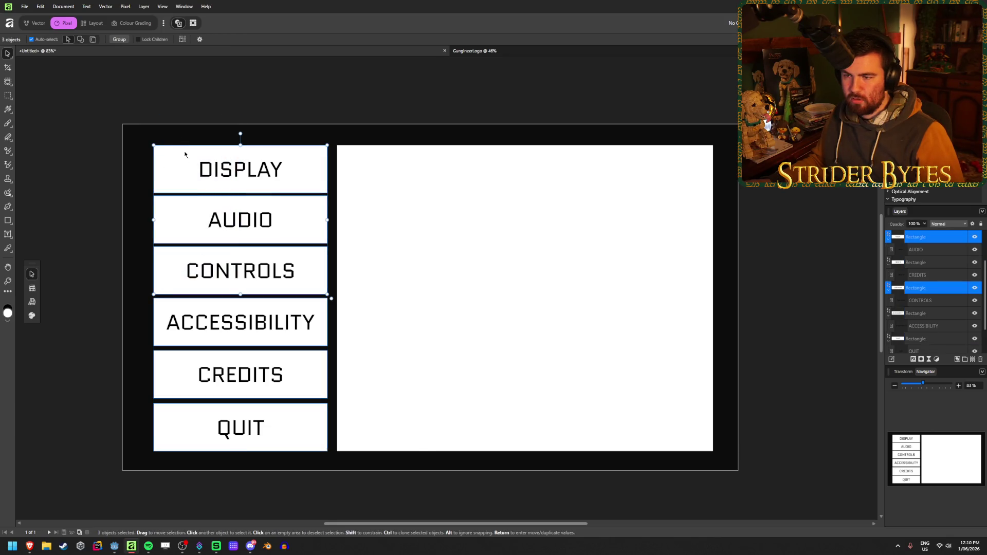
key("shift+Up")
key("shift+Up")
key("shift+Up")
left_click(378, 137)
Duplicate CONTROLS just below itself and retype the copy as LANGUAGE
left_click(321, 226)
mouse_move(336, 226)
left_mouse_down()
mouse_move(313, 243)
mouse_move(319, 262)
left_mouse_up()
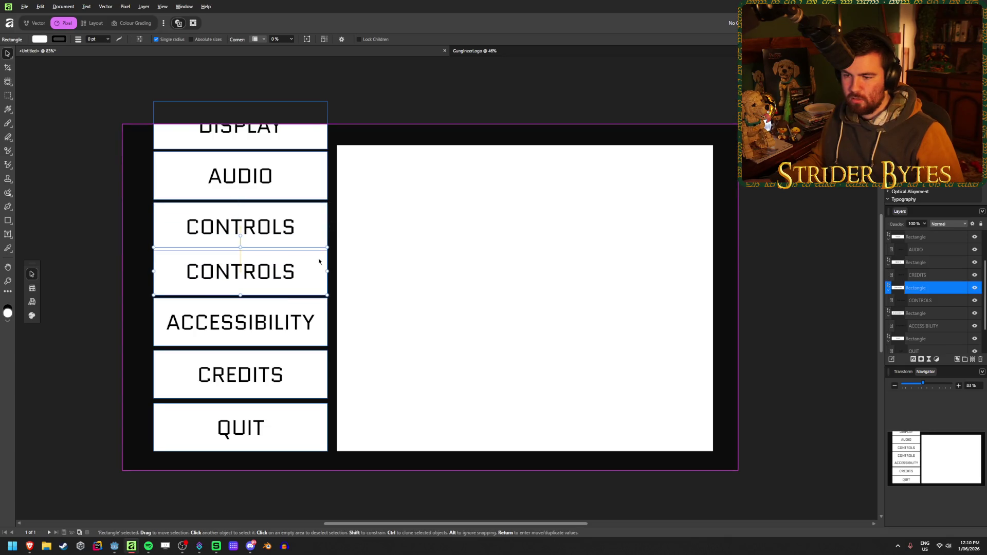
mouse_move(114, 88)
left_mouse_down()
mouse_move(239, 190)
mouse_move(248, 217)
left_mouse_up()
key("shift+Up")
key("shift+Up")
key("ctrl+d")
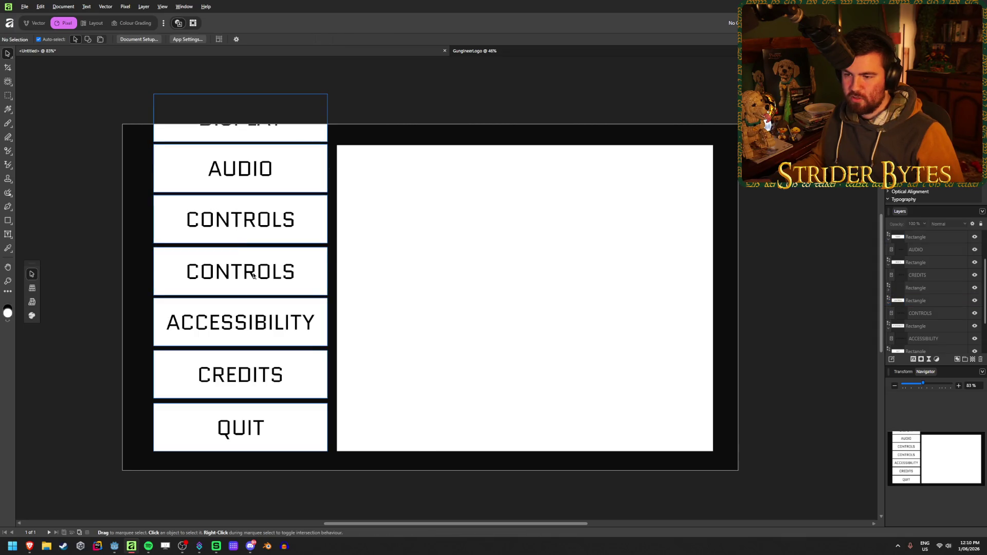
double_click(253, 276)
double_click(238, 271)
type("LANGUAGE")
Shrink the seven-button stack from its top edge to fit the frame
left_click(13, 55)
left_click(81, 165)
left_click_drag(114, 82, 267, 389)
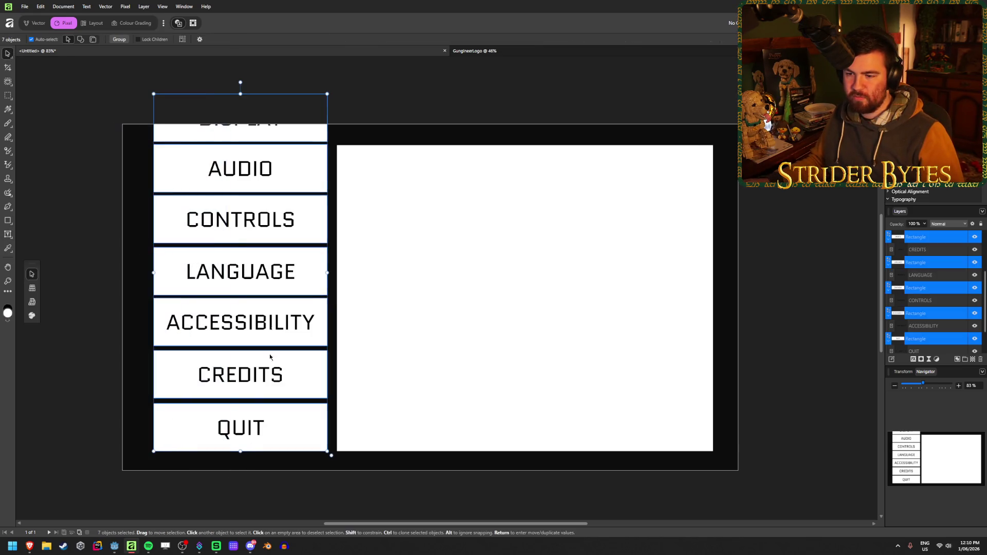
mouse_move(240, 94)
left_mouse_down()
mouse_move(246, 142)
mouse_move(243, 134)
left_mouse_up()
Nudge ACCESSIBILITY down one arrow-key step so all seven gaps match
left_click(326, 108)
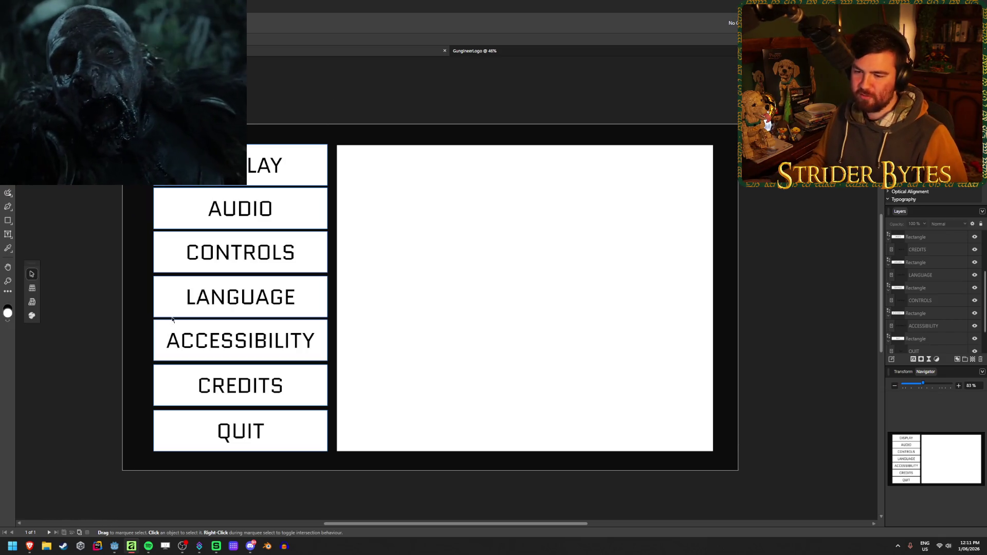
left_click(159, 340)
key("Down")
key("Down")
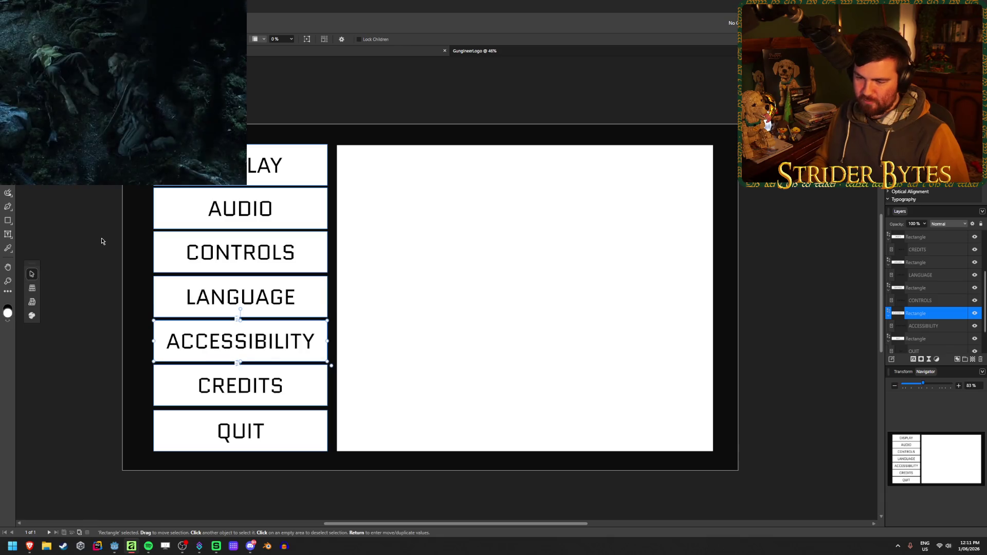
left_click(93, 249)
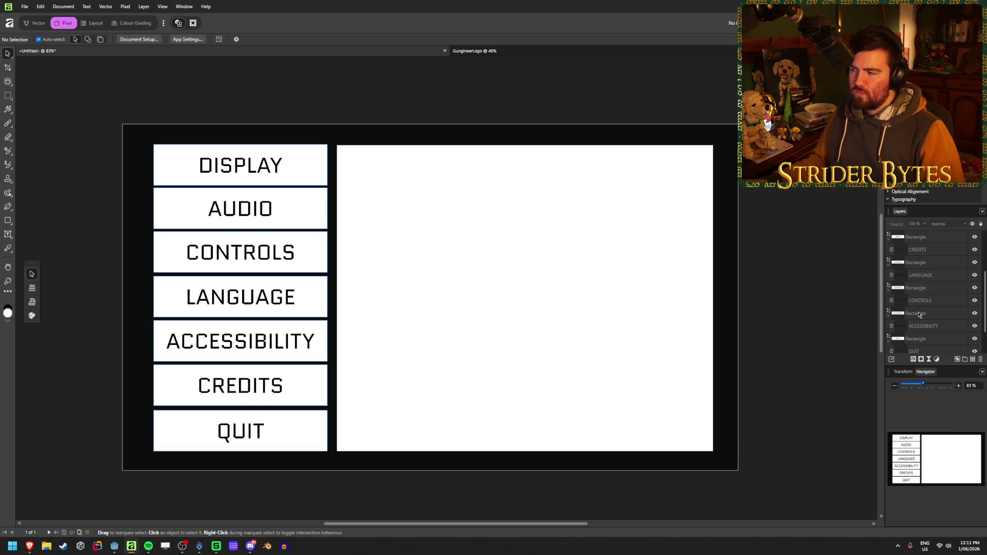
scroll(885, 312, "up", 3)
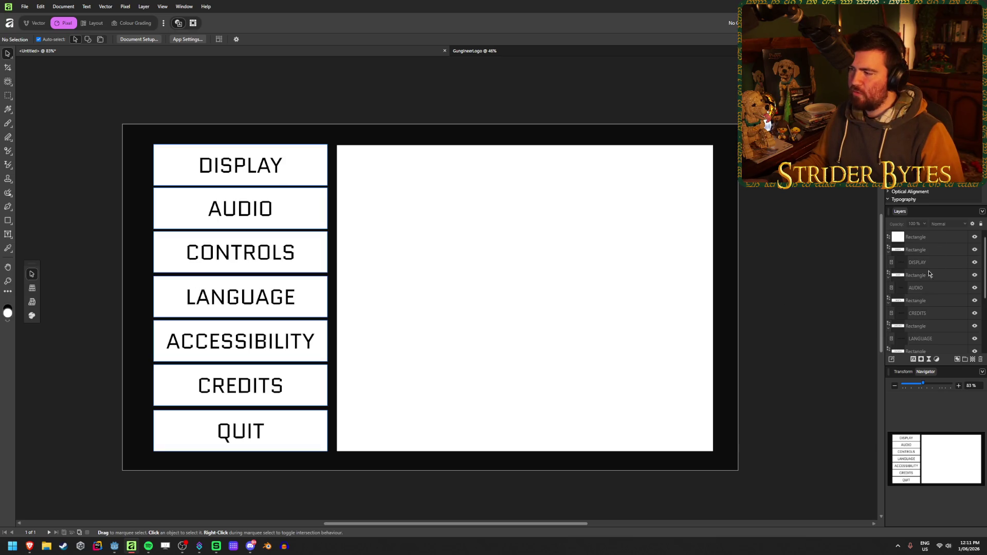
Select all seven button labels and align them left
left_click(918, 262)
left_click(916, 288, "ctrl")
left_click(937, 314, "ctrl")
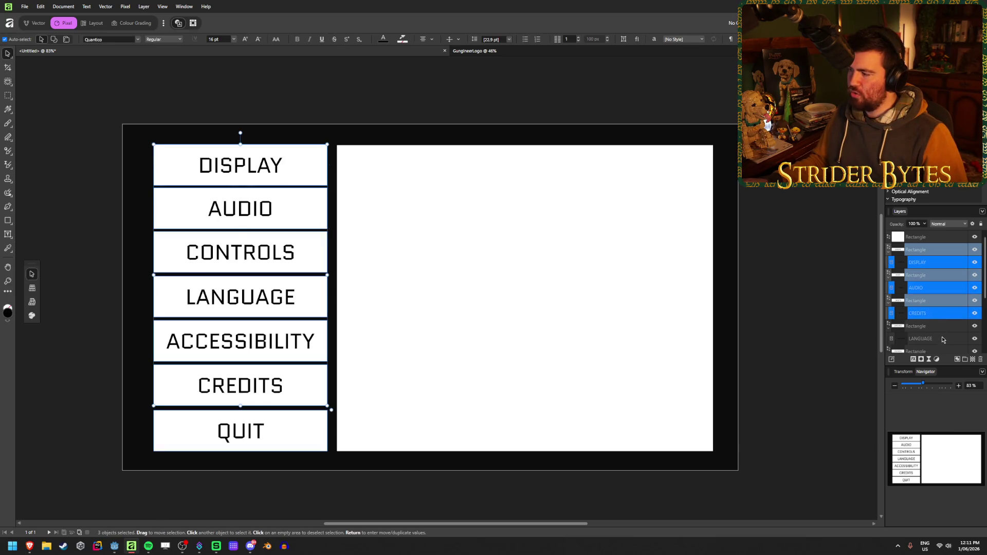
left_click(941, 337, "ctrl")
scroll(941, 337, "down", 4)
left_click(935, 275, "ctrl")
left_click(946, 300, "ctrl")
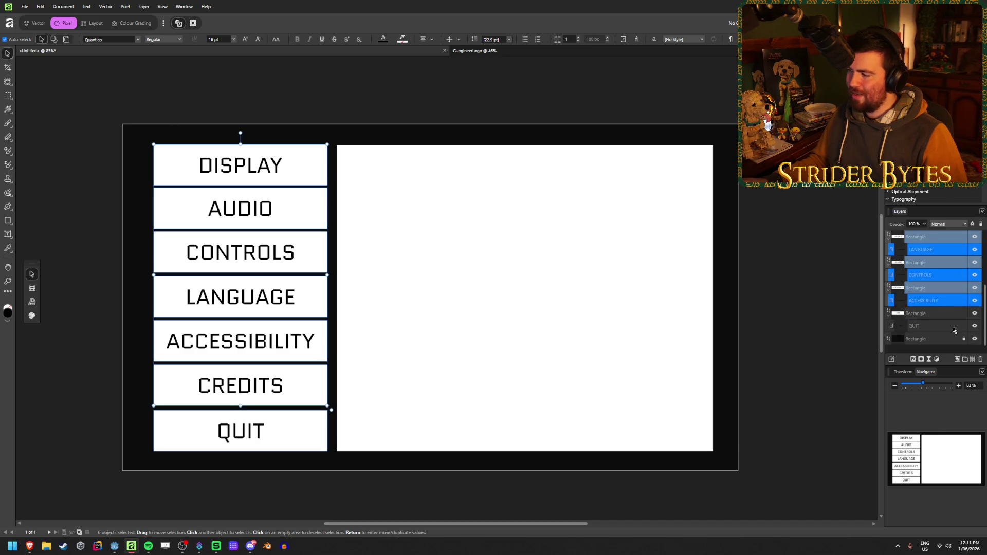
left_click(945, 326, "ctrl")
left_click(422, 40)
left_click(422, 40)
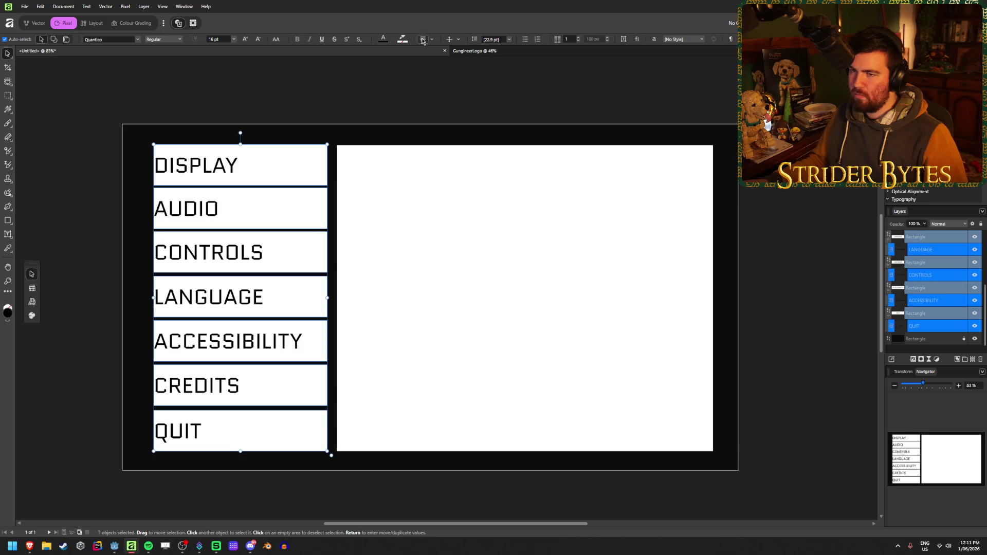
Indent the labels slightly from the buttons' left edge, then clear the selection
left_click_drag(154, 298, 174, 298)
left_click(55, 100)
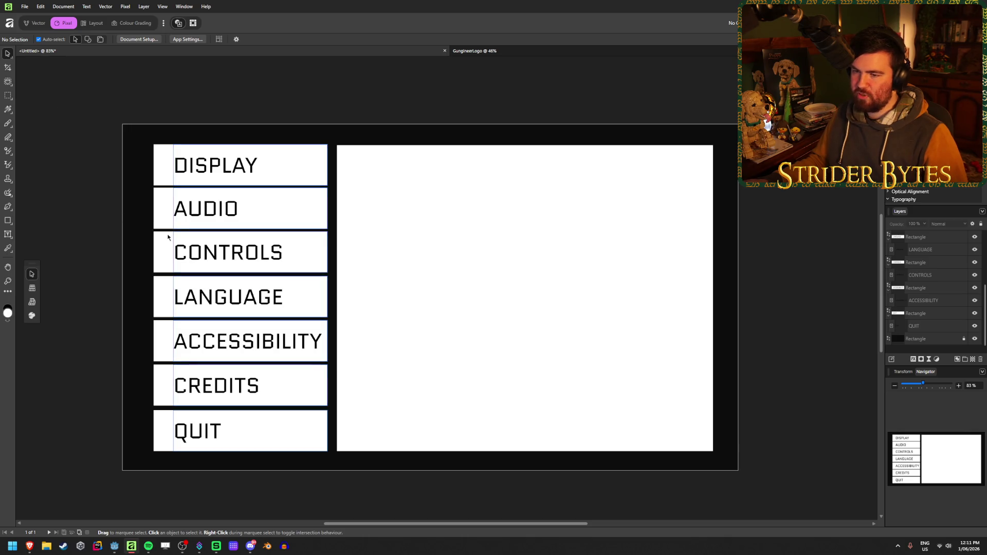
left_click(494, 241)
left_click(247, 208)
left_click(265, 88)
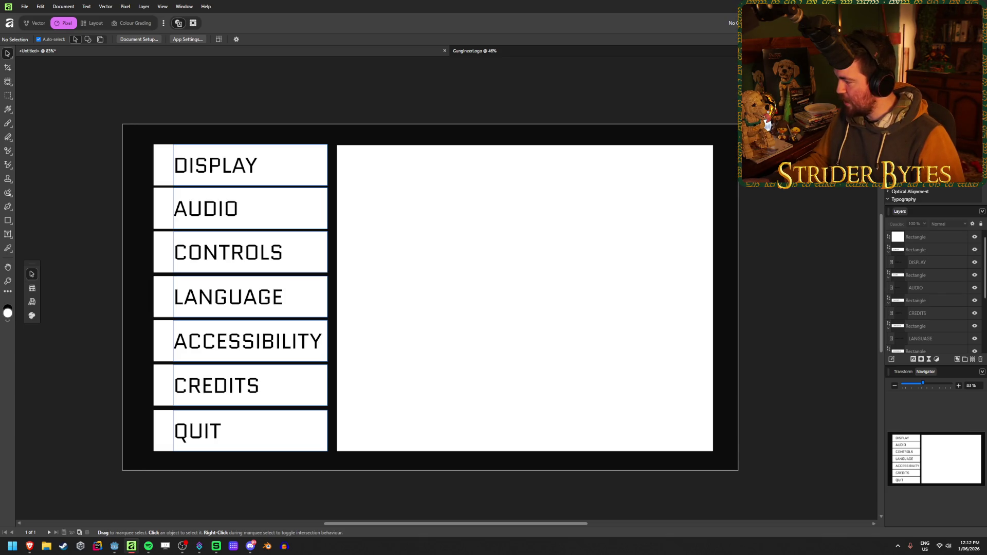
key("alt+Tab")
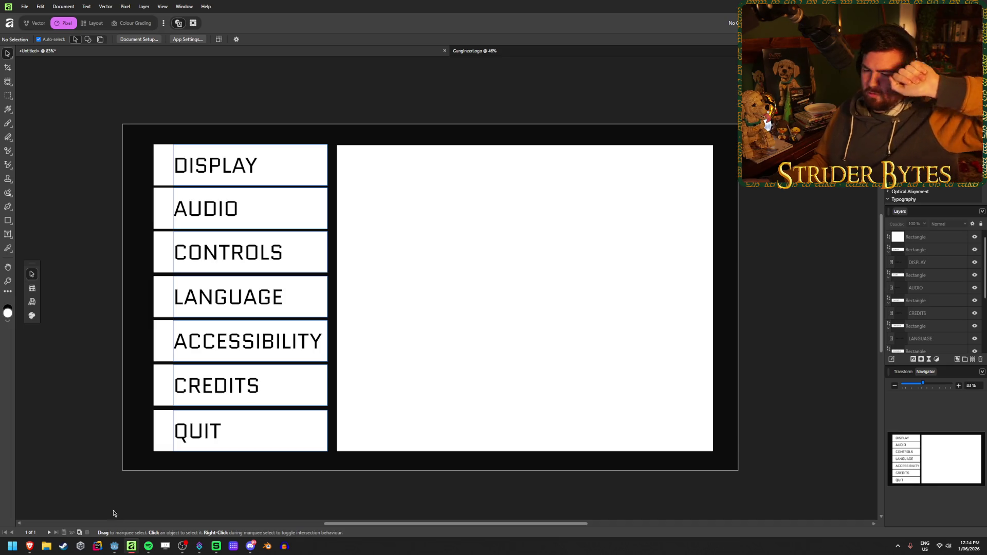
left_click(111, 549)
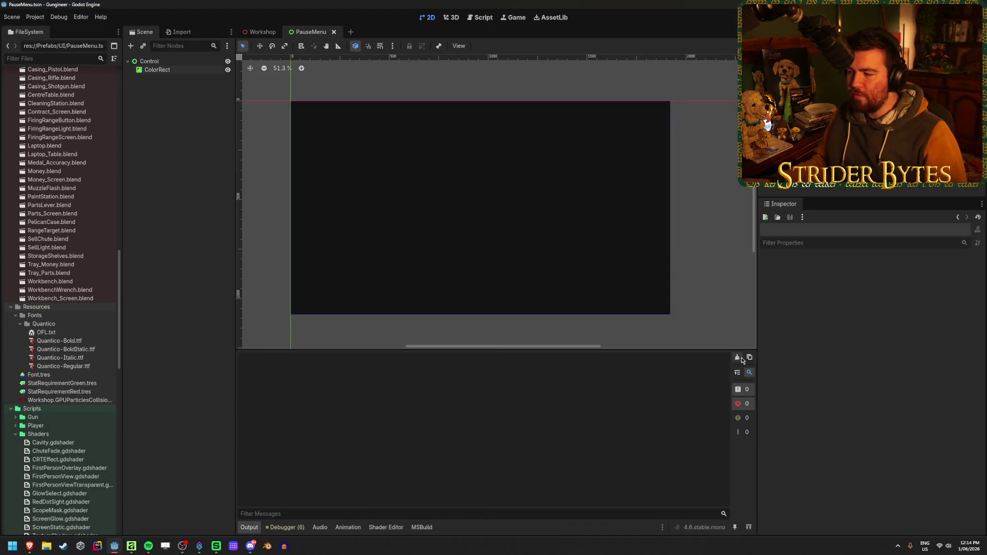
left_click(259, 32)
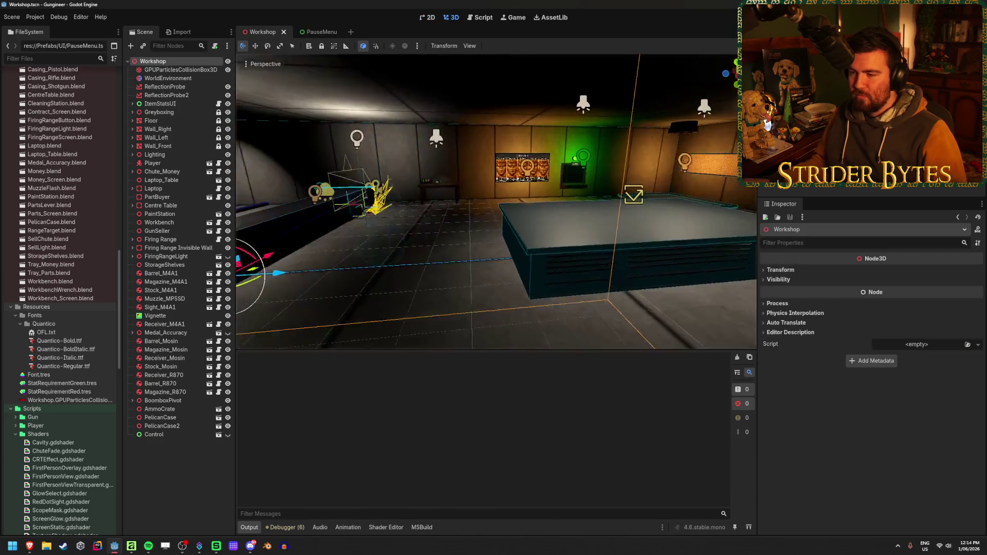
scroll(280, 252, "up", 3)
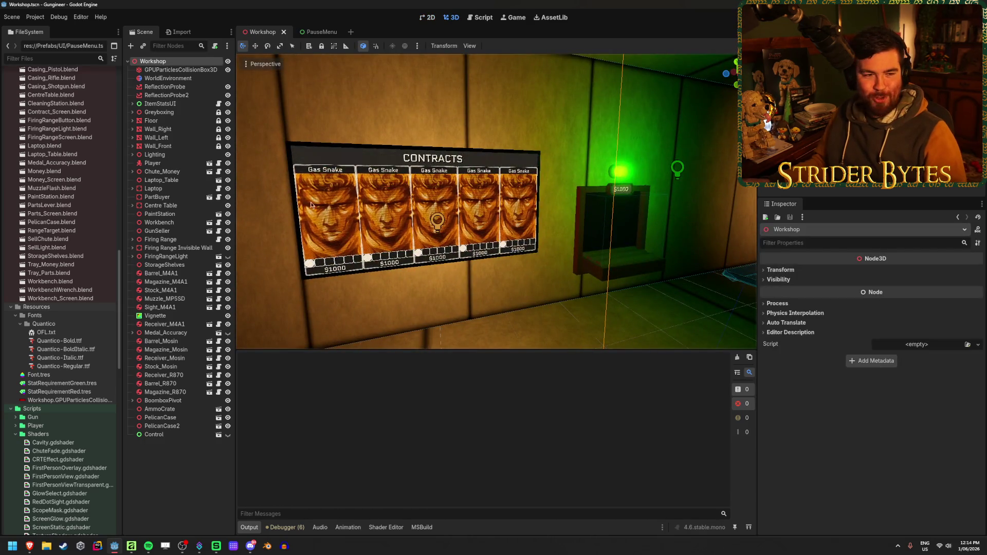
mouse_move(325, 301)
left_mouse_down()
mouse_move(421, 283)
mouse_move(416, 206)
mouse_move(478, 211)
left_mouse_up()
left_click(416, 205)
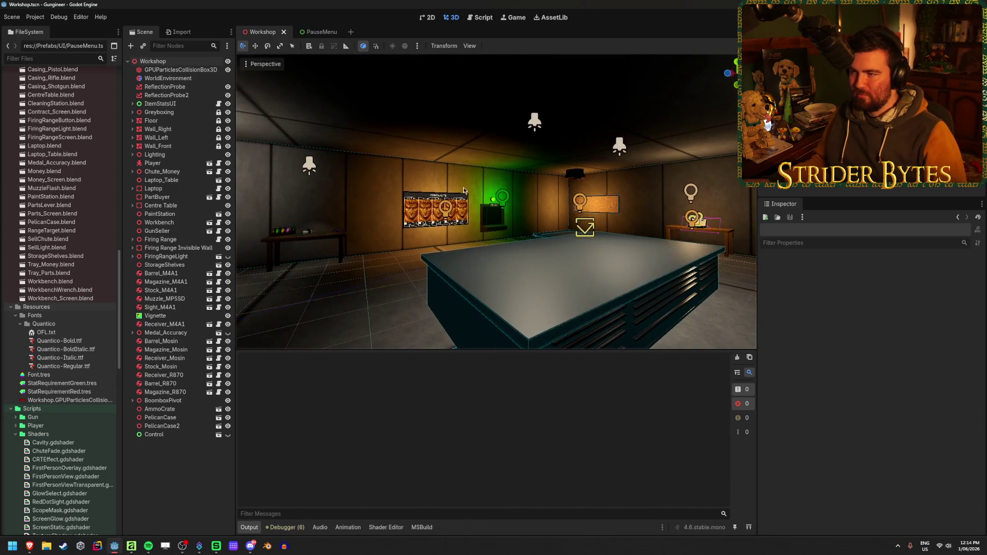
left_click(319, 31)
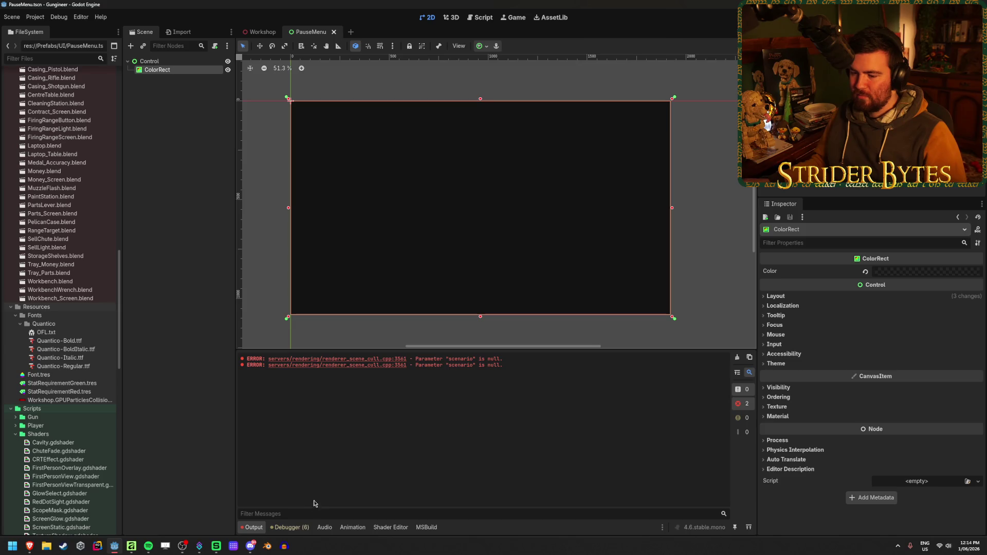
left_click(258, 32)
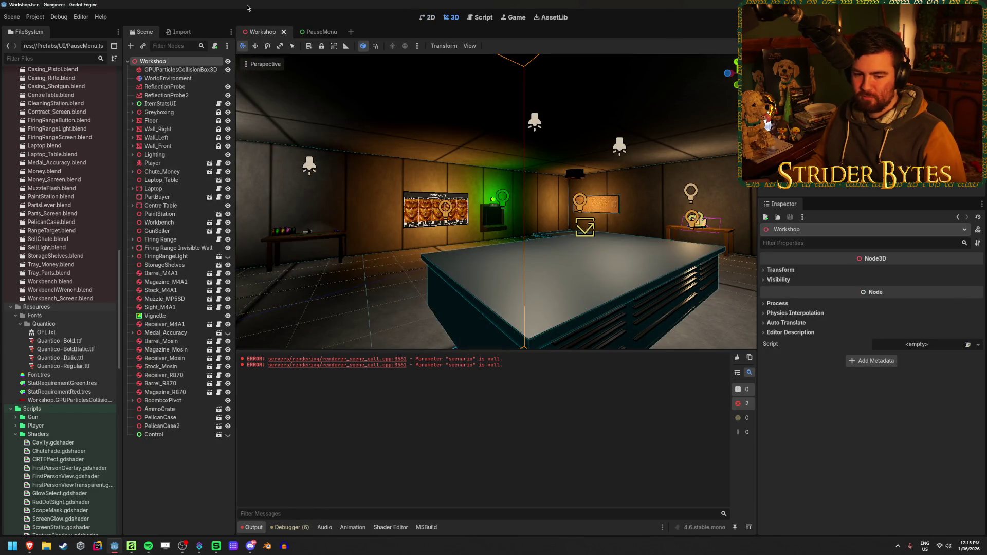
left_click(366, 213)
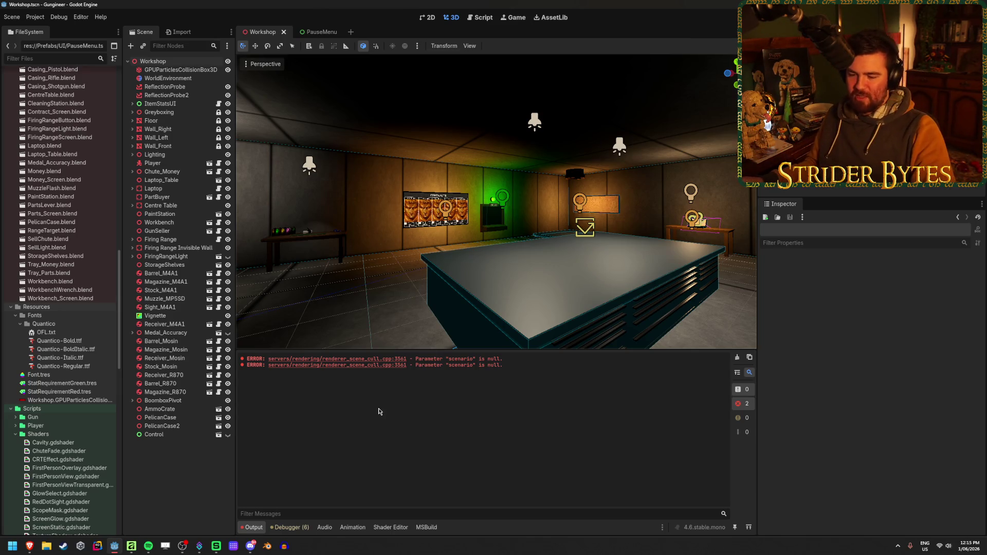
left_click(131, 546)
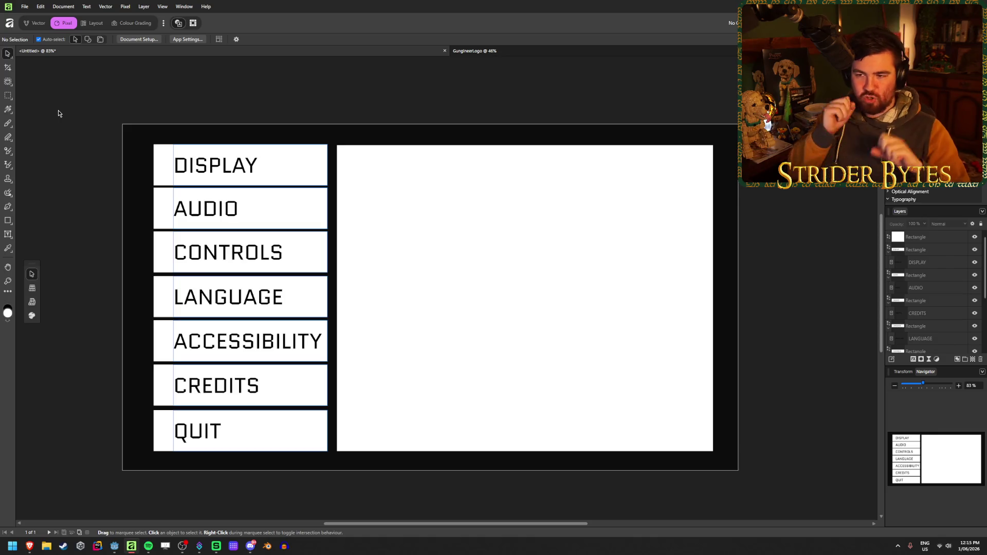
key("t")
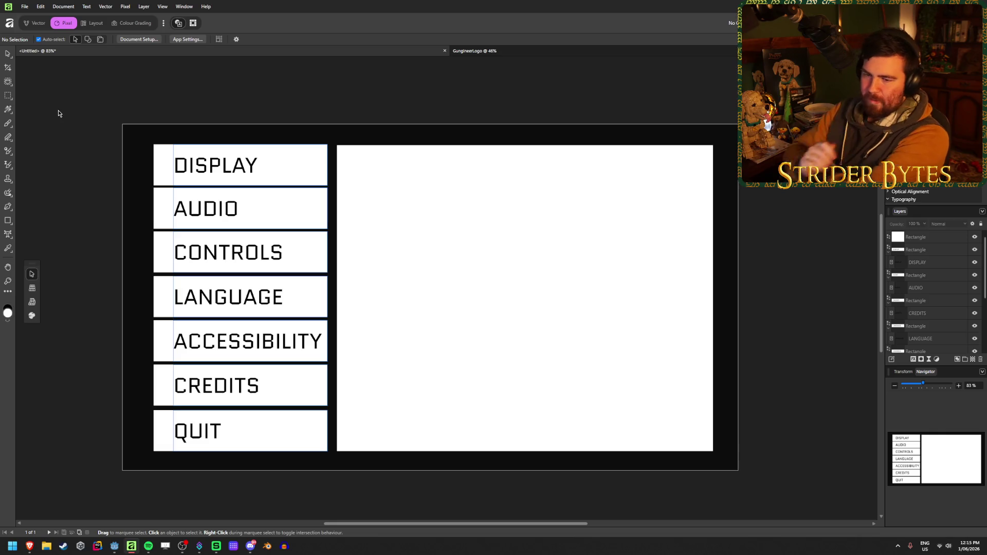
mouse_move(29, 546)
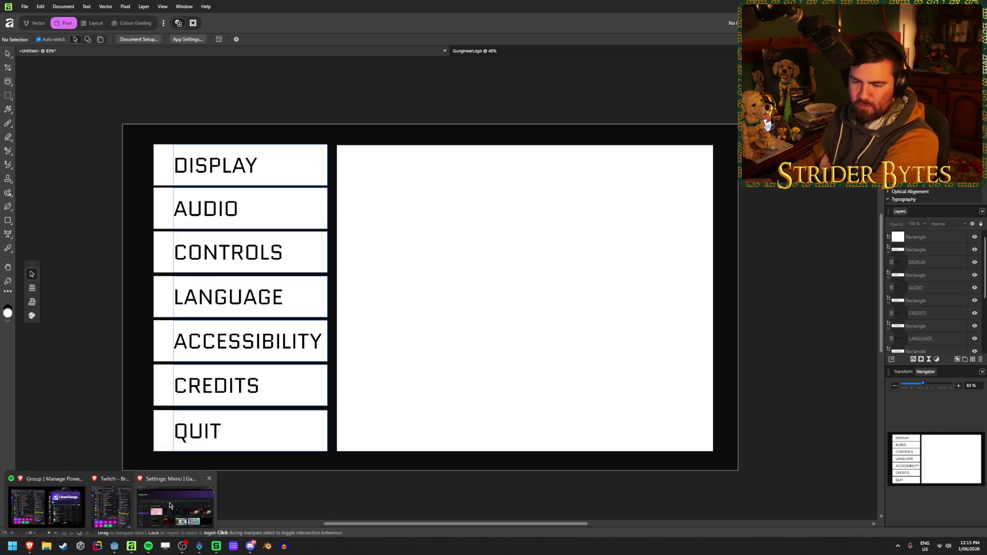
left_click(57, 506)
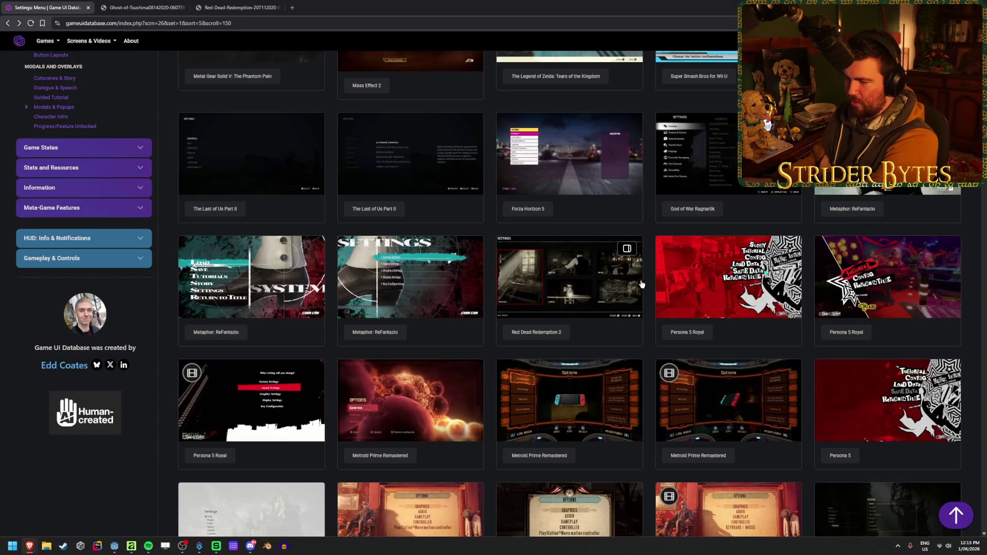
Open the God of War Ragnarök screenshot and compare Red Dead Redemption and Ghost of Tsushima tabs
scroll(643, 281, "down", 1)
left_click(678, 103)
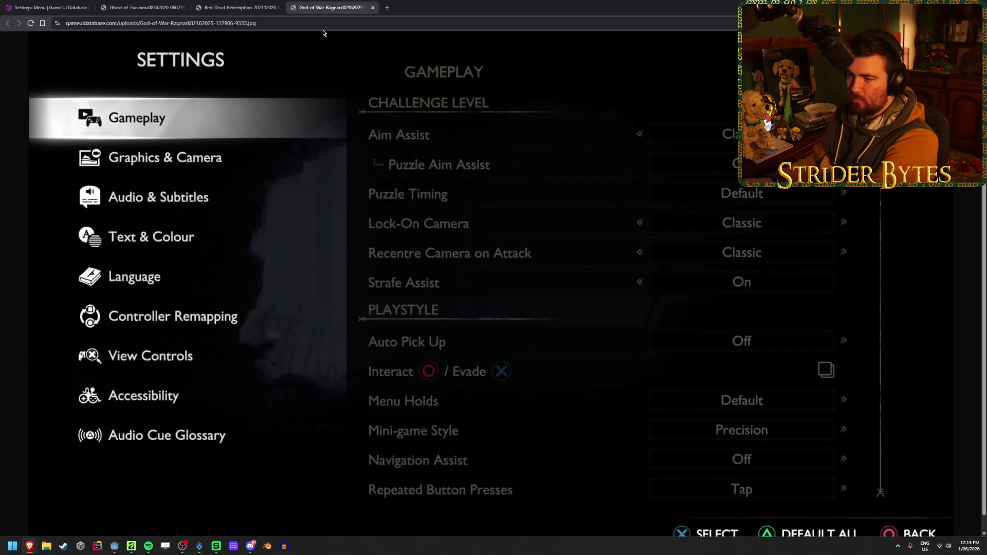
left_click(221, 4)
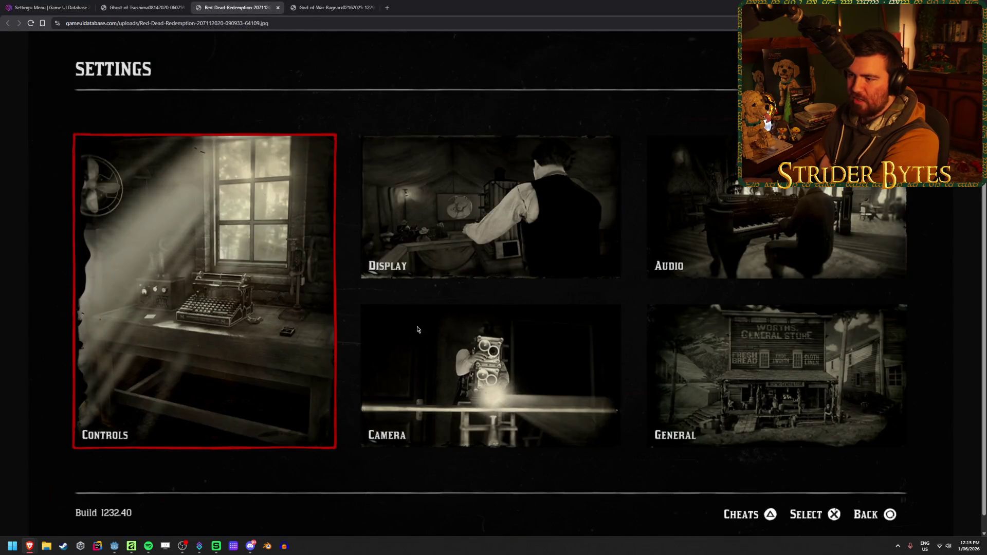
left_click(165, 8)
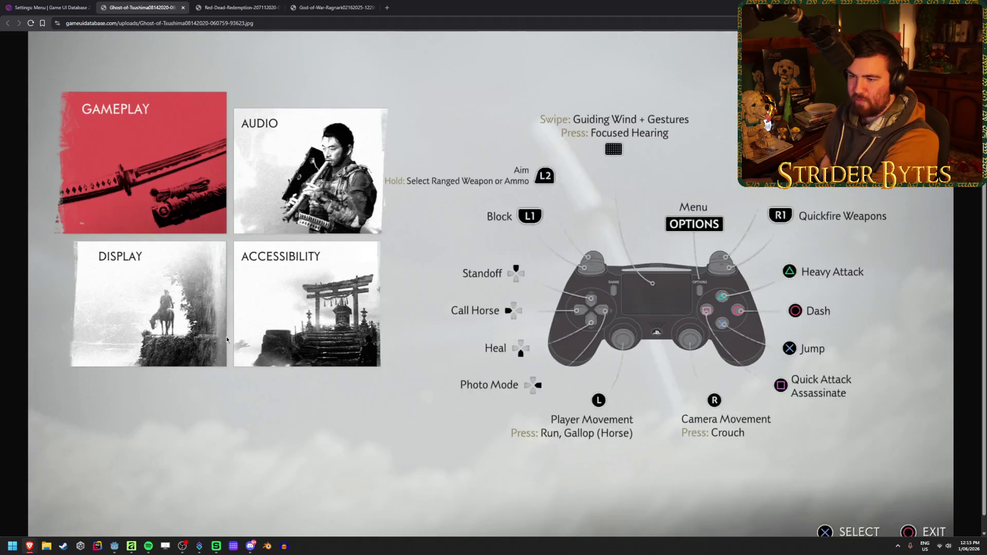
left_click(329, 7)
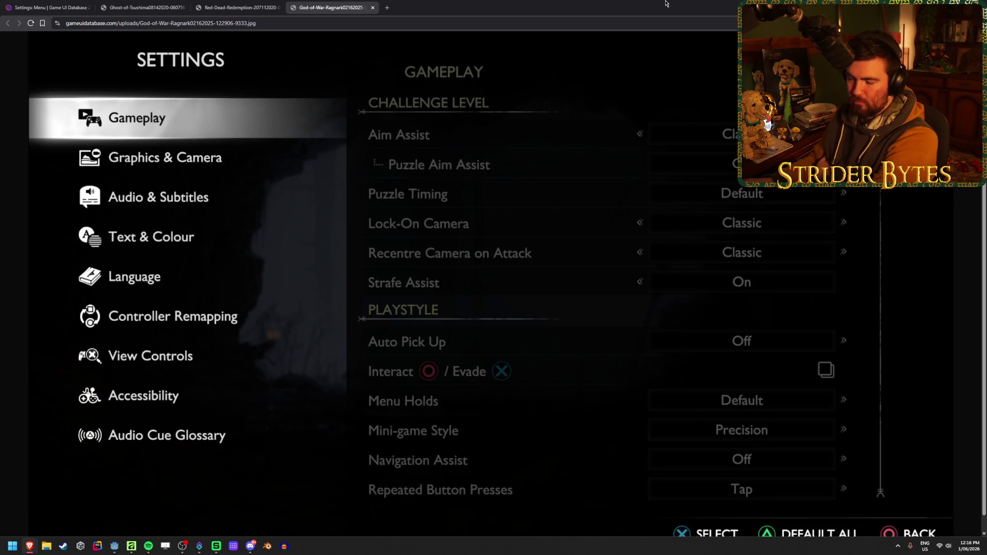
Revisit the RDR2 and God of War Ragnarök settings screenshots, then return to Affinity
left_click(233, 7)
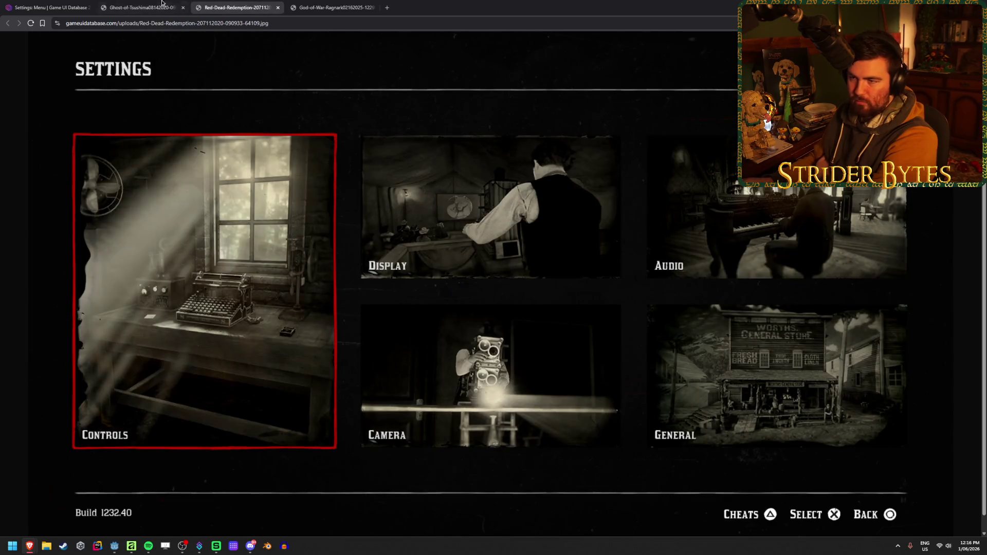
left_click(178, 5)
left_click(332, 7)
left_click(51, 4)
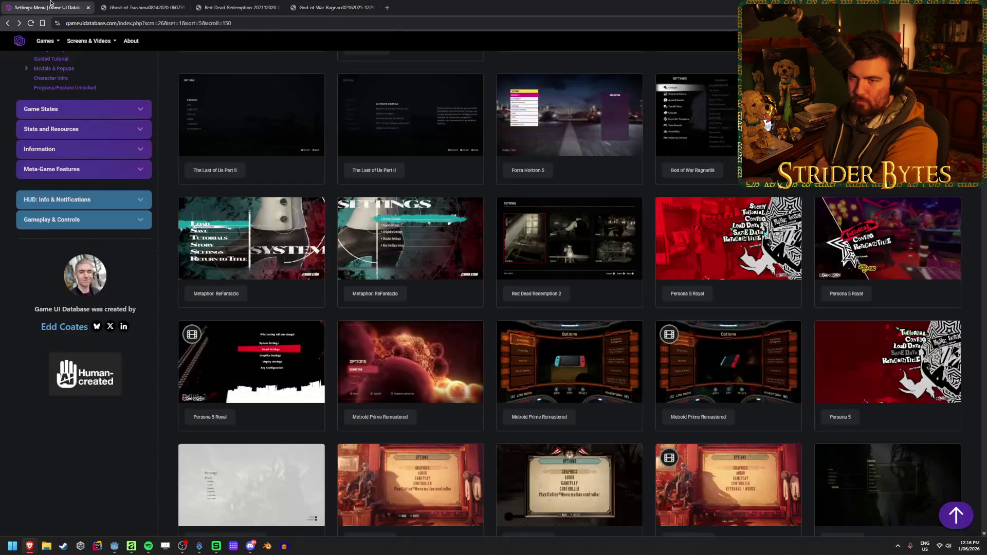
left_click(360, 7)
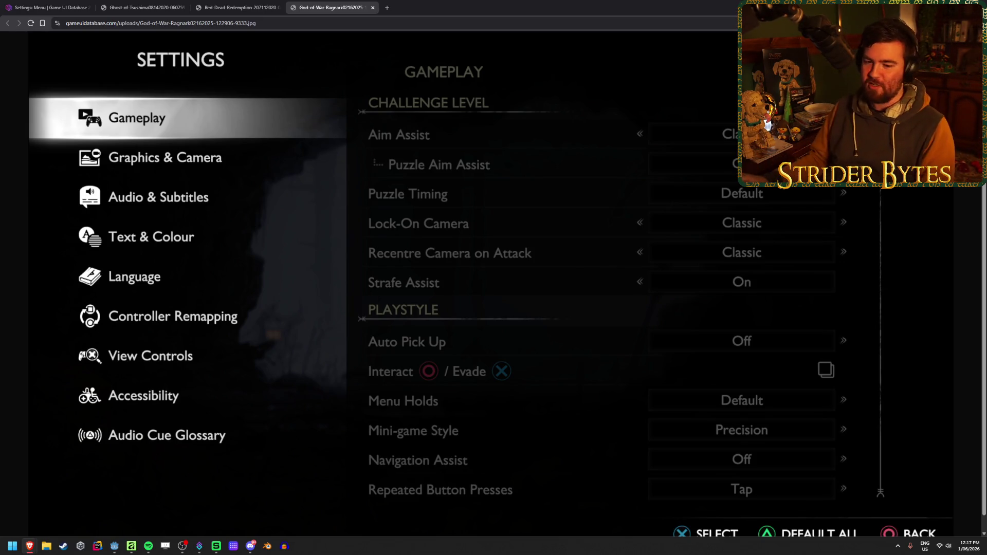
key("alt+Tab")
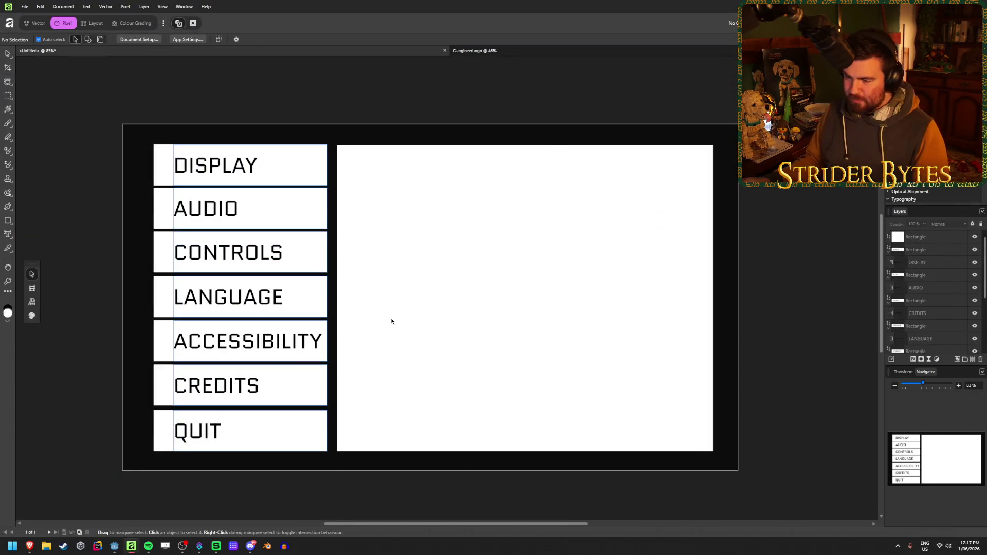
Change the last button's label from QUIT to SAVE & QUIT
left_click(217, 427)
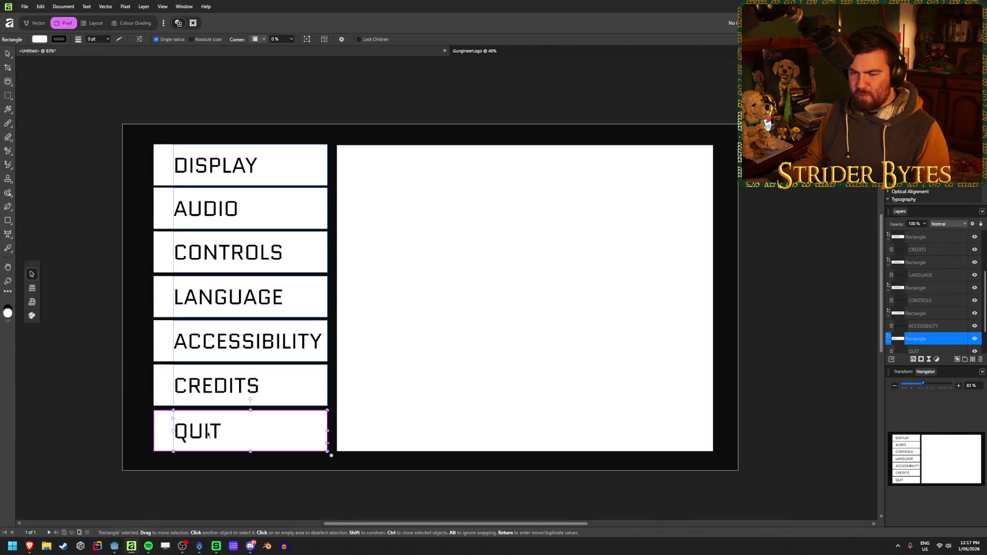
double_click(179, 432)
left_click(177, 432)
type("SAVE &")
key("Escape")
left_click(8, 54)
left_click(70, 152)
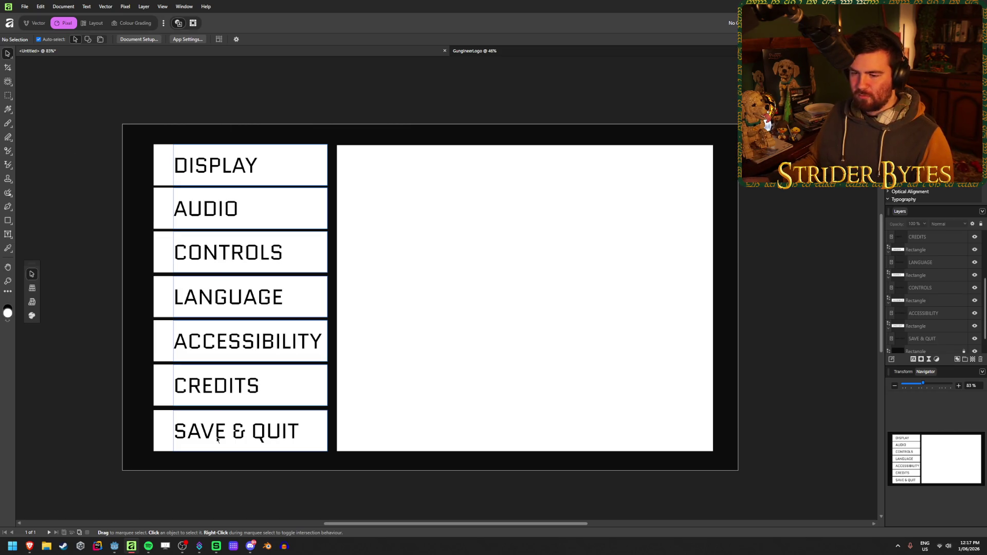
Widen all seven buttons slightly to the right toward the white panel
mouse_move(202, 82)
left_mouse_down()
mouse_move(231, 418)
mouse_move(262, 469)
left_mouse_up()
left_click_drag(327, 297, 333, 297)
left_click(300, 87)
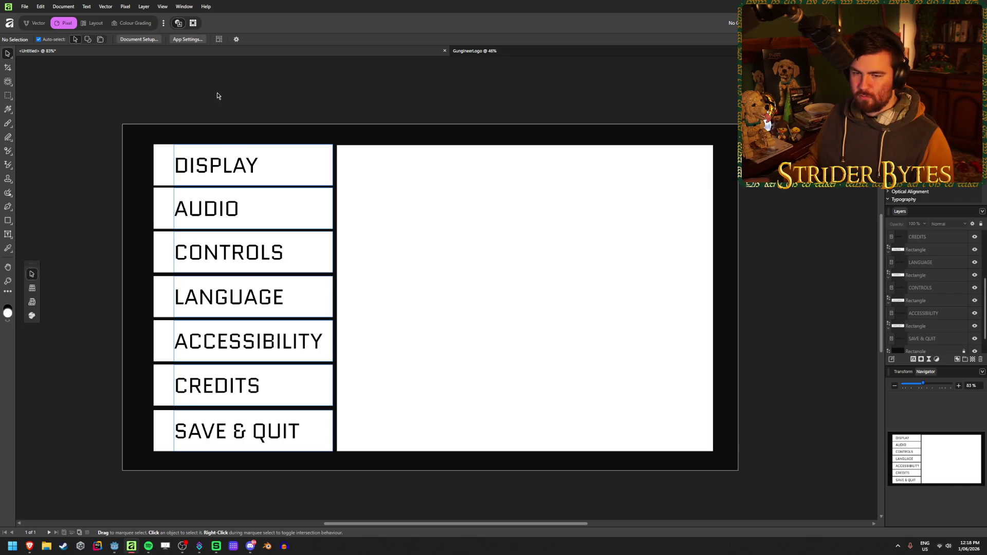
Hide the page margins and turn off the pixel selection overlay from View > Show
left_click(161, 7)
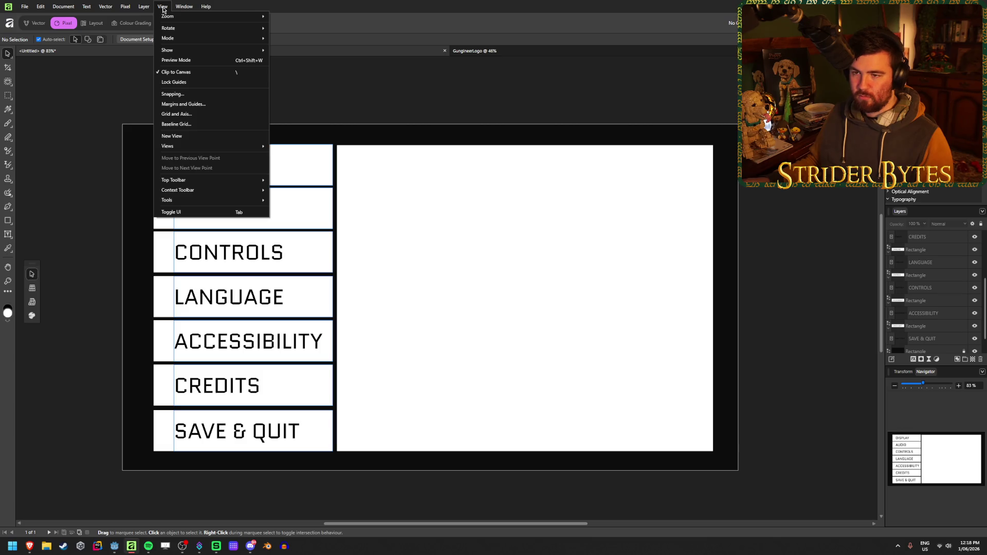
mouse_move(216, 50)
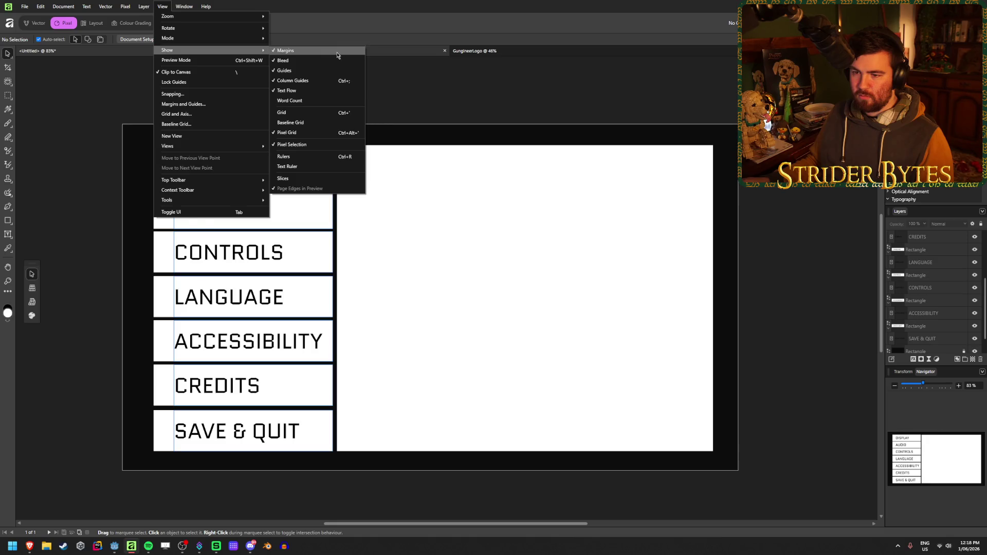
left_click(319, 51)
left_click(162, 6)
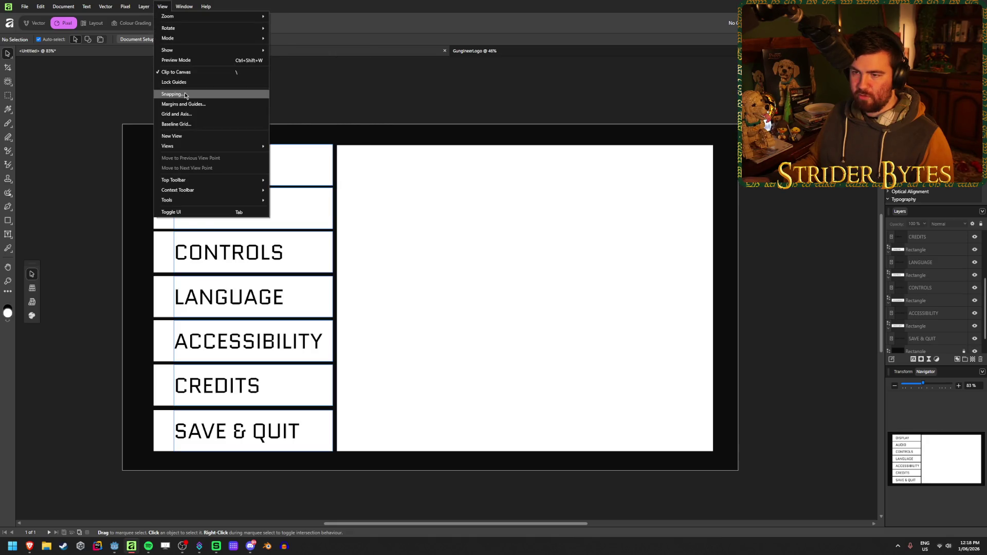
mouse_move(198, 52)
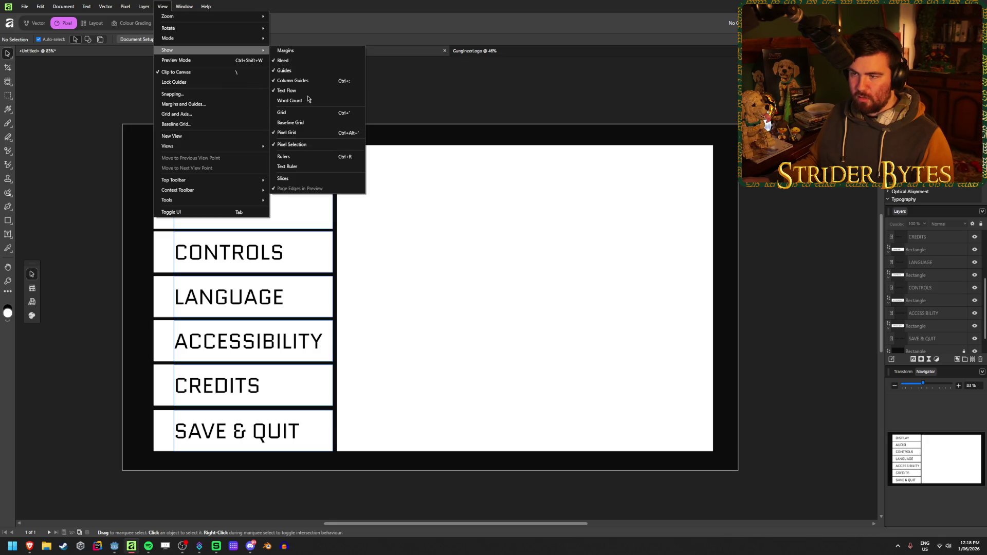
left_click(303, 145)
Hide the guides and bleed lines, and toggle the pixel grid display
left_click(162, 6)
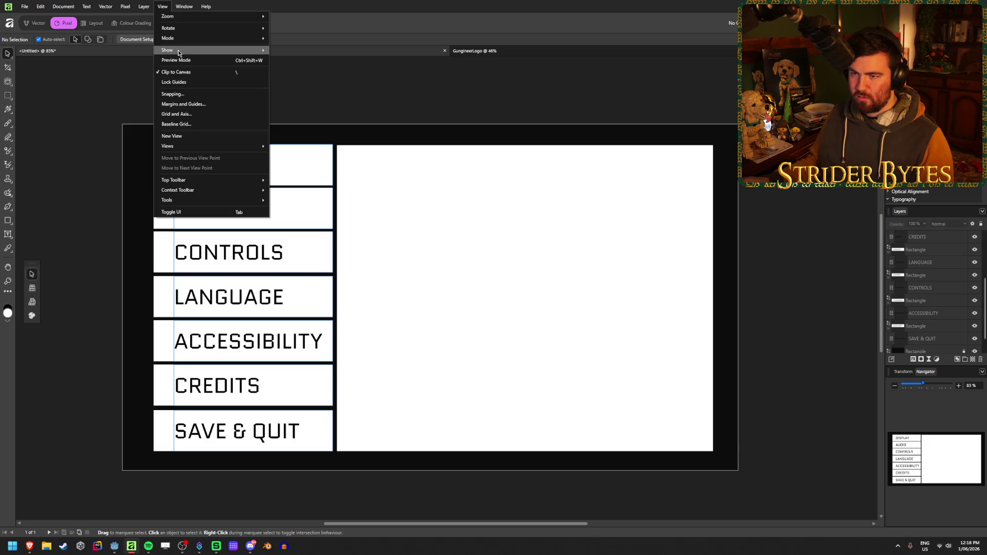
mouse_move(179, 50)
left_click(288, 70)
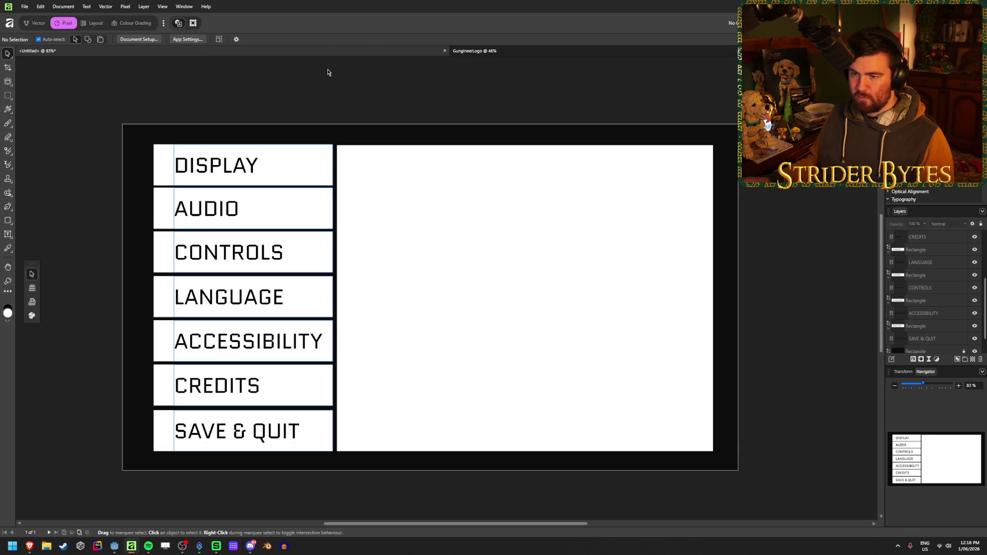
left_click(162, 6)
mouse_move(177, 51)
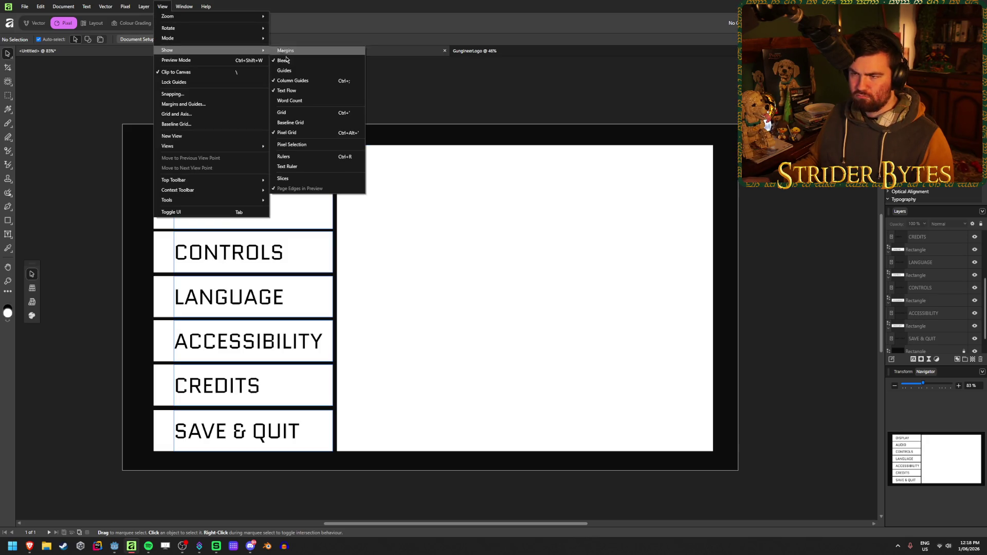
left_click(314, 60)
left_click(162, 6)
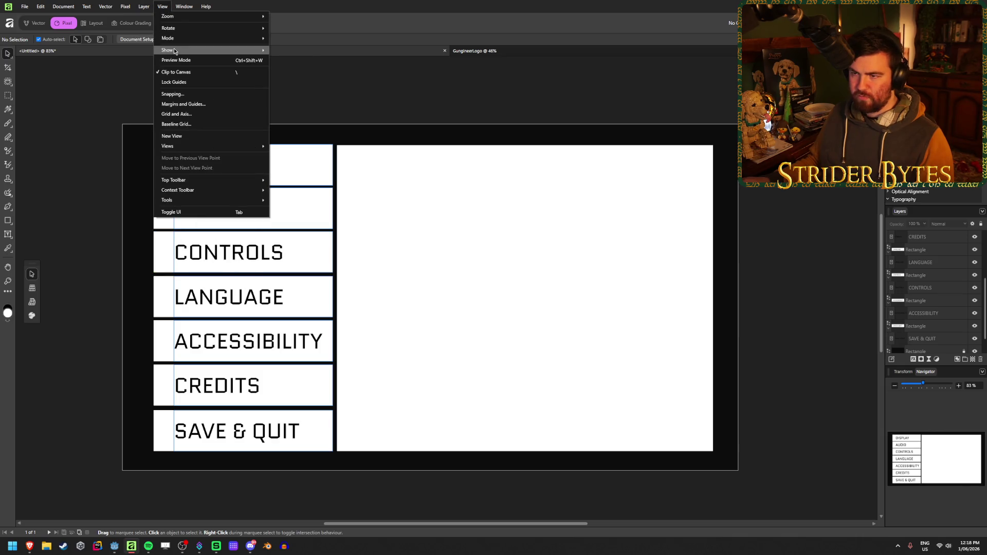
mouse_move(196, 50)
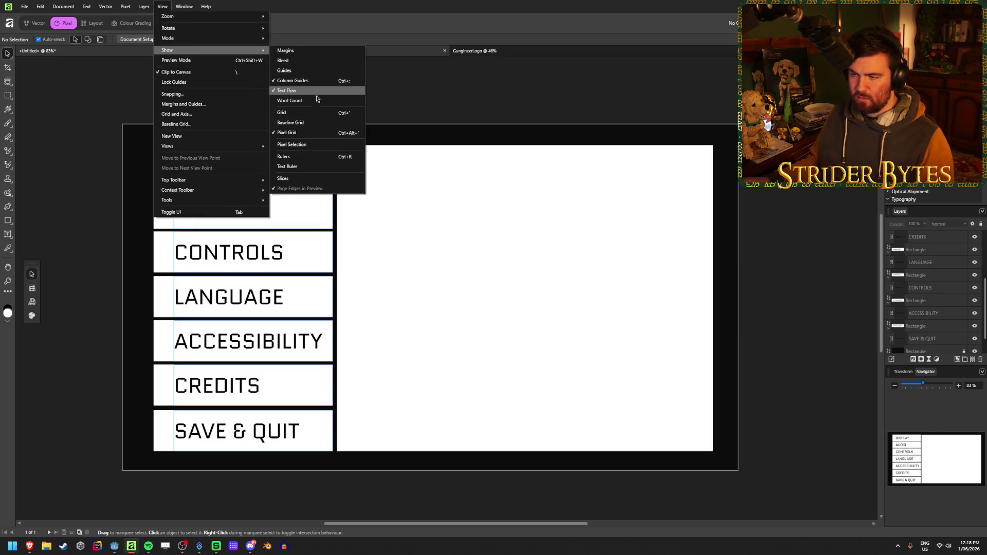
left_click(309, 132)
Hide the column guides and remaining blue guide lines, then select the DISPLAY button rectangle
left_click(144, 7)
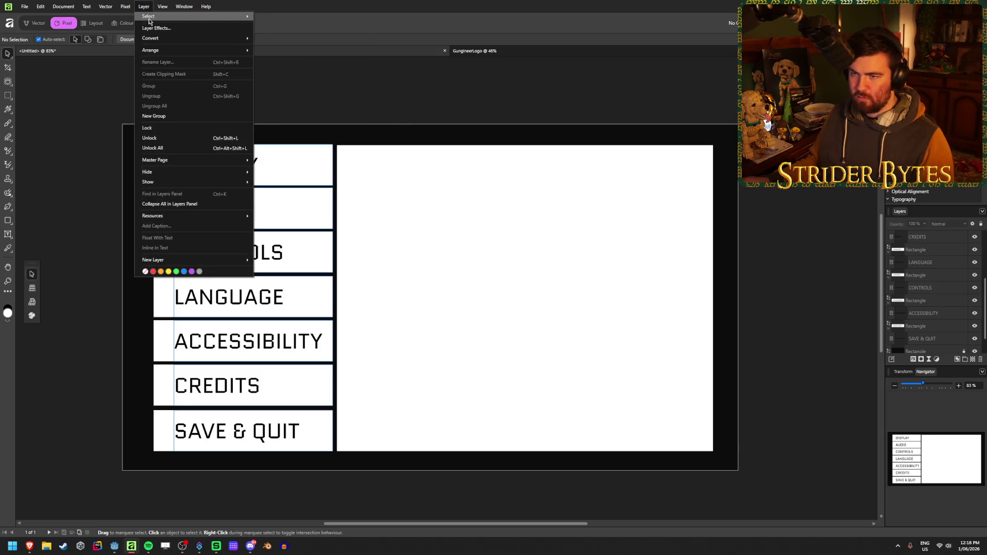
mouse_move(163, 7)
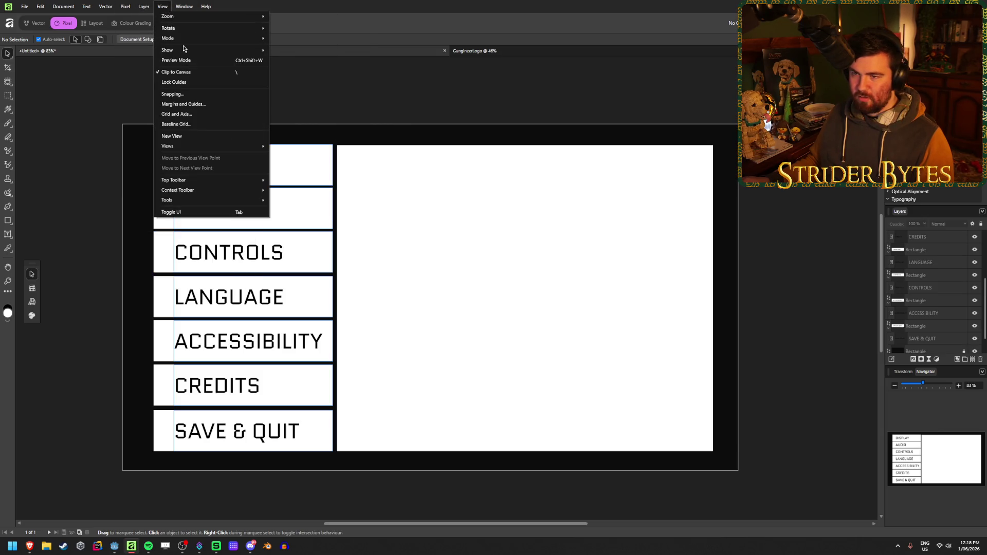
mouse_move(183, 51)
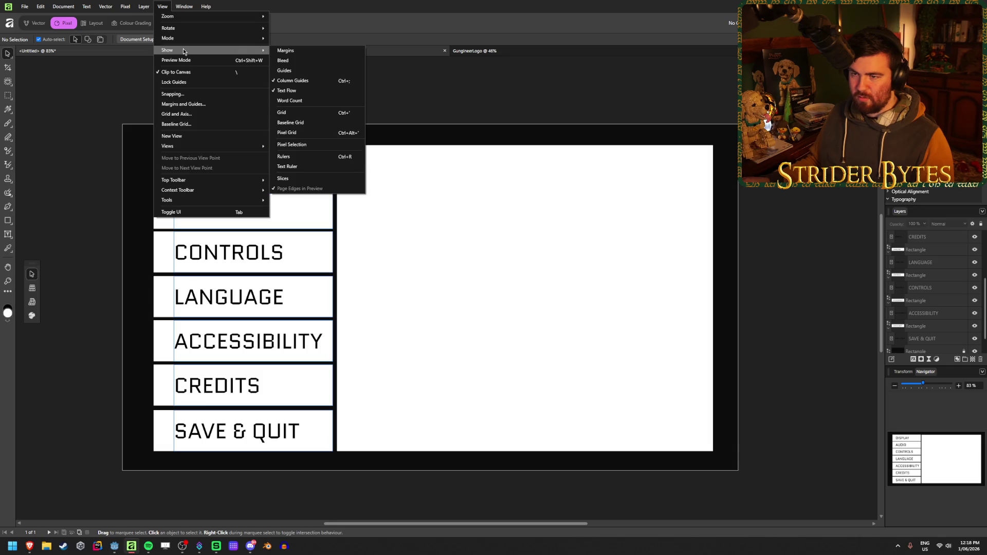
left_click(292, 81)
left_click(168, 9)
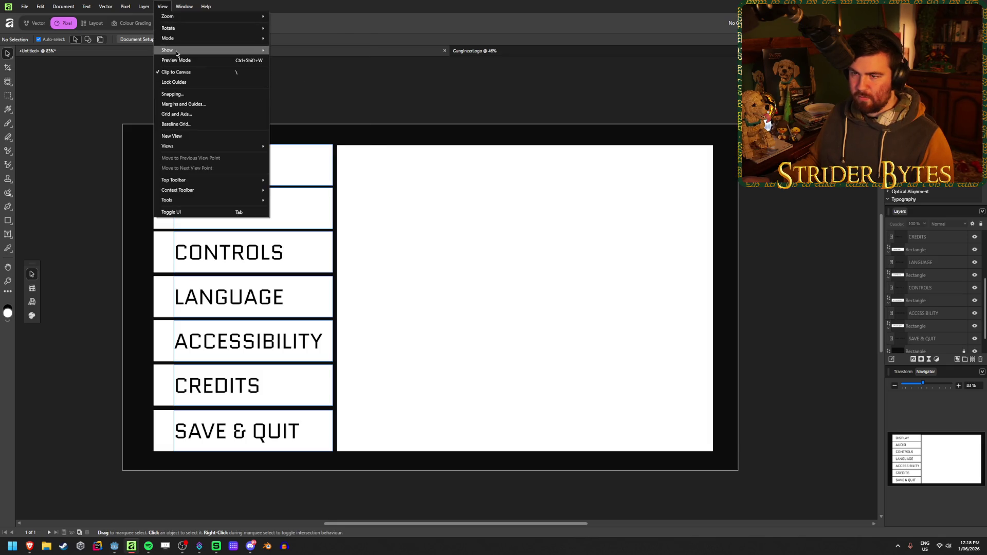
mouse_move(184, 50)
left_click(325, 90)
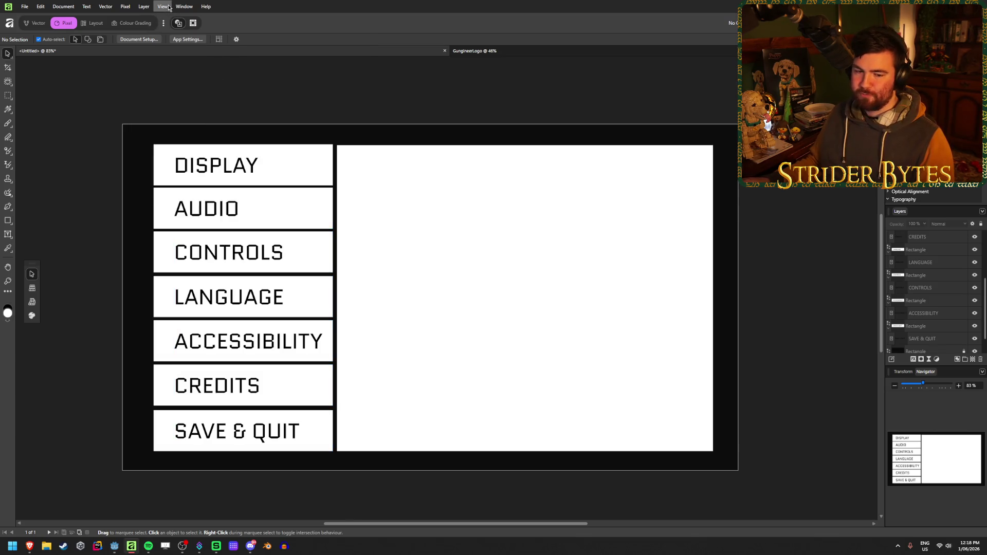
left_click(165, 161)
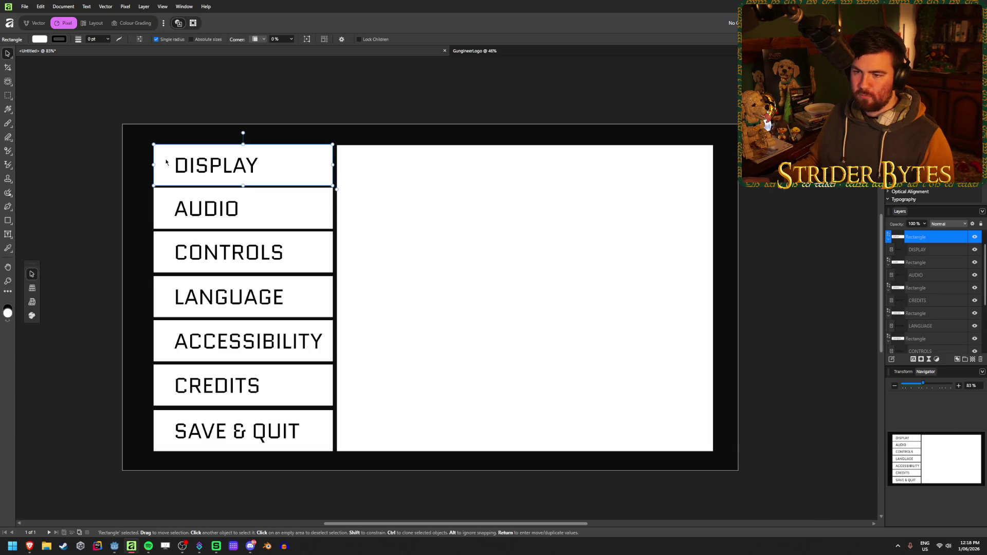
left_click(171, 97)
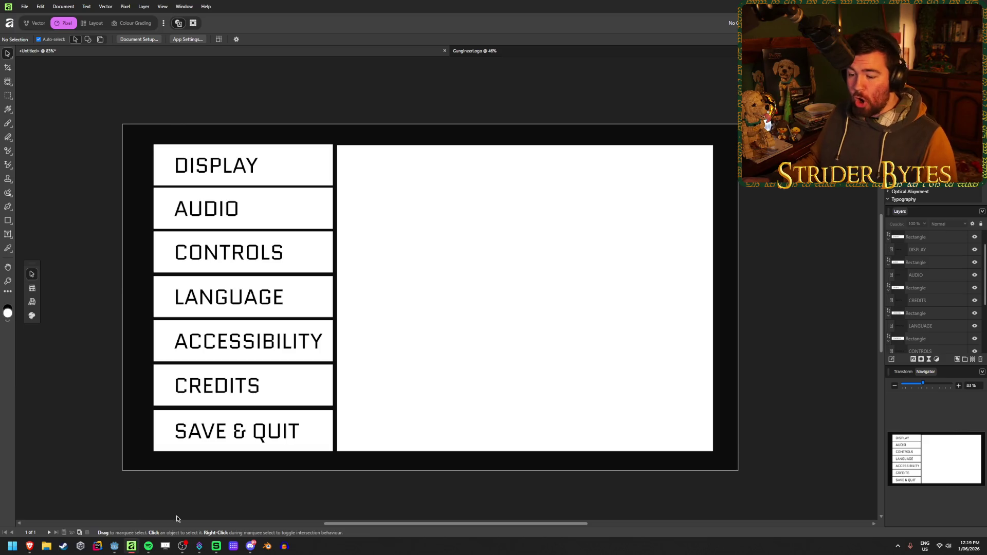
left_click(199, 546)
left_click(199, 545)
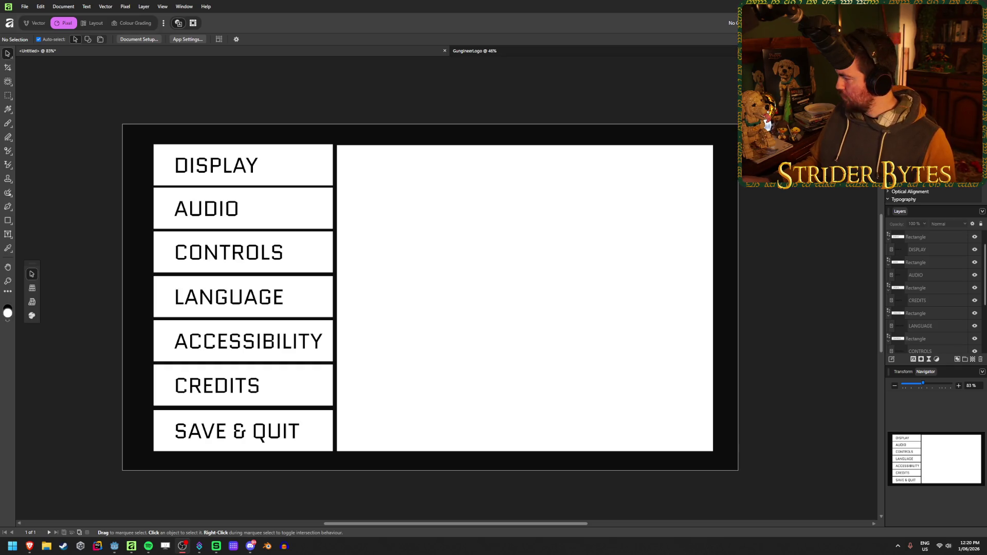
key("alt+Tab")
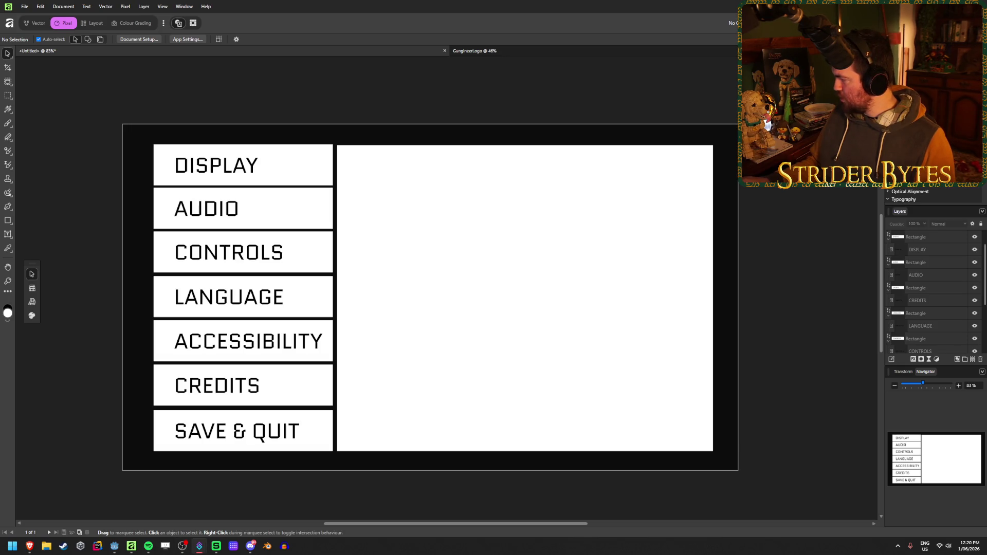
key("alt+Tab")
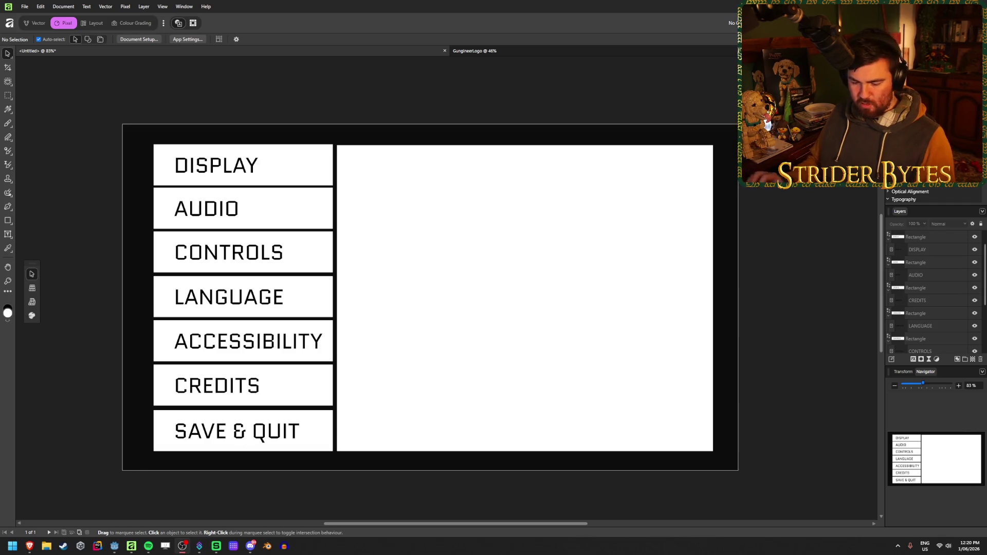
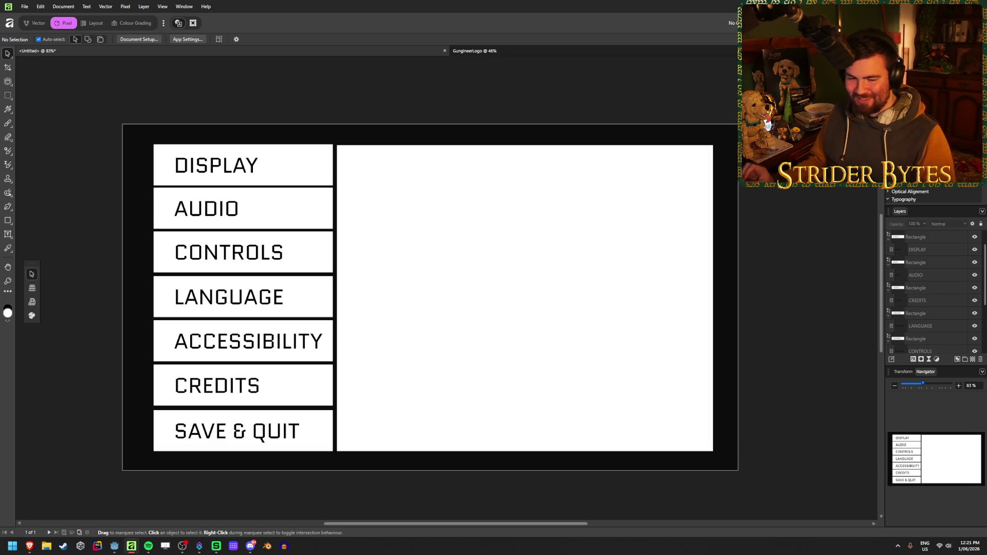
Return from Affinity Designer to the Godot editor window
key("alt+Tab")
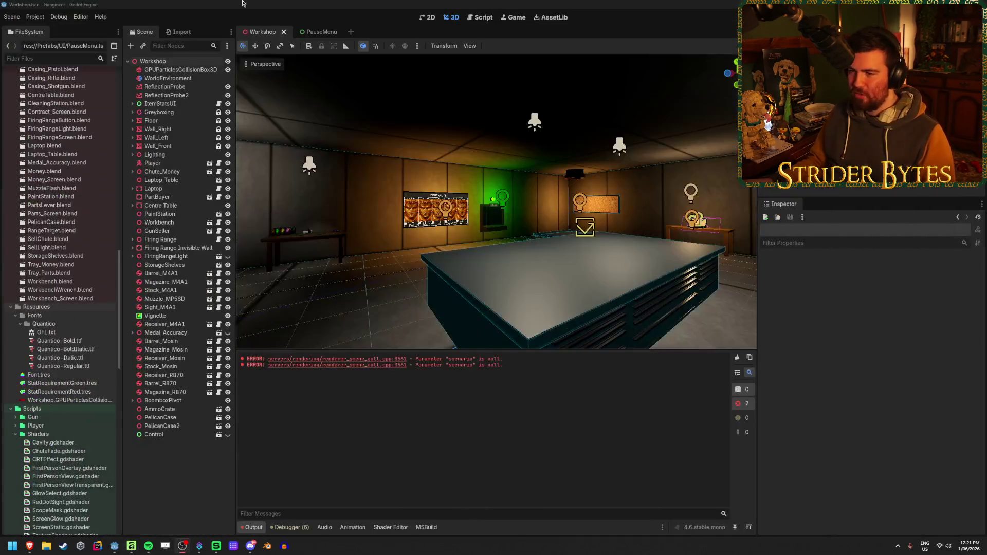
Open the PauseMenu scene and rename its root Control node to PauseMenu
left_click(315, 32)
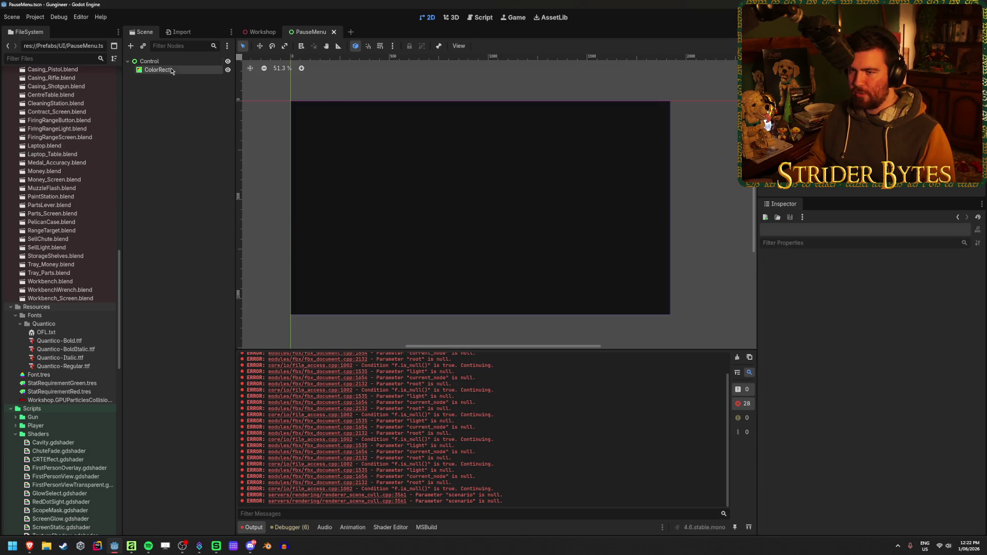
left_click(178, 134)
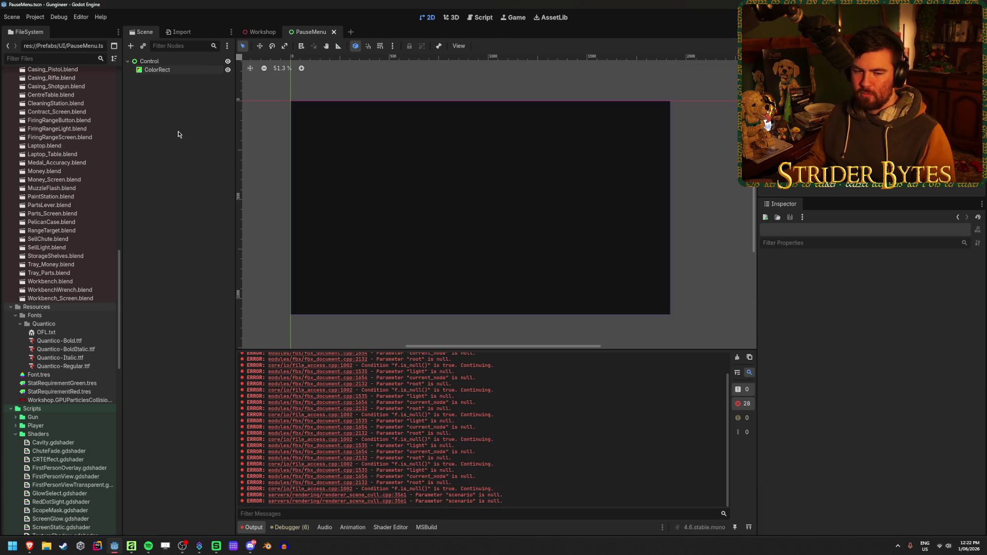
right_click(184, 70)
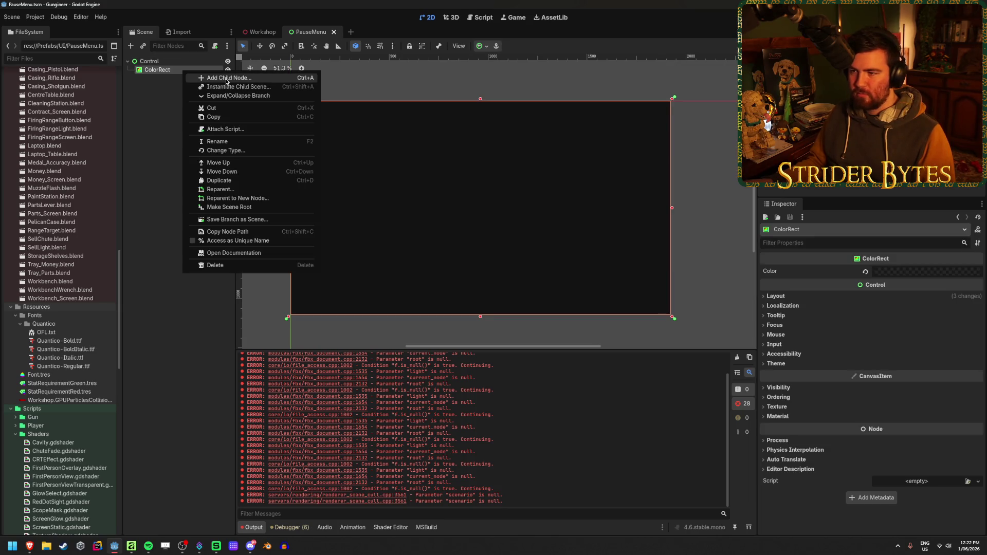
left_click(177, 61)
double_click(177, 61)
type("P")
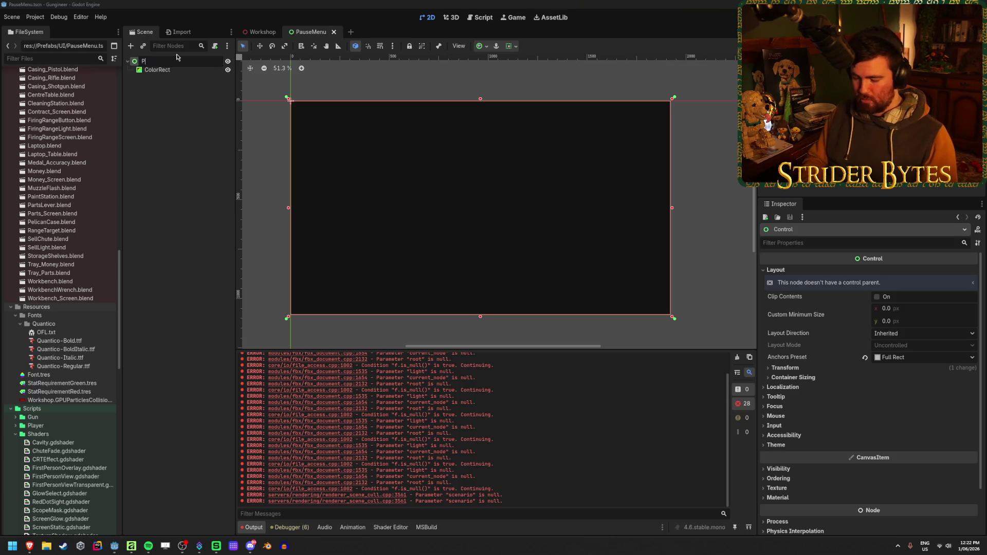
type("auseMenu")
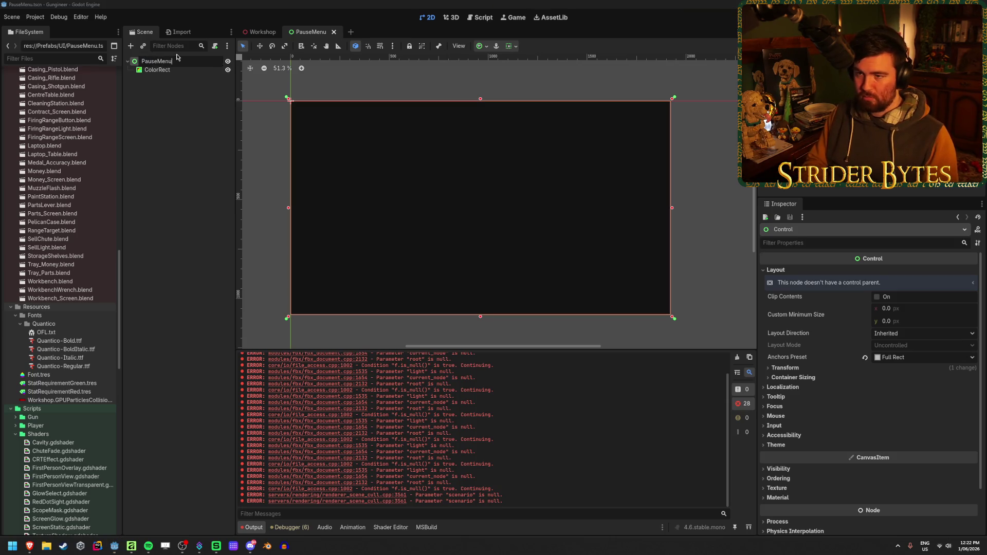
key("Return")
Rename the ColorRect child node to Background
key("Down")
key("F2")
type("Background")
key("Return")
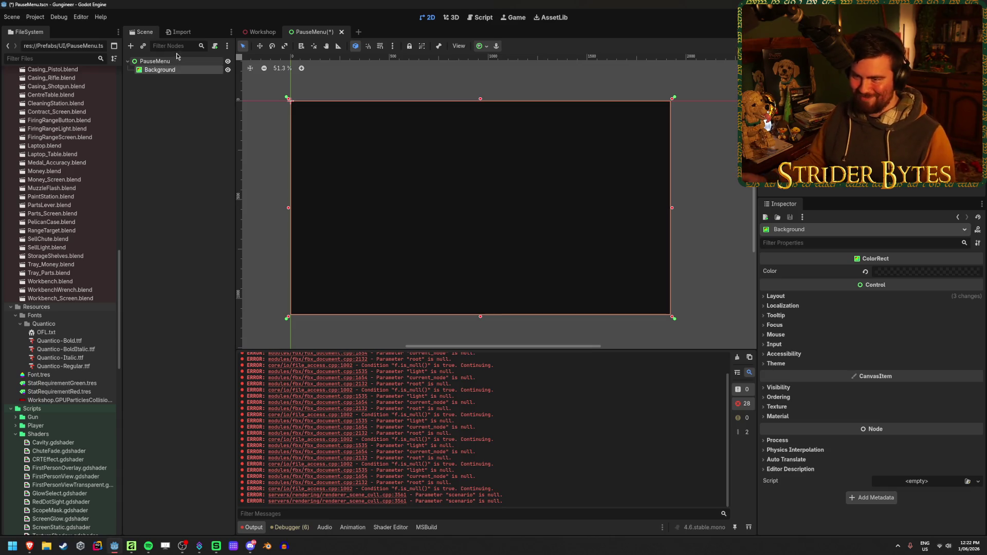
right_click(189, 74)
Add a MarginContainer under Background with the Full Rect anchor preset
left_click(210, 79)
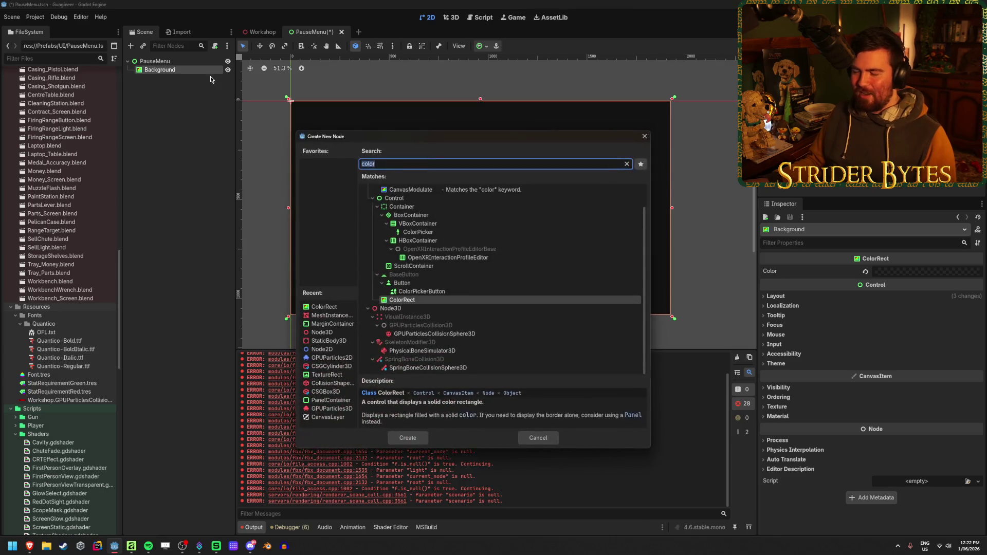
type("margin")
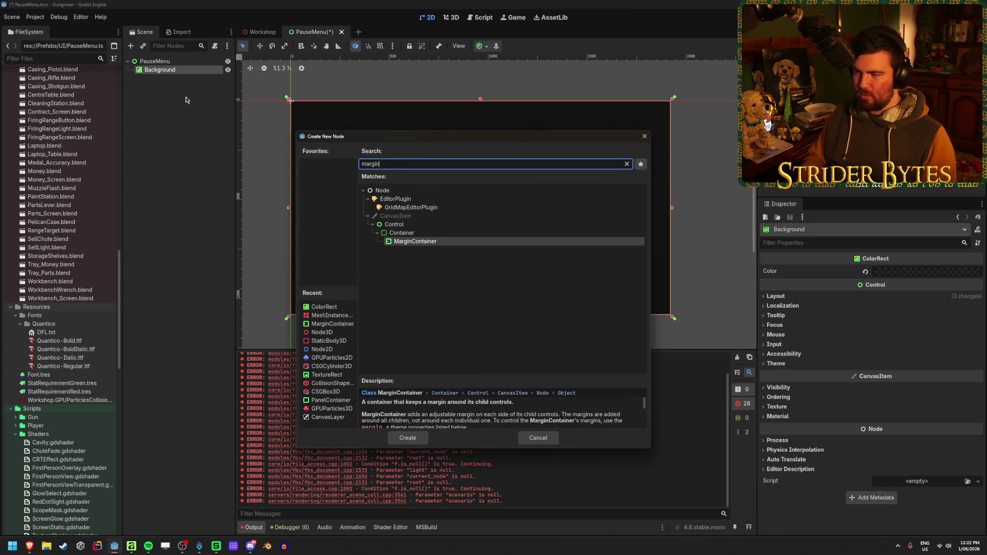
key("Return")
left_click(482, 46)
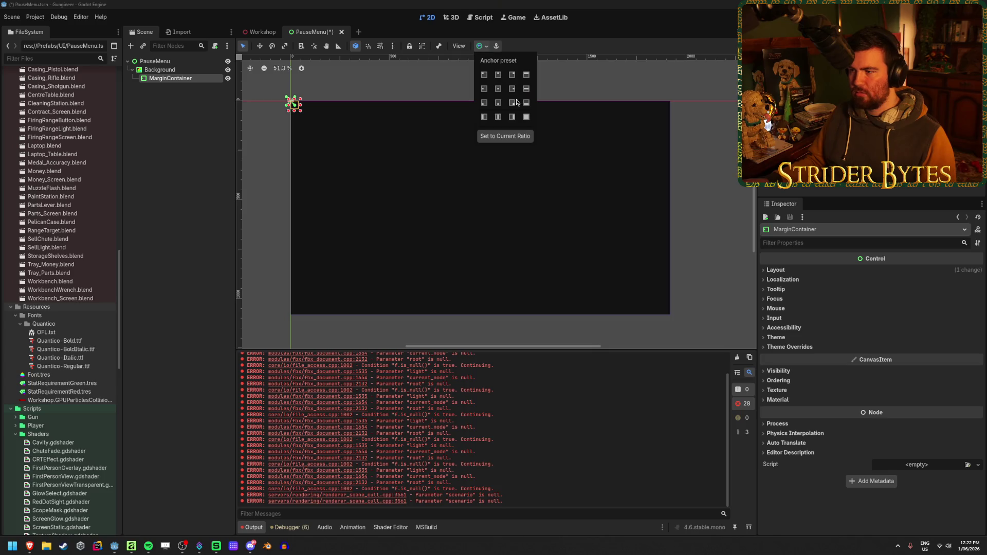
left_click(526, 117)
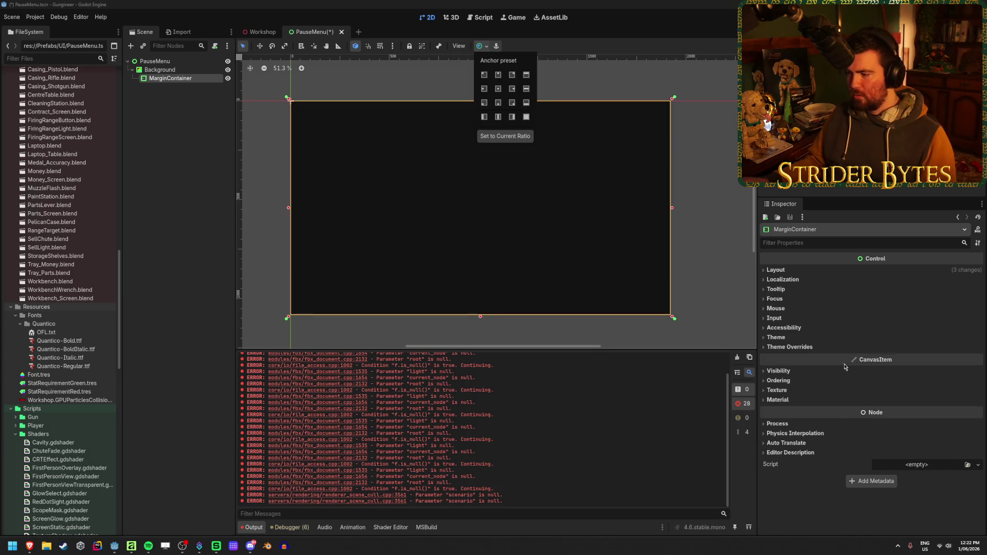
Set all four theme margin constant overrides on the MarginContainer to 100
left_click(789, 347)
left_click(789, 347)
left_click(785, 356)
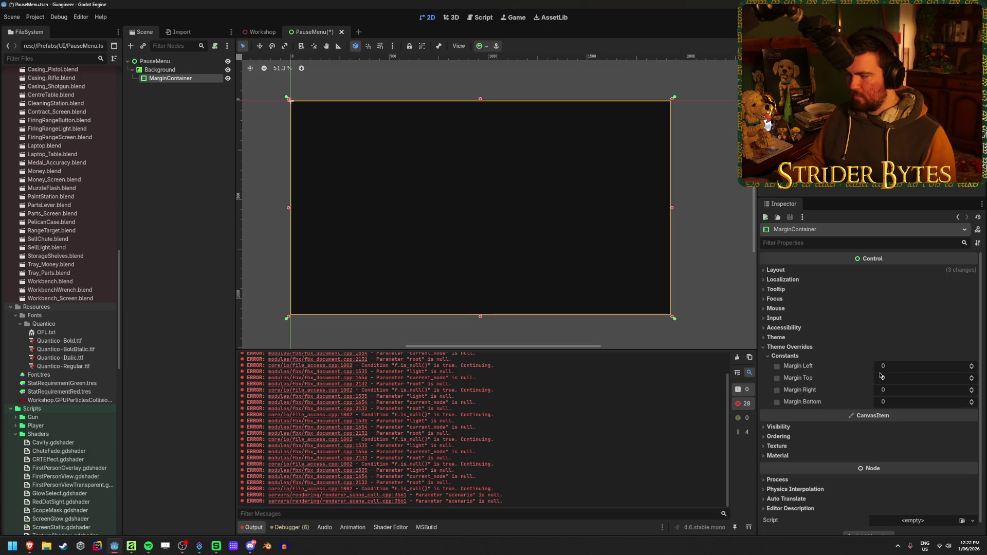
left_click(904, 366)
type("20")
key("Tab")
type("20")
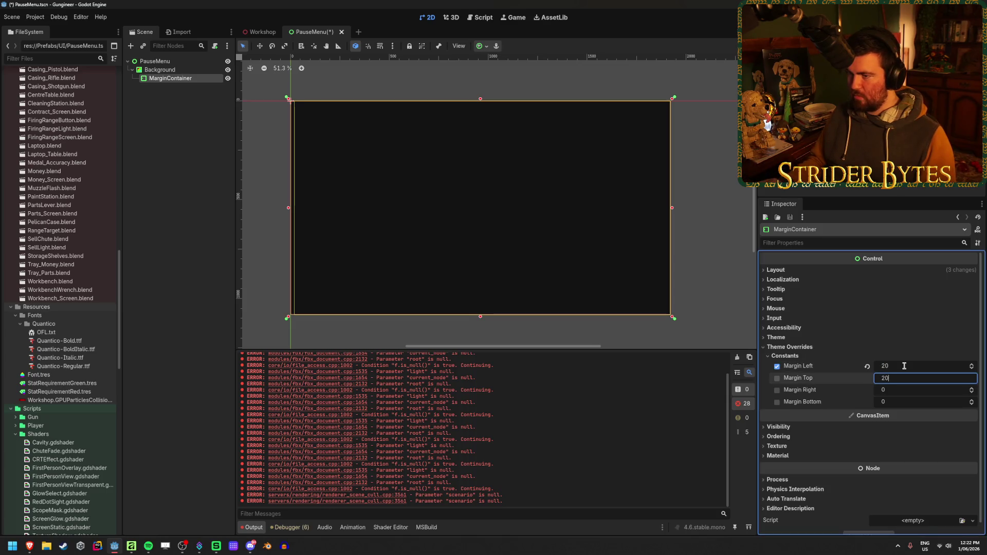
left_click(904, 366)
type("100")
key("Tab")
type("100")
key("Tab")
key("Tab")
type("100")
key("Return")
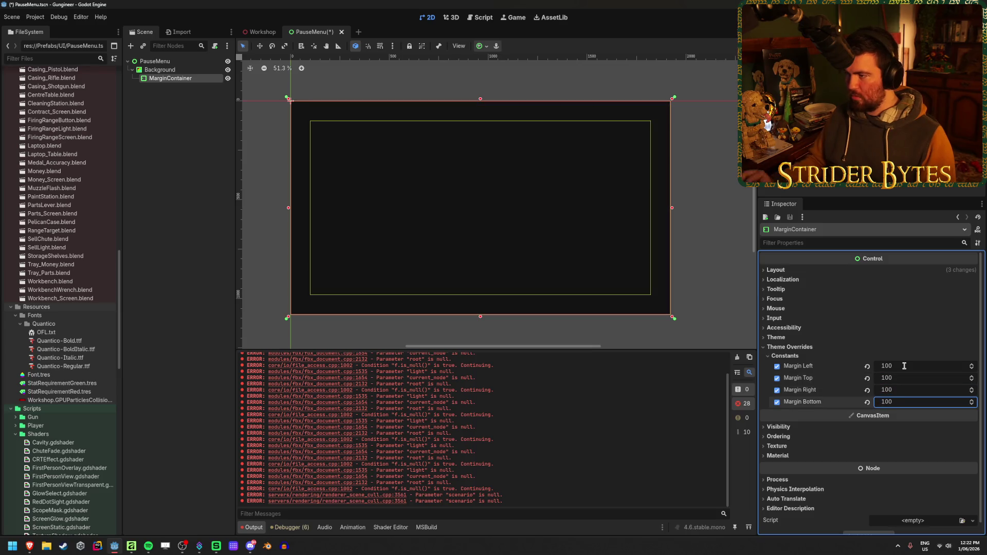
Check the 100 px margin values and reselect the MarginContainer
scroll(511, 219, "up", 1)
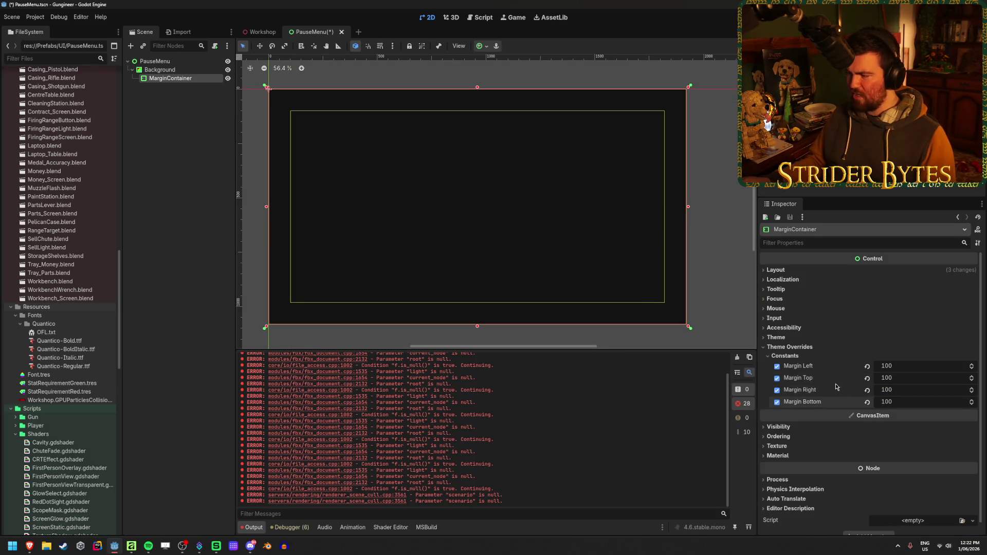
left_click(925, 367)
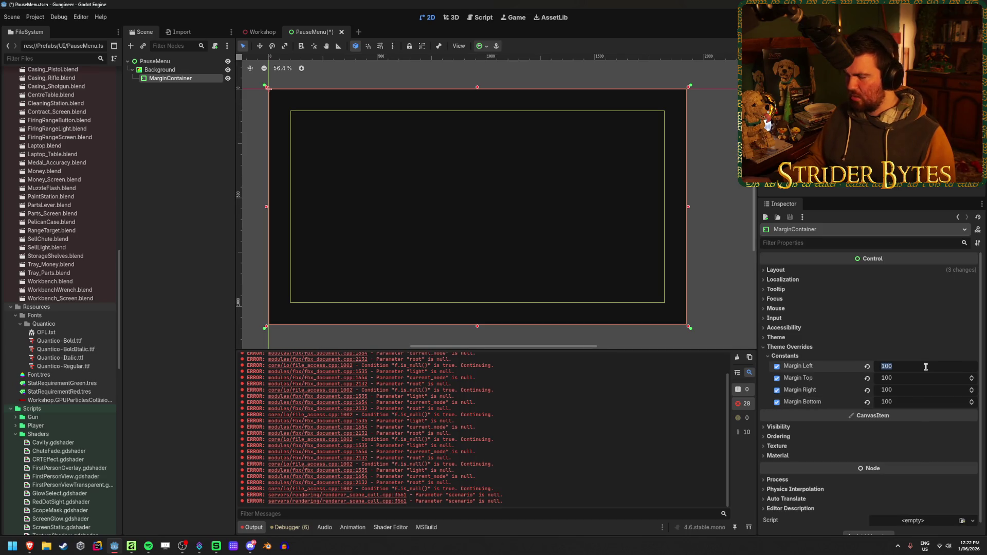
left_click(193, 180)
left_click(164, 81)
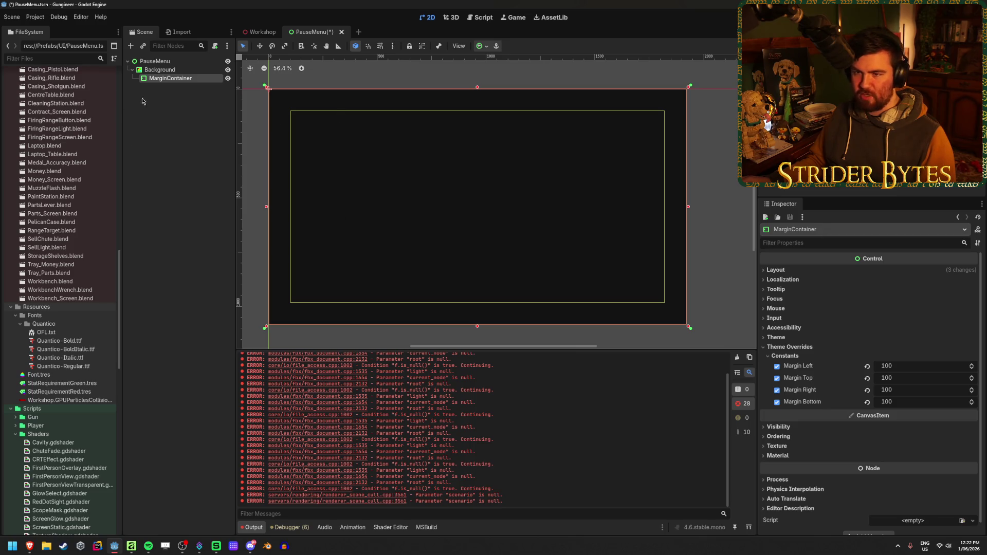
right_click(171, 81)
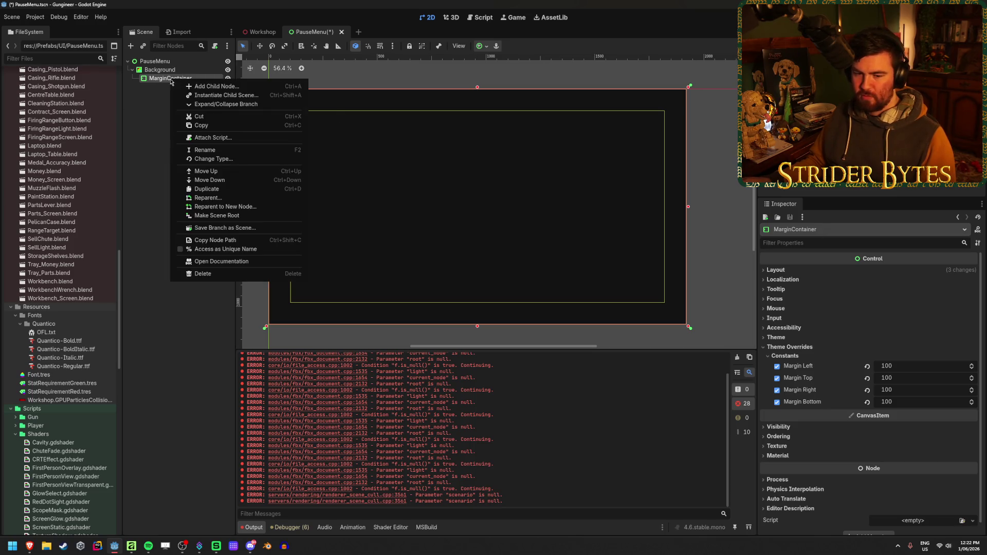
Add an HBoxContainer under MarginContainer with a VBoxContainer inside it
left_click(180, 86)
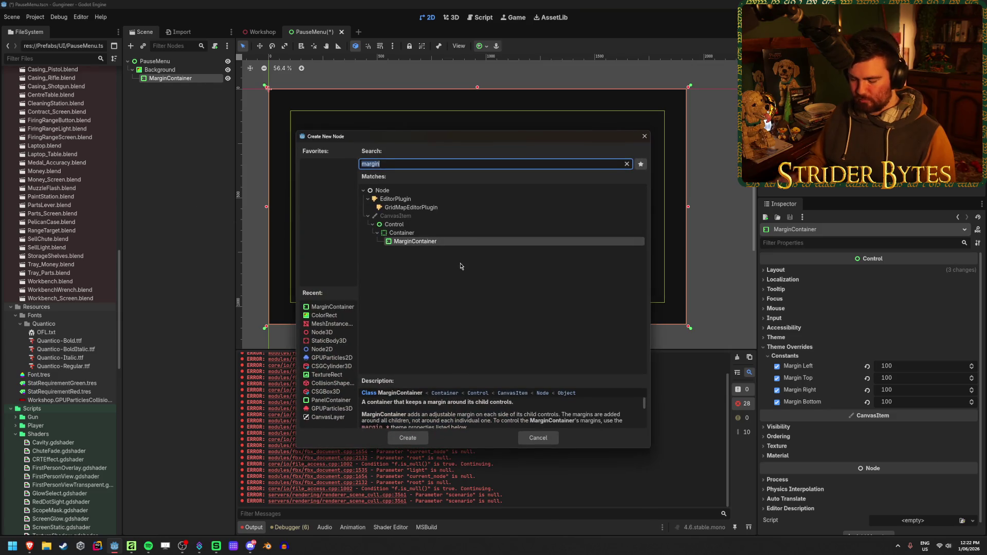
type("hbox")
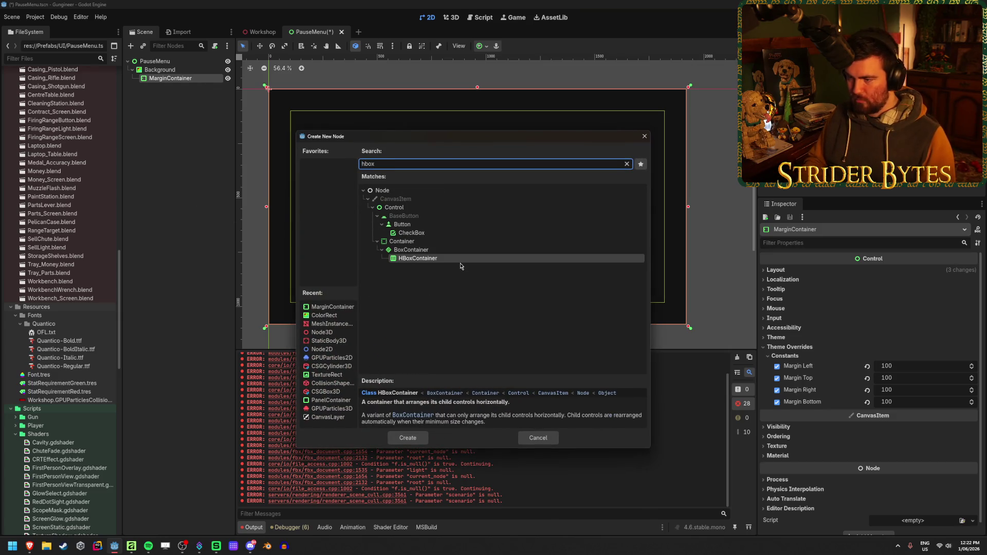
key("Return")
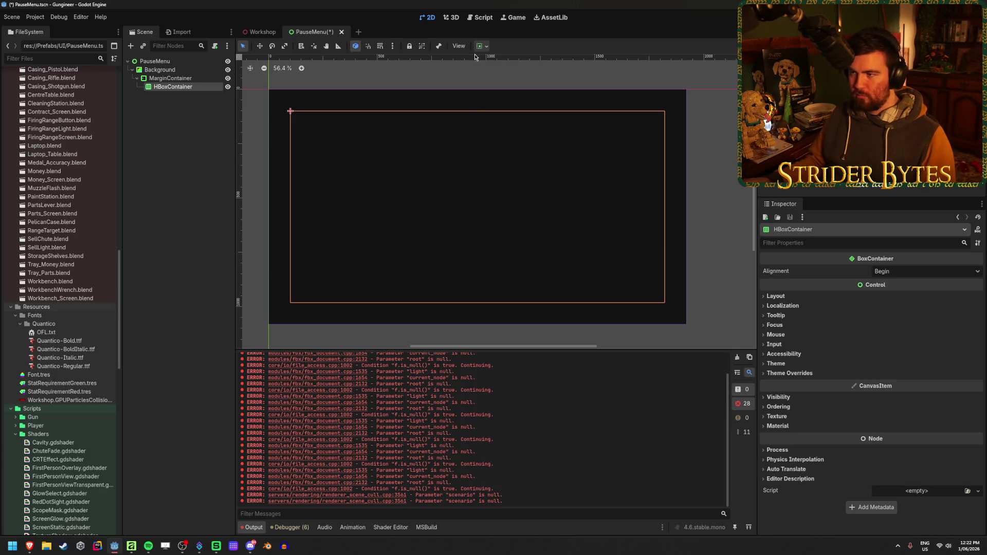
right_click(194, 91)
left_click(211, 95)
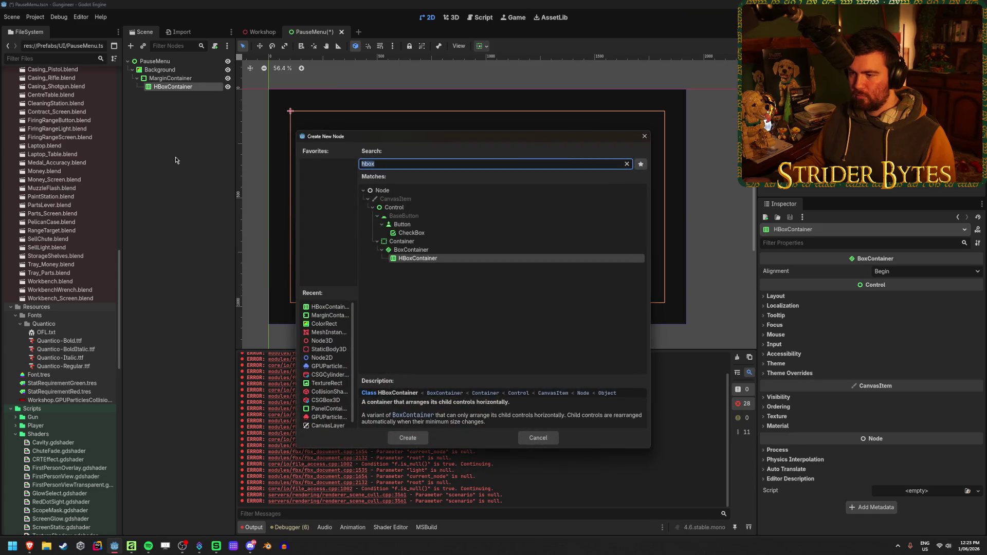
type("vbox")
key("Return")
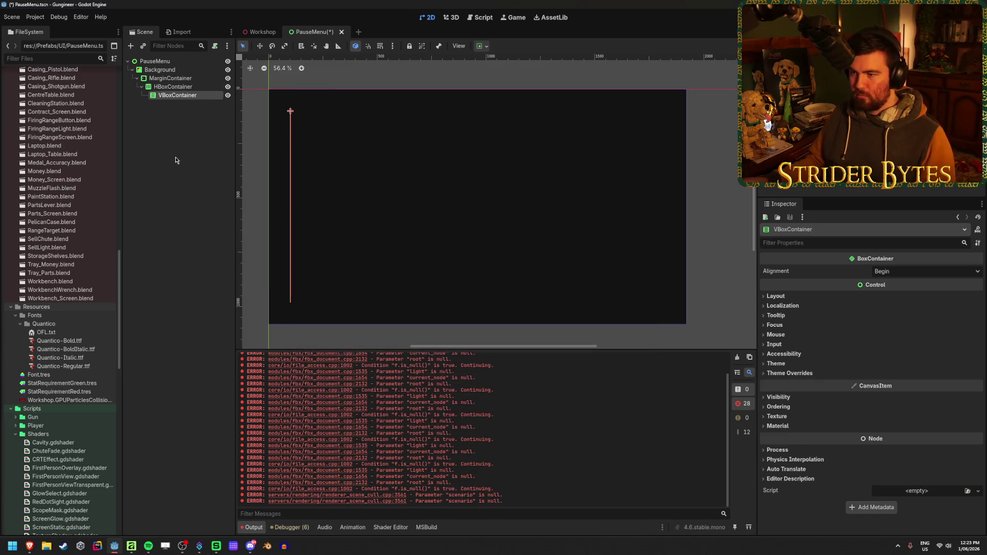
Add a TextureRect as a second child of the HBoxContainer
left_click(178, 87)
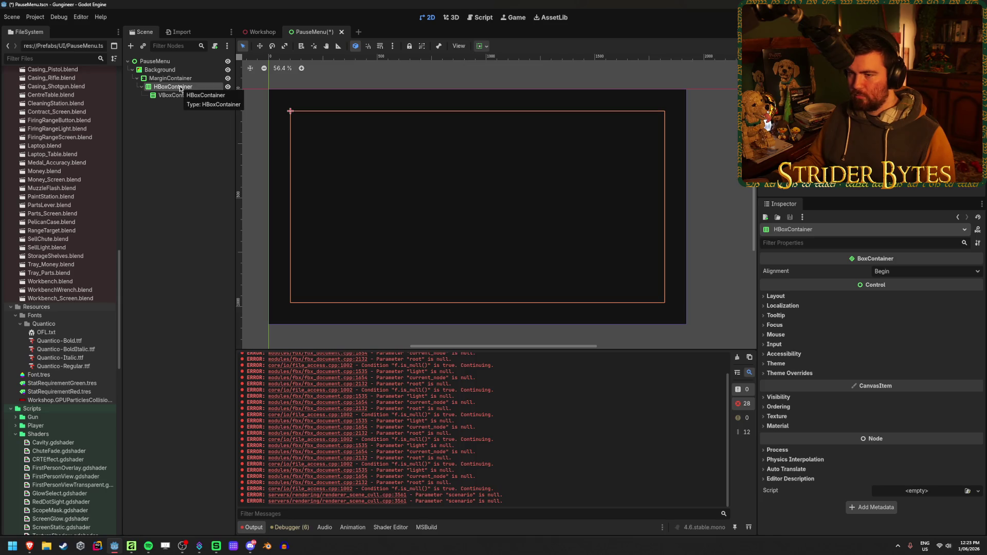
left_click(177, 94)
left_click(180, 88)
right_click(181, 89)
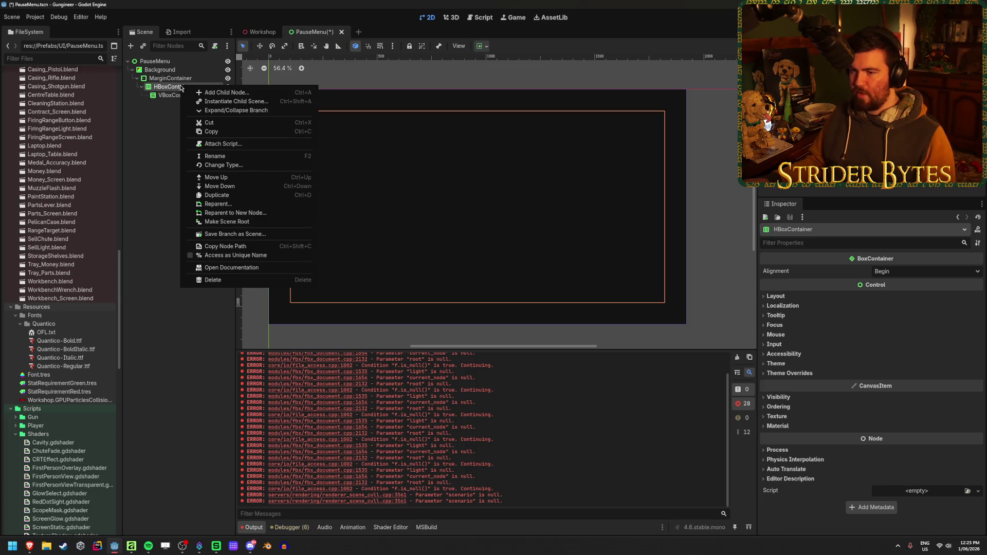
left_click(210, 93)
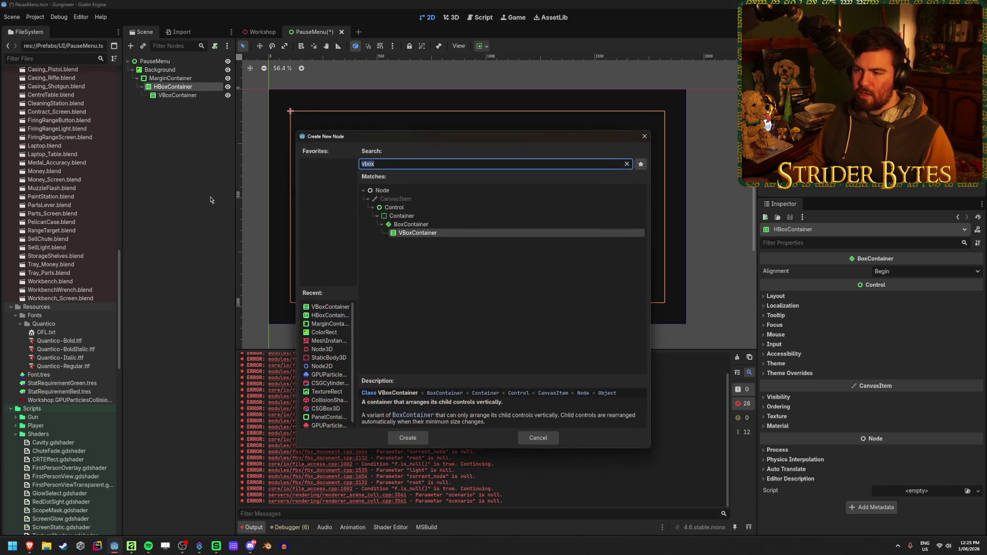
type("text")
key("Down")
key("Down")
key("Up")
key("Up")
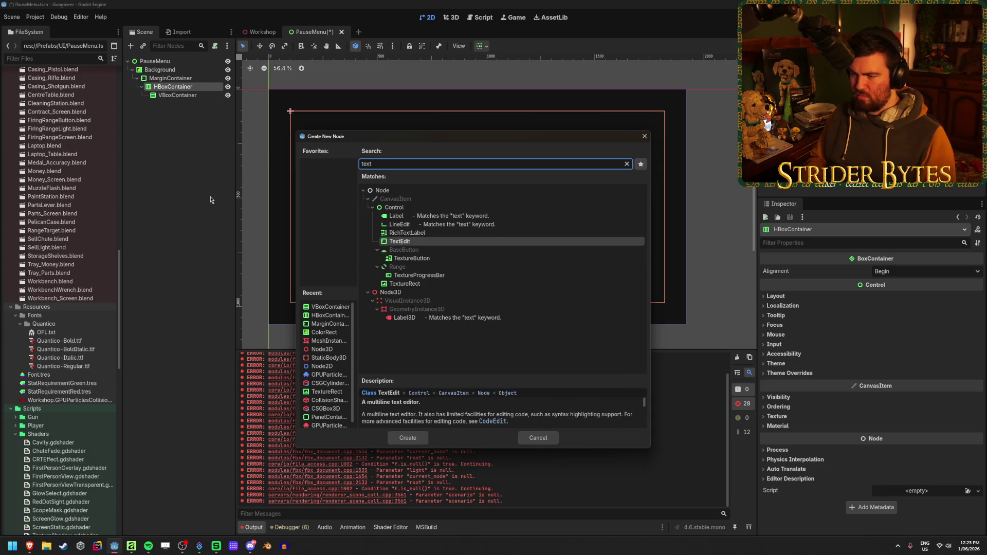
key("Up")
key("Up")
key("Up")
key("Down")
key("Down")
key("Down")
key("Down")
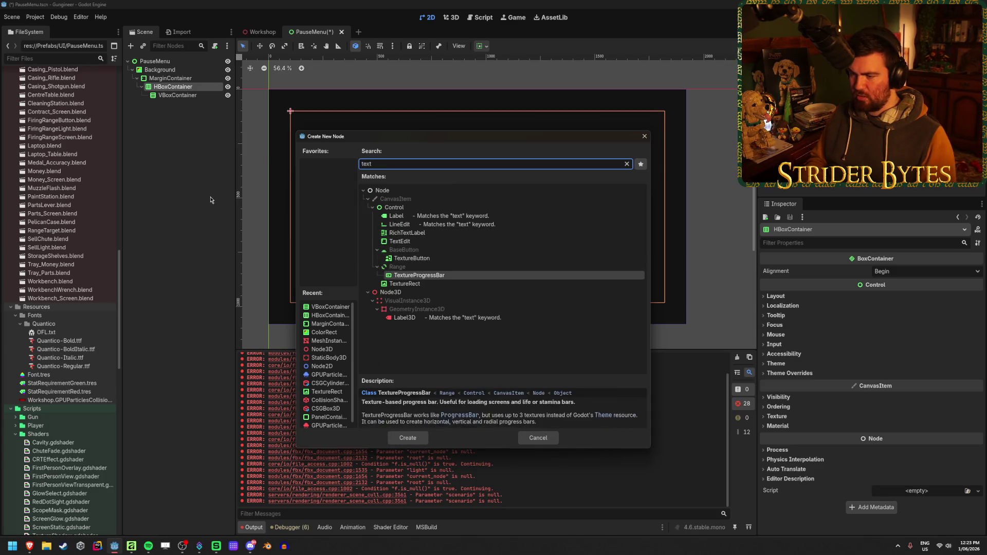
key("Return")
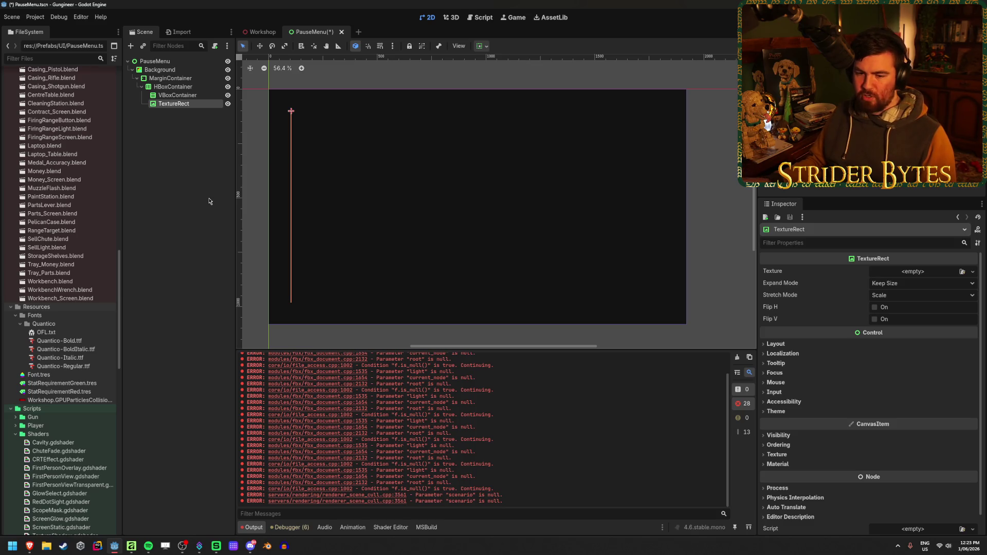
Move HBoxContainer directly under Background and delete the MarginContainer
left_click(177, 70)
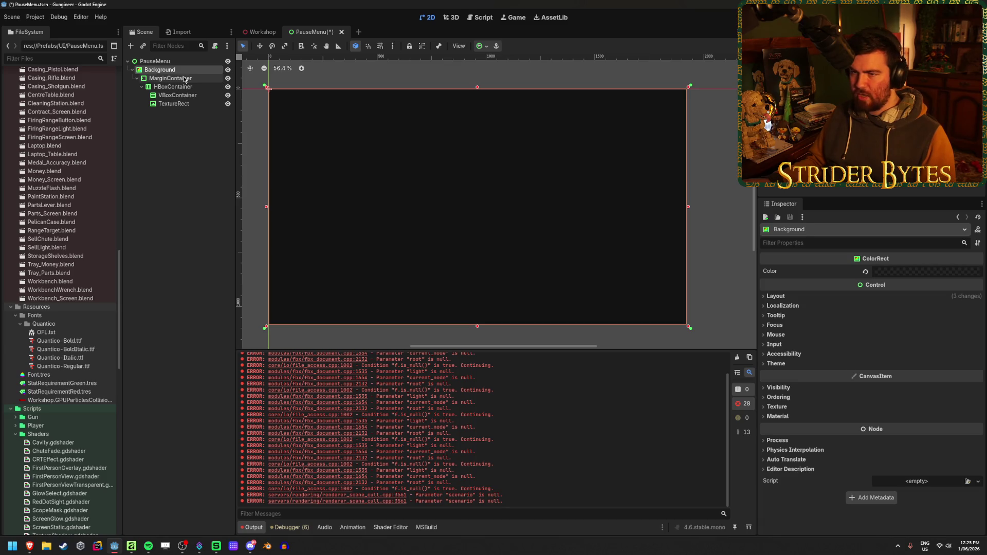
left_click(184, 78)
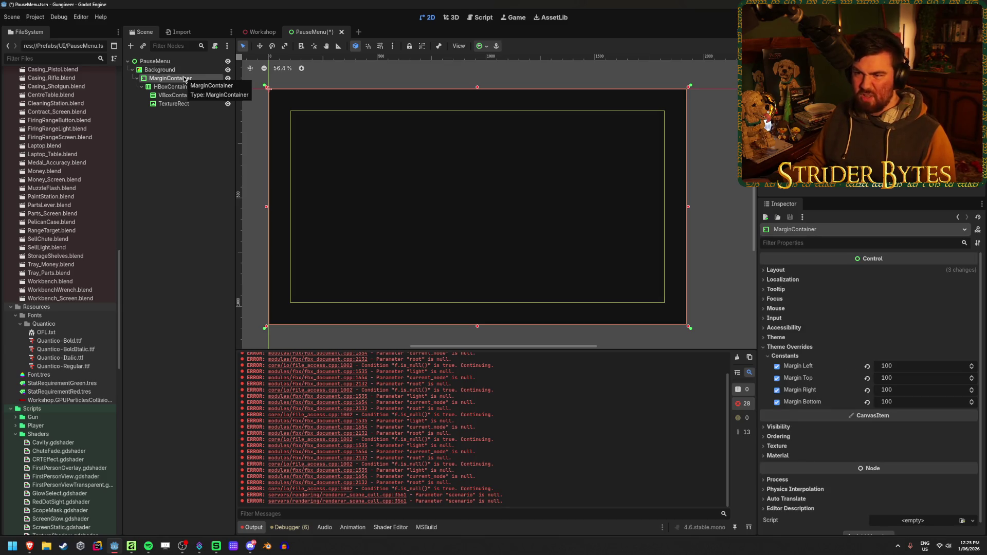
key("ctrl+z")
left_click(179, 86)
left_click(178, 79)
key("Delete")
key("Return")
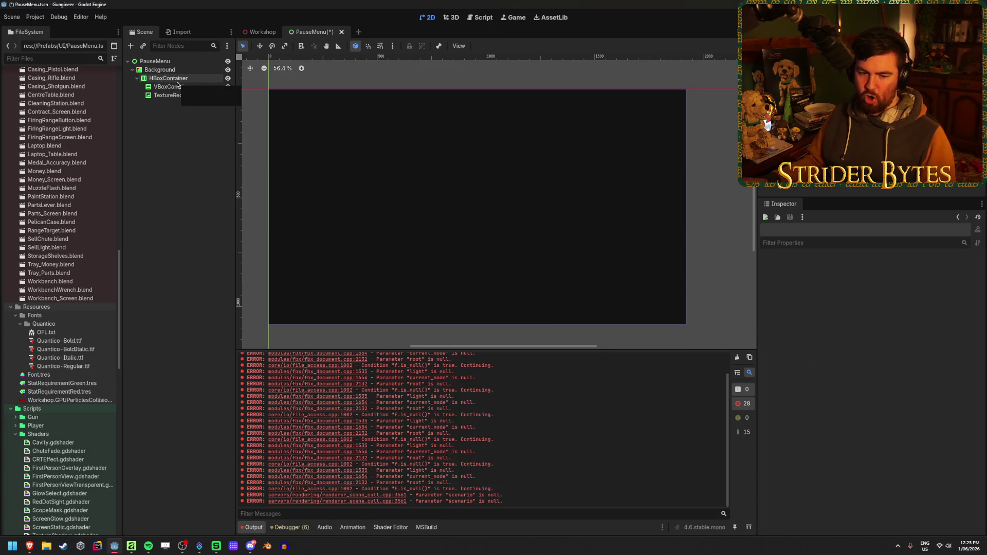
Change the Background node's type to PanelContainer
left_click(159, 69)
right_click(180, 73)
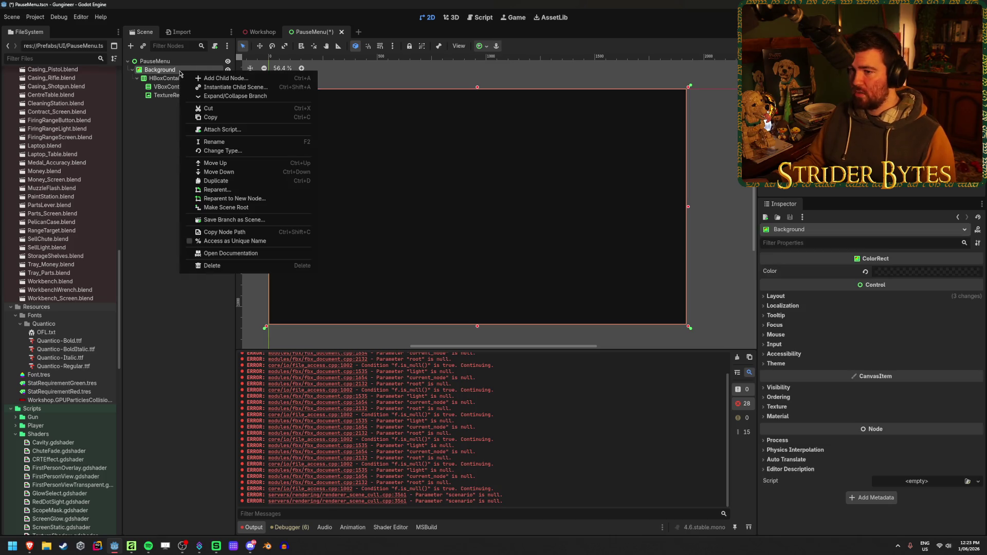
left_click(226, 151)
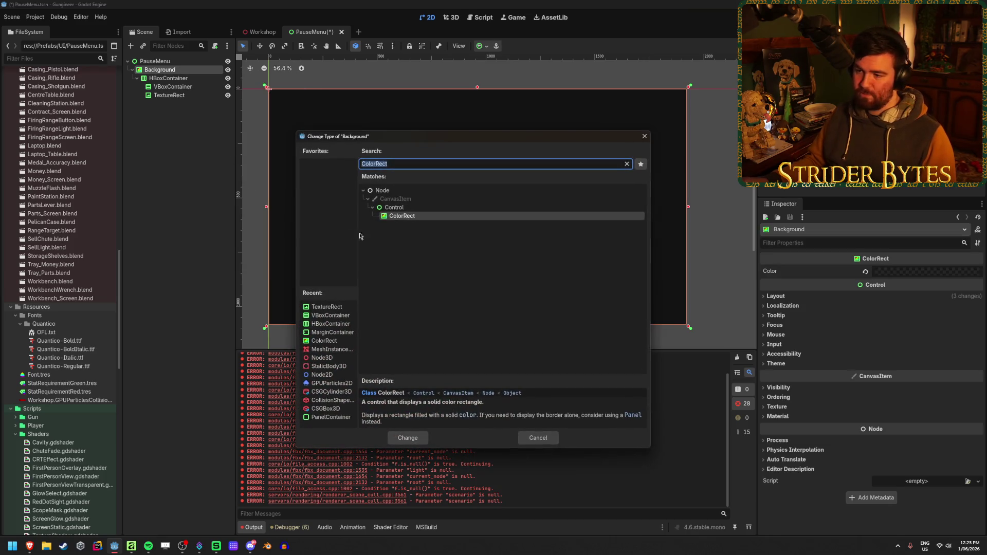
type("panel")
key("Down")
key("Return")
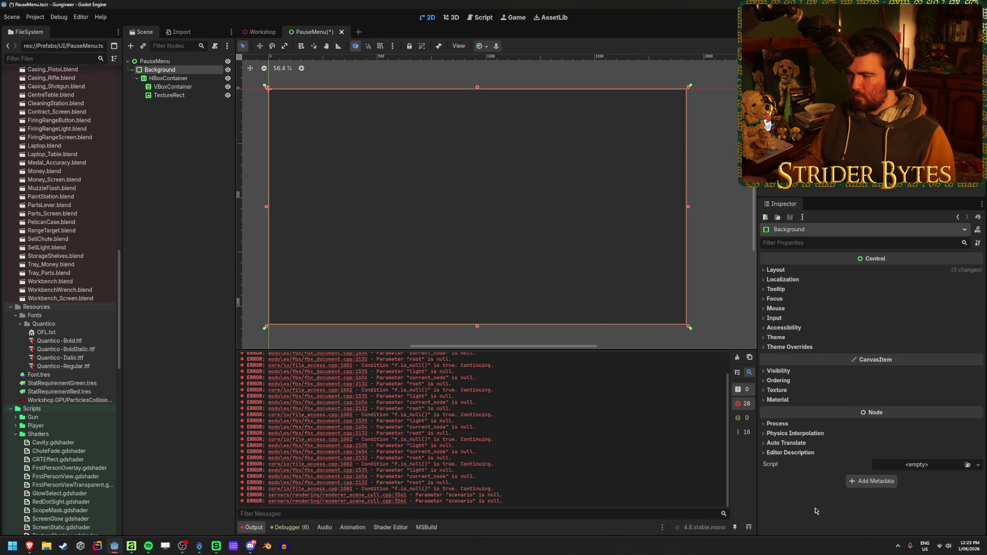
Give Background's panel a new StyleBoxFlat with a fully transparent BG colour, and save
left_click(776, 270)
left_click(776, 270)
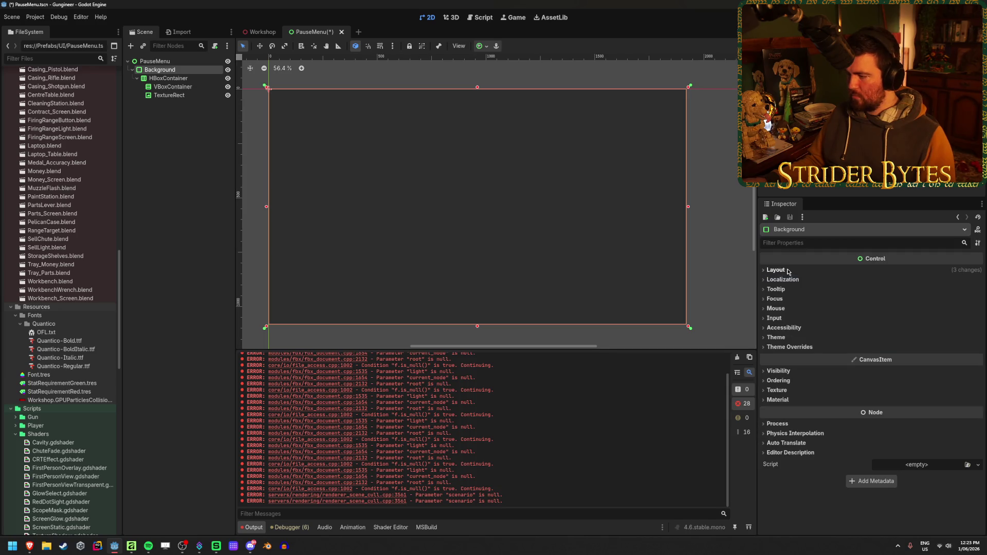
left_click(793, 347)
left_click(779, 355)
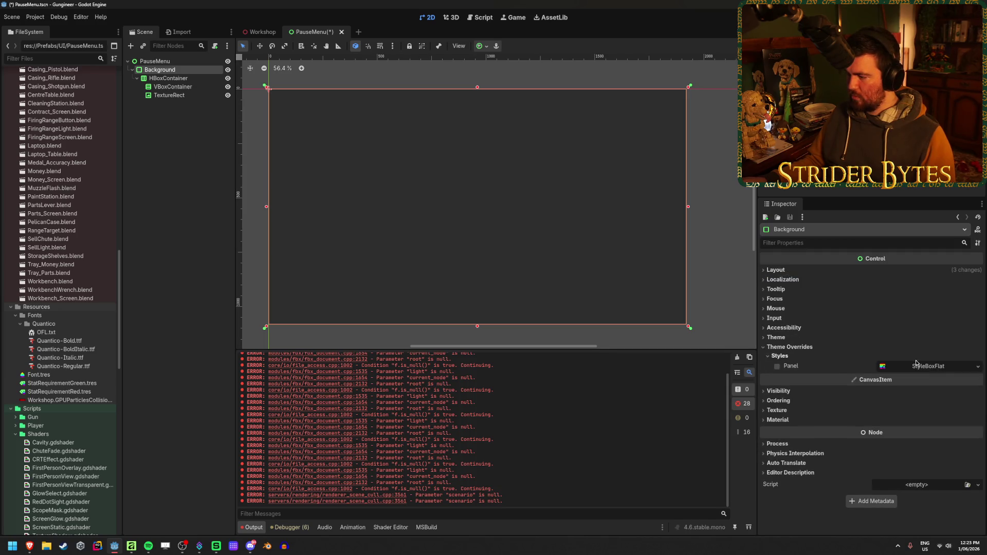
left_click(976, 367)
left_click(944, 406)
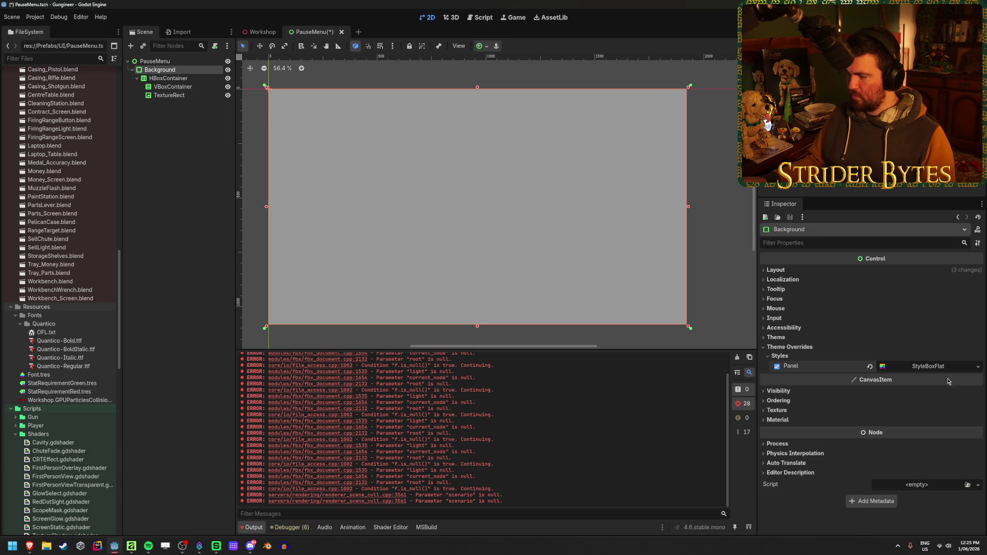
left_click(947, 367)
left_click(932, 438)
left_click(957, 354)
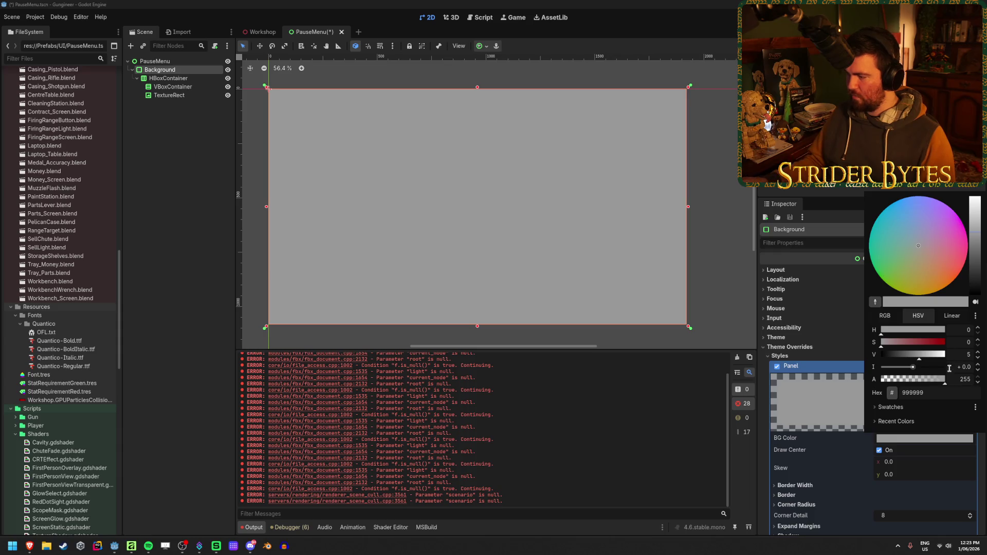
left_click(954, 317)
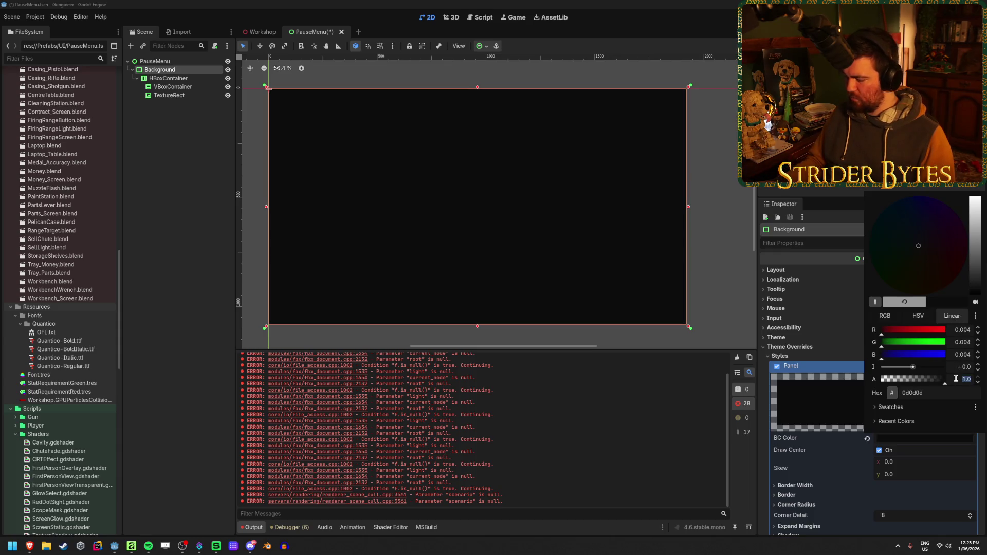
type("0")
key("Return")
left_click(206, 191)
key("ctrl+s")
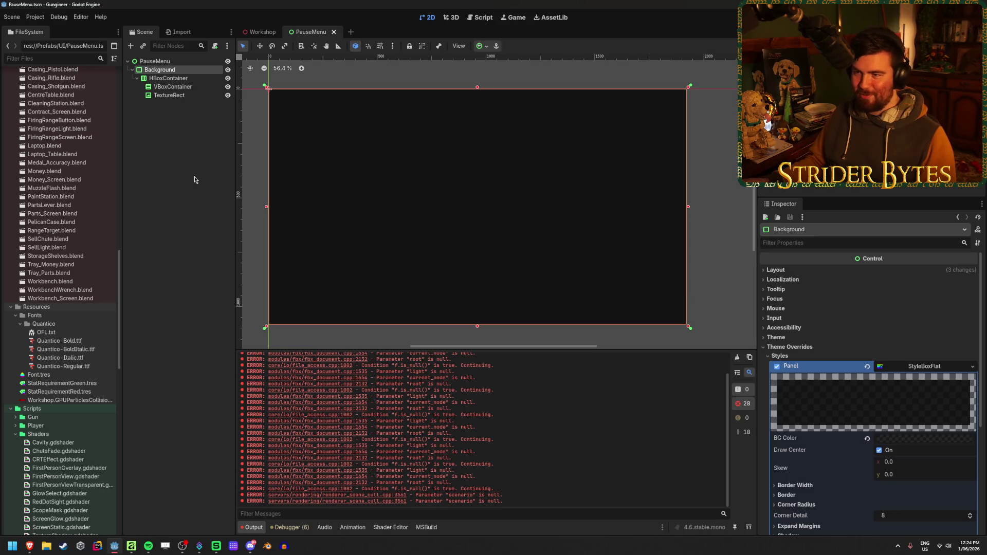
Switch selection between Background and HBoxContainer to check the transparent panel
left_click(194, 179)
left_click(171, 72)
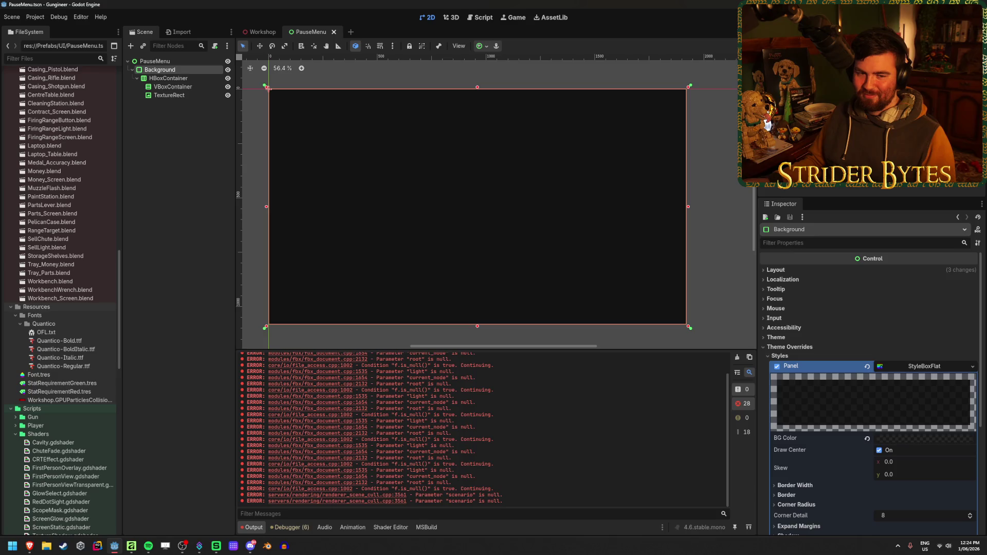
left_click(196, 168)
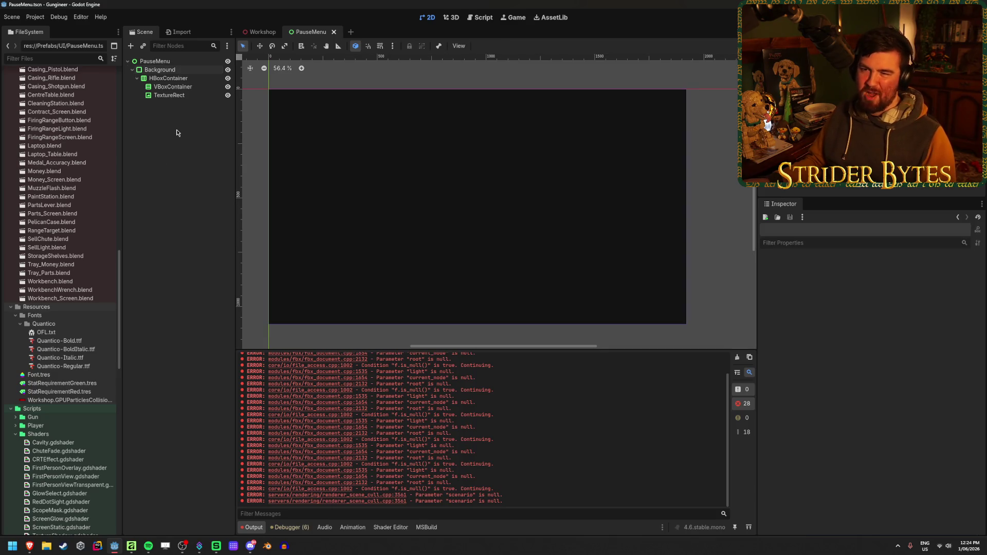
left_click(174, 70)
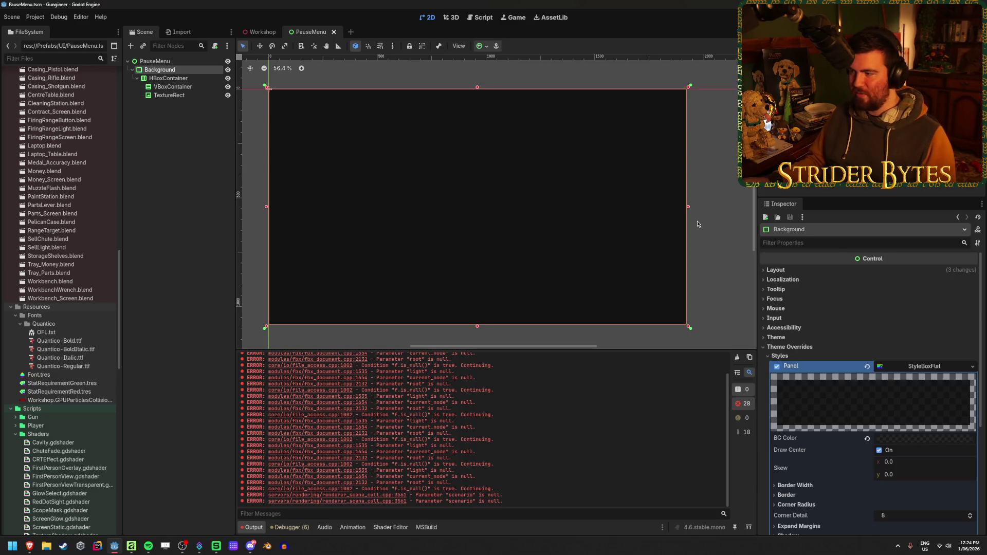
left_click(179, 79)
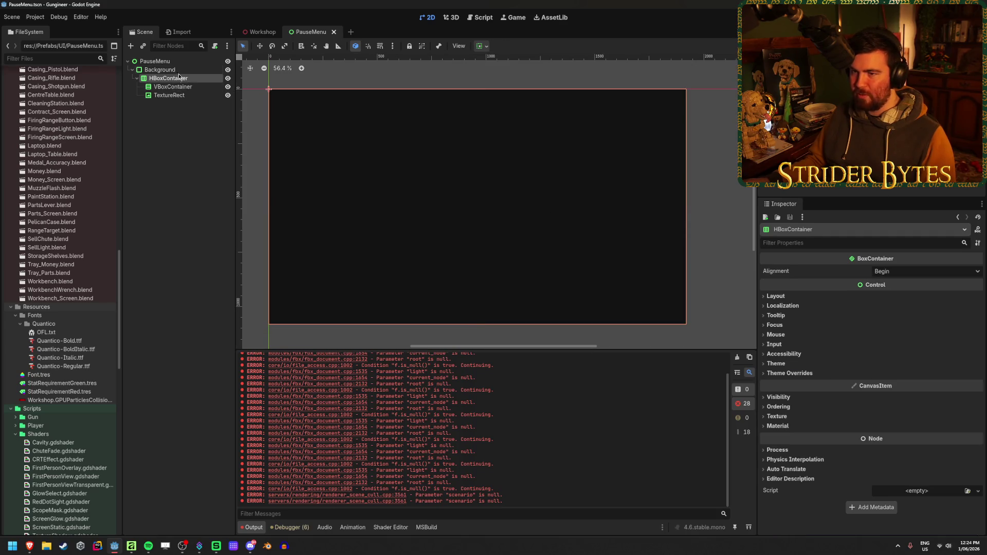
left_click(164, 70)
Browse the panel StyleBoxFlat's expand margin settings without changing them
left_click(789, 390)
scroll(789, 326, "down", 3)
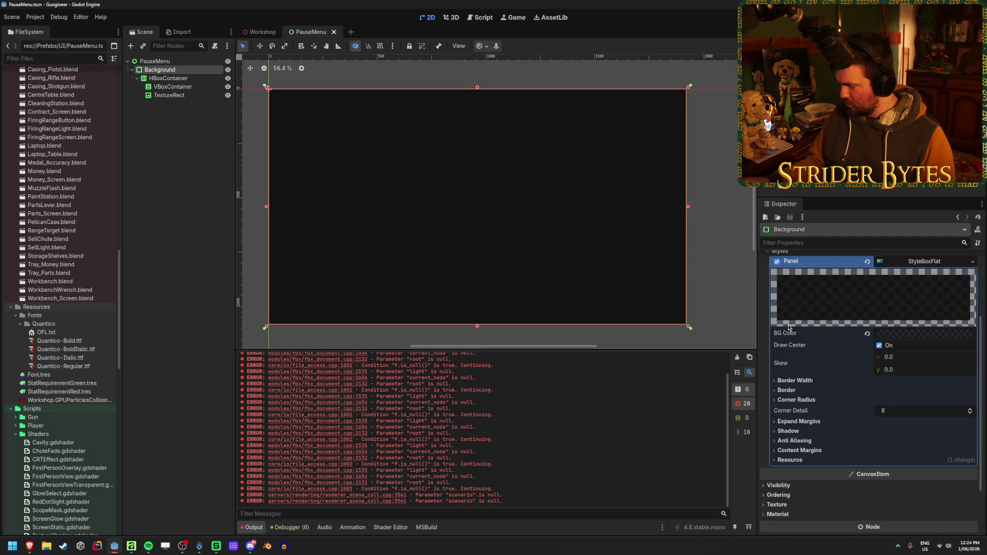
left_click(799, 421)
mouse_move(883, 435)
left_mouse_down()
mouse_move(905, 435)
mouse_move(882, 435)
left_mouse_up()
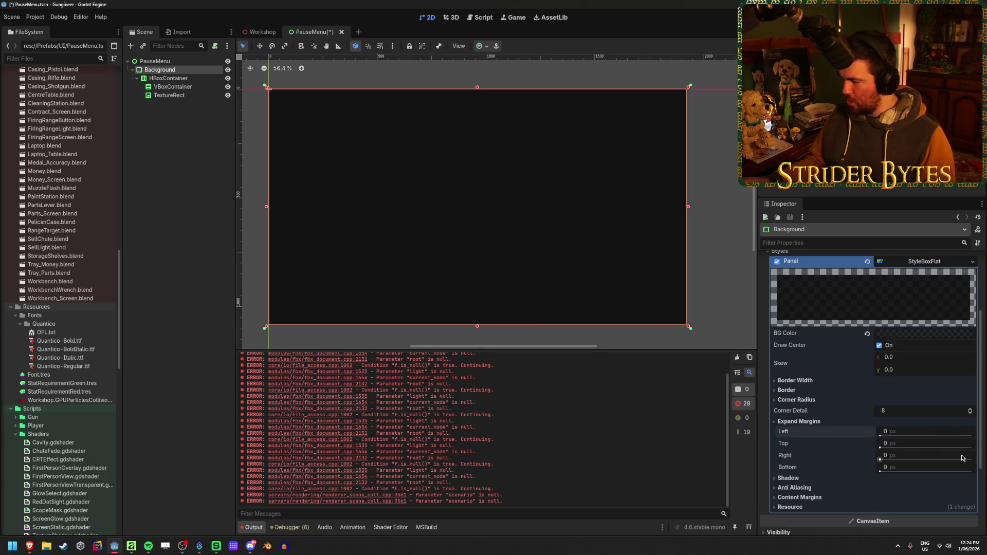
scroll(804, 395, "up", 3)
left_click(779, 321)
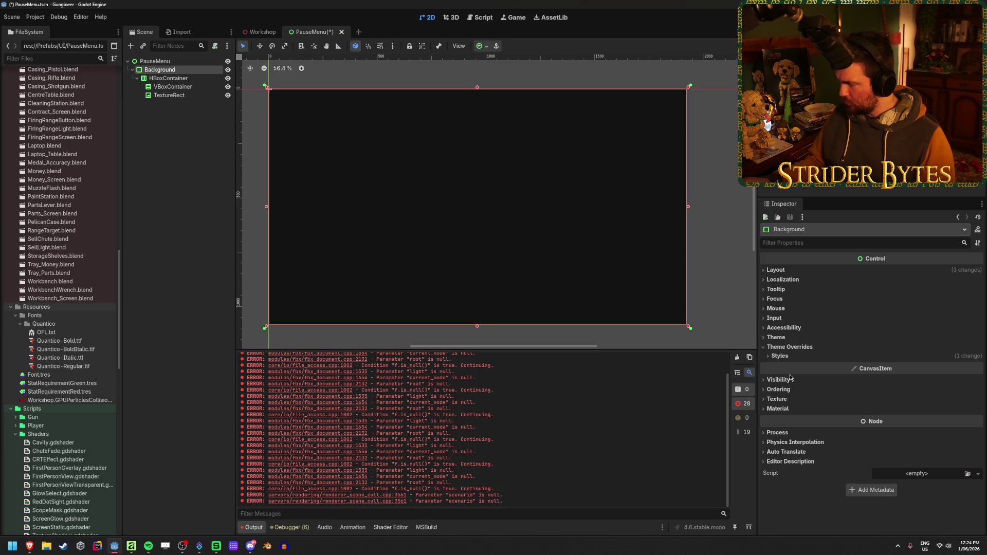
left_click(781, 356)
scroll(783, 356, "down", 3)
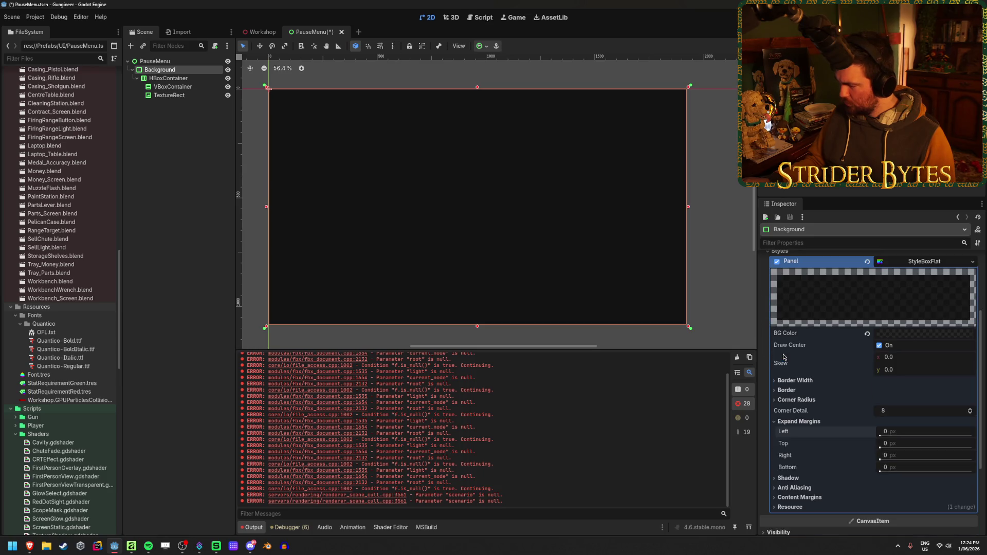
scroll(784, 356, "up", 2)
left_click(779, 324)
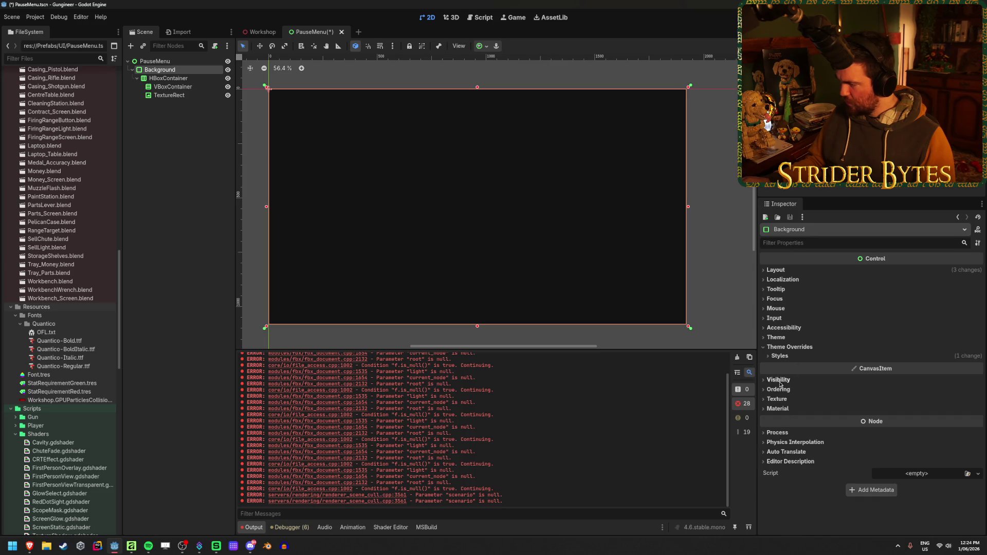
left_click(780, 355)
scroll(784, 361, "down", 3)
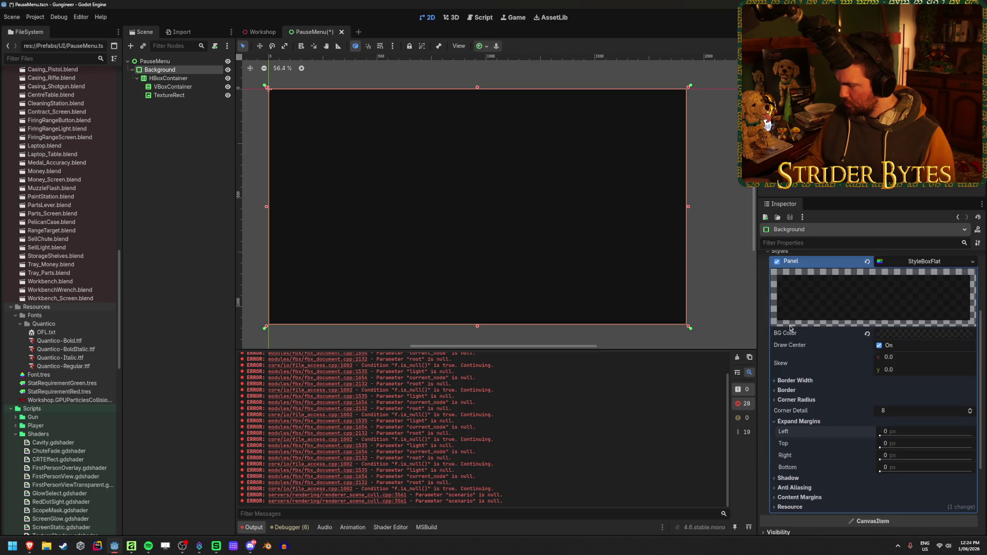
Set the panel's content margins to 50 on left, top, right and bottom, and save
left_click(799, 497)
scroll(799, 497, "down", 2)
left_click_drag(887, 408, 903, 403)
left_click(904, 402)
type("50")
key("Tab")
type("50")
key("Tab")
type("50")
key("Tab")
type("50")
key("Return")
key("ctrl+s")
left_click(185, 79)
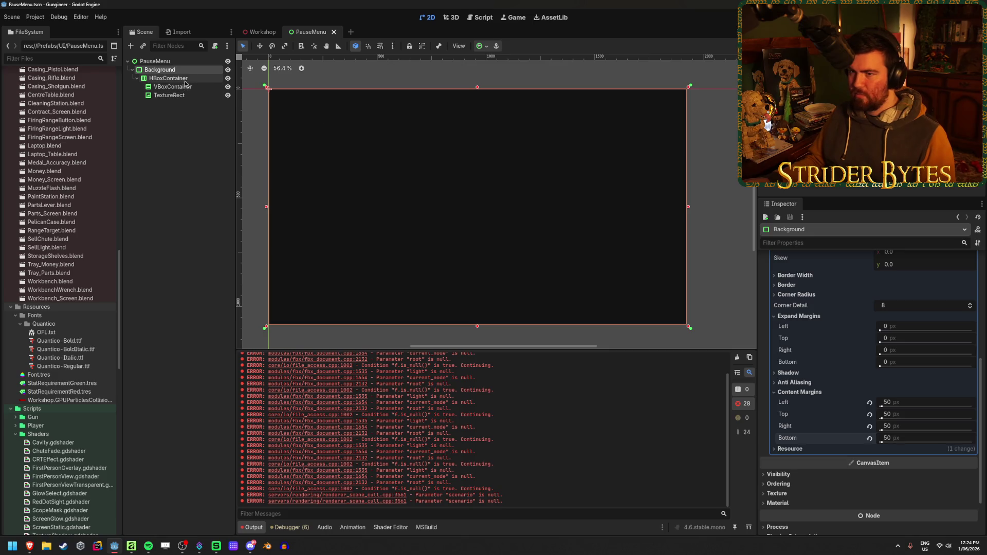
left_click(185, 158)
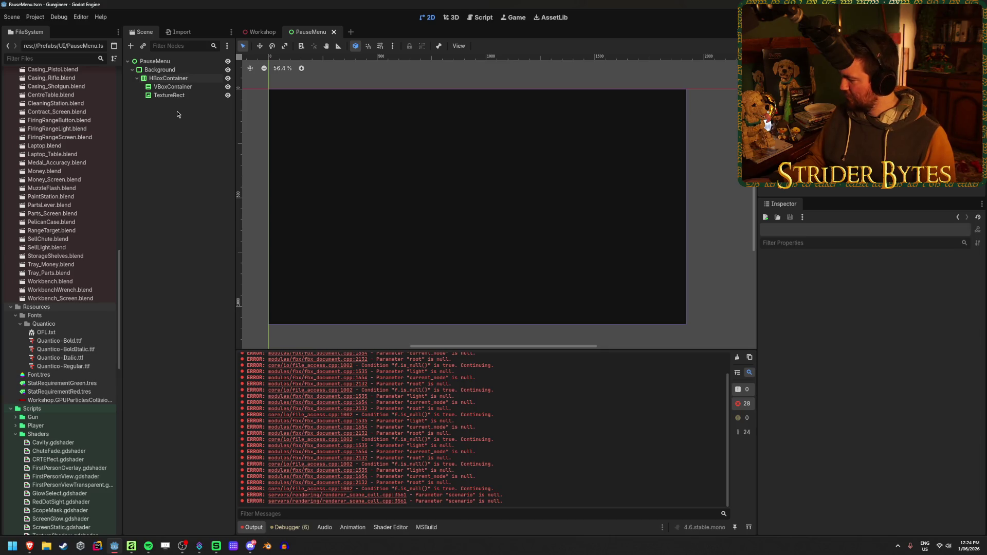
Drag TextureRect's Custom Minimum Size x to about 46.685 px, then switch to the browser
left_click(175, 78)
left_click(177, 86)
left_click(180, 96)
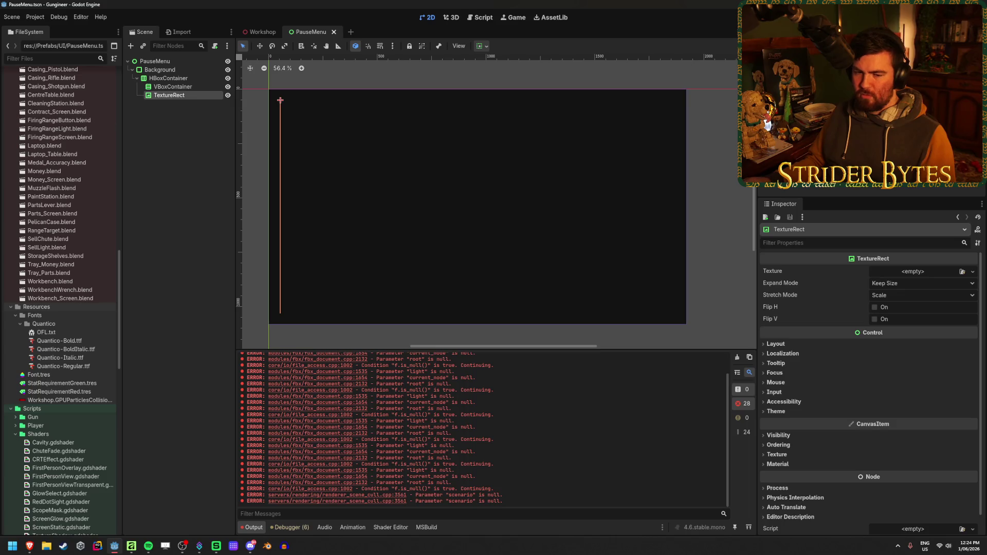
left_click(196, 132)
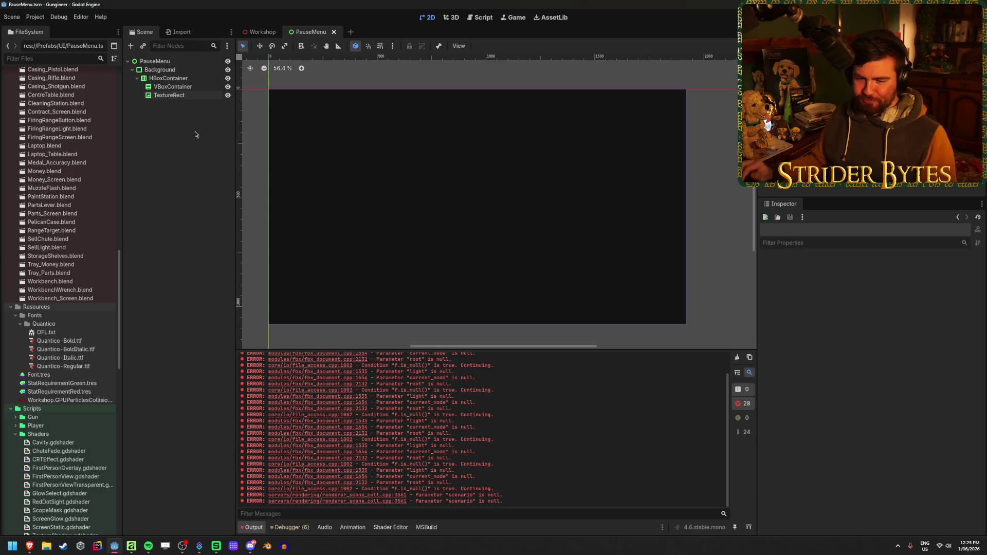
left_click(174, 96)
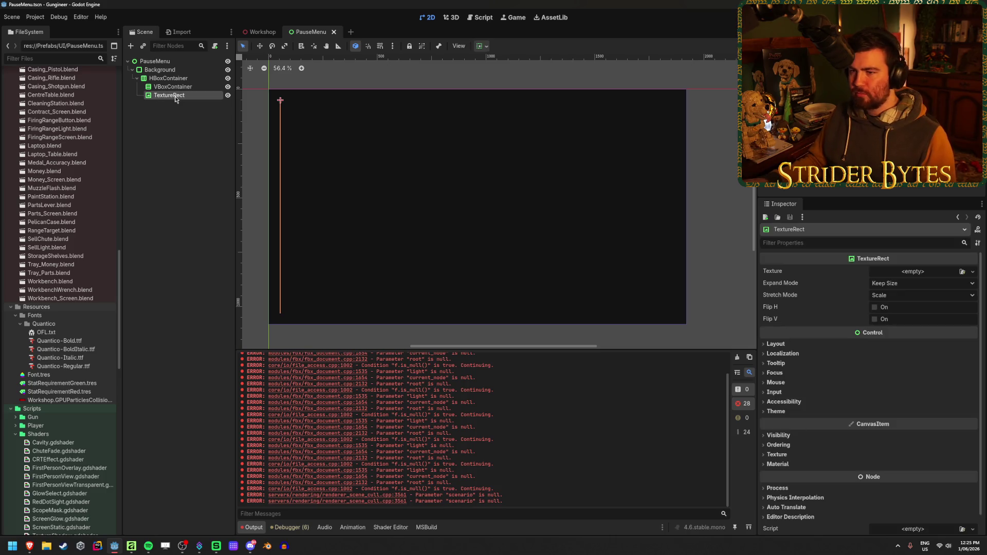
left_click(776, 343)
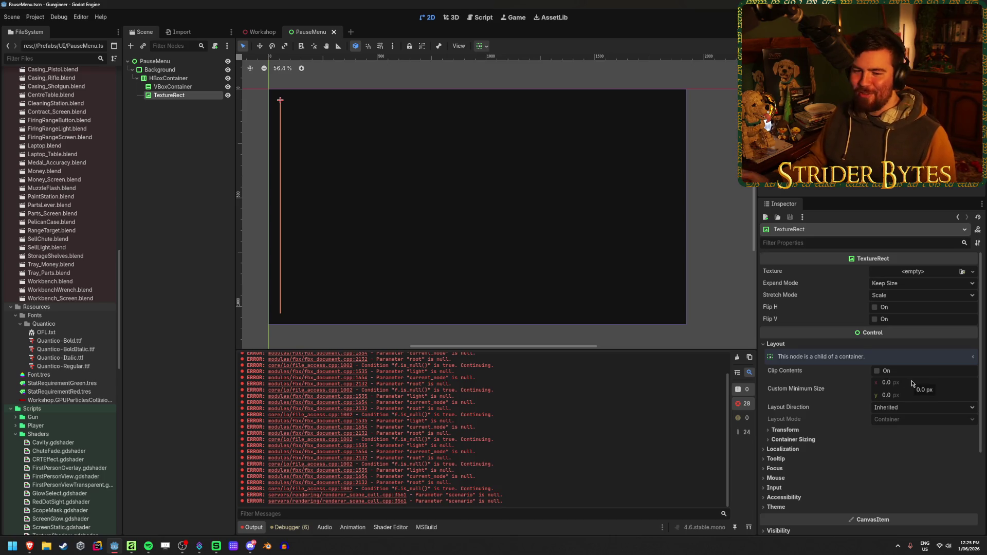
mouse_move(912, 383)
left_mouse_down()
mouse_move(933, 384)
mouse_move(902, 385)
left_mouse_up()
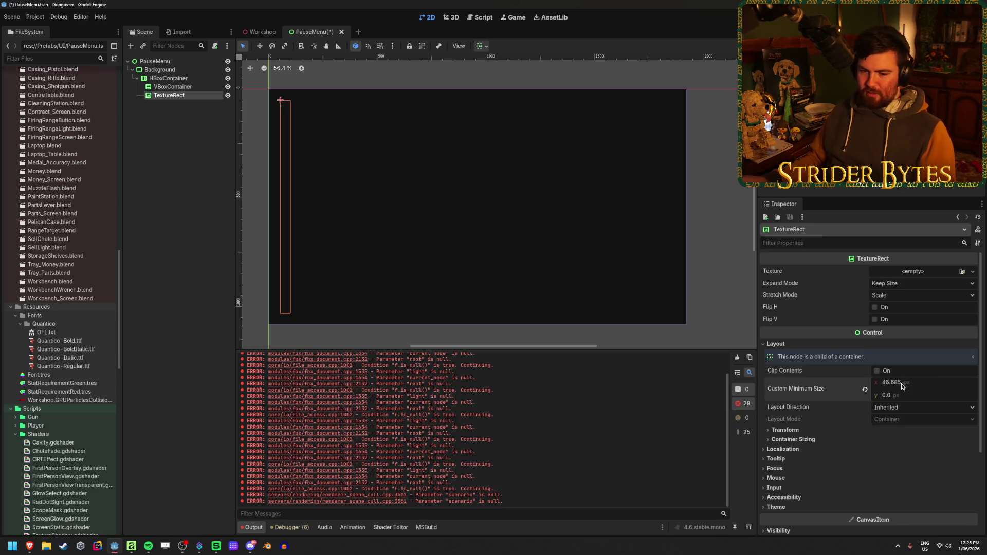
key("alt+Tab")
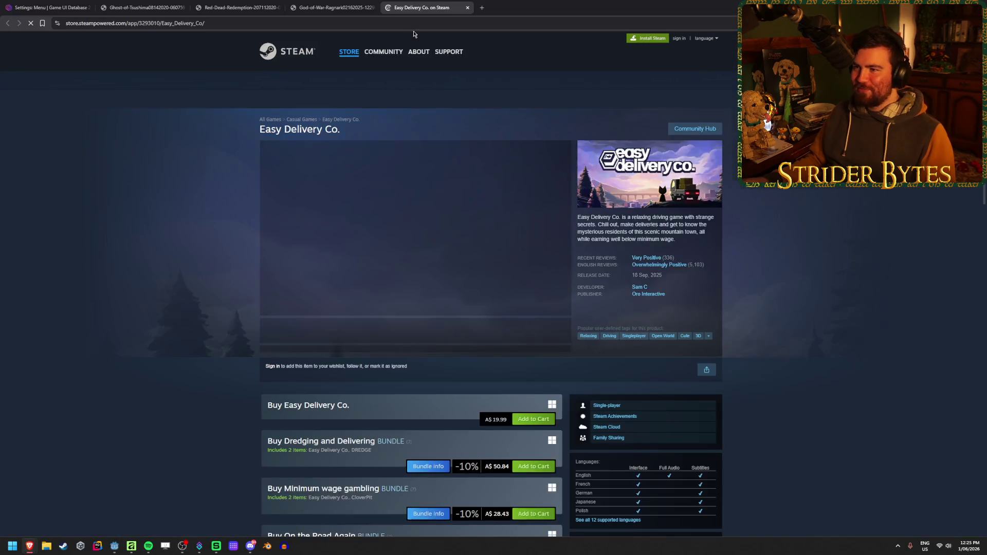
Browse Easy Delivery Co.'s Steam screenshots, close its tab, and return to Godot
left_click(419, 334)
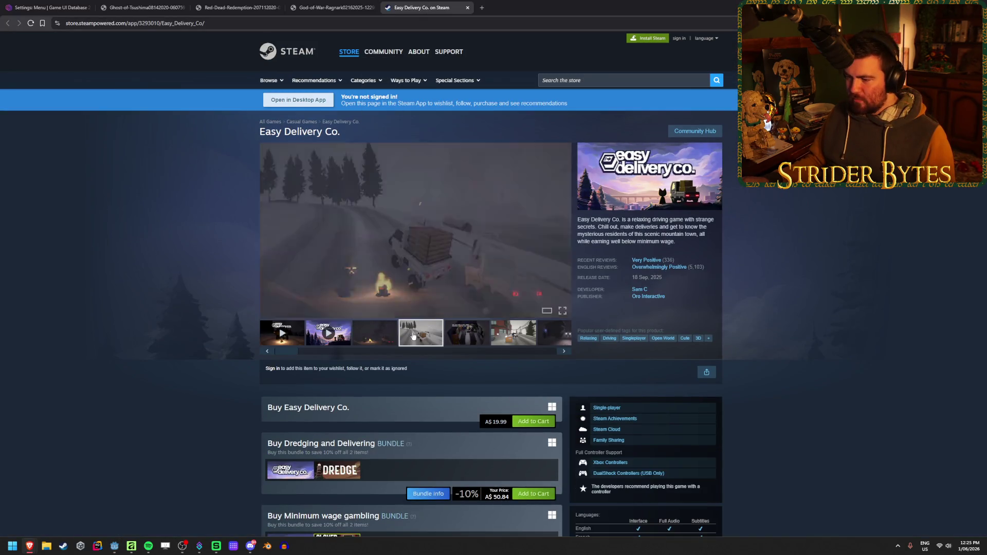
left_click(462, 338)
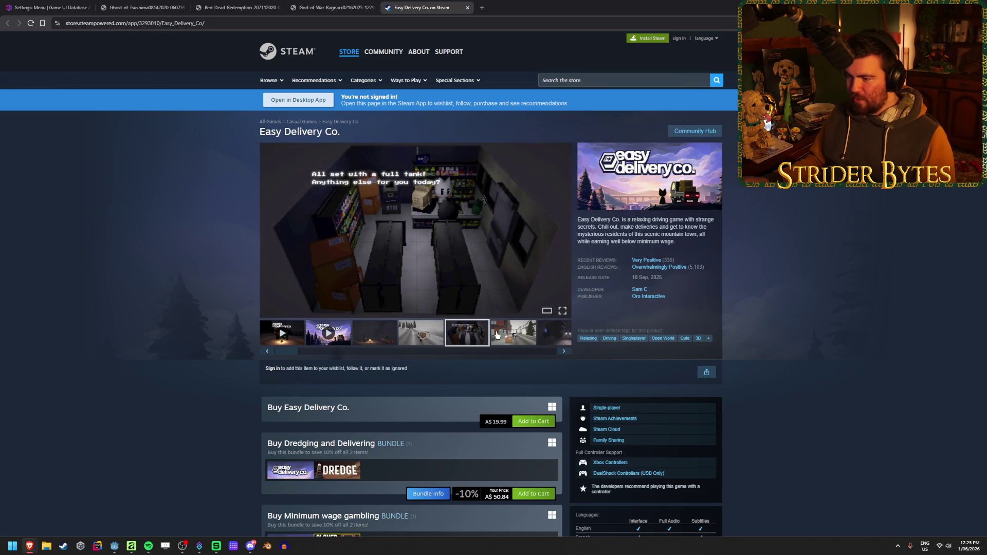
left_click(497, 335)
left_click(558, 331)
left_click(529, 334)
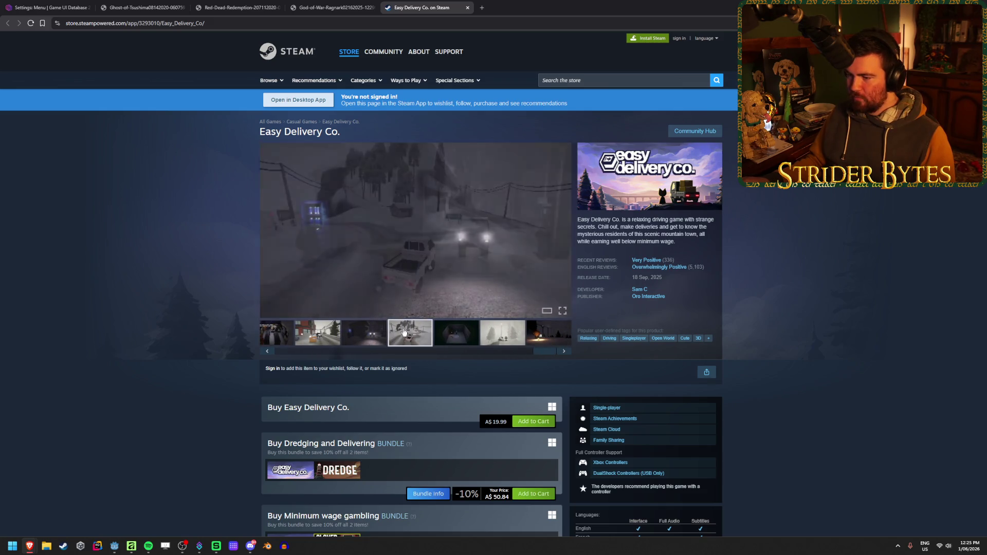
left_click(507, 337)
left_click(506, 337)
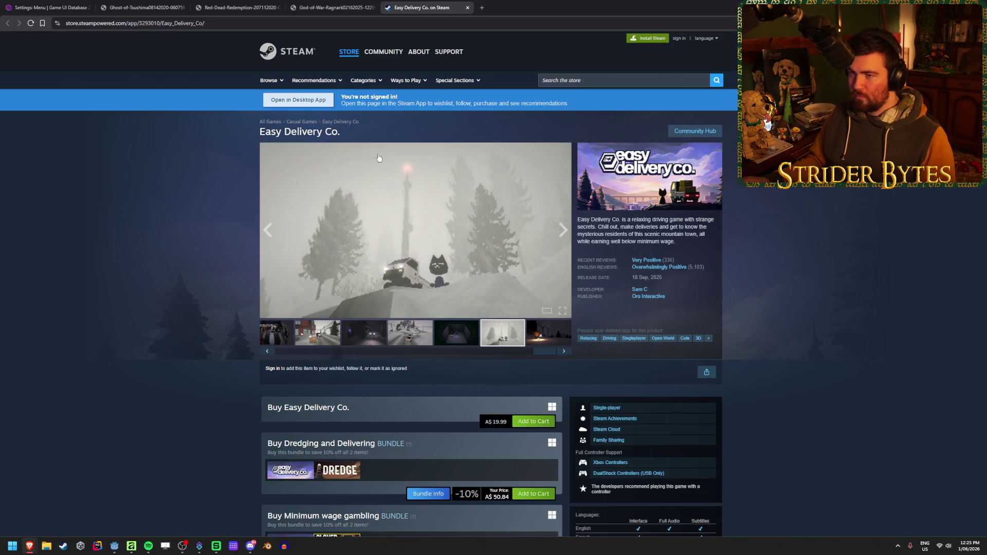
middle_click(439, 3)
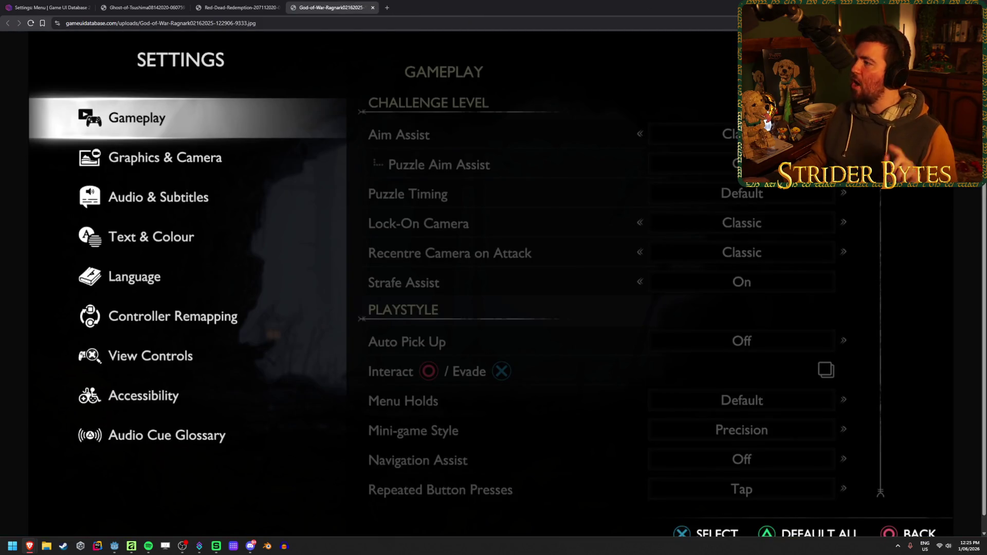
key("alt+Tab")
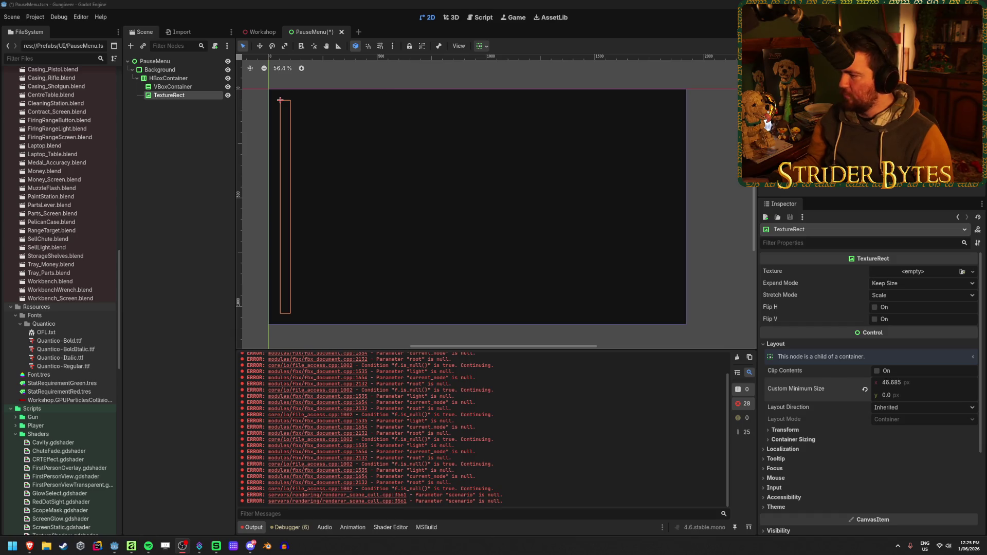
Set the TextureRect's Custom Minimum Size width to 900 px
left_click(921, 380)
key("ctrl+s")
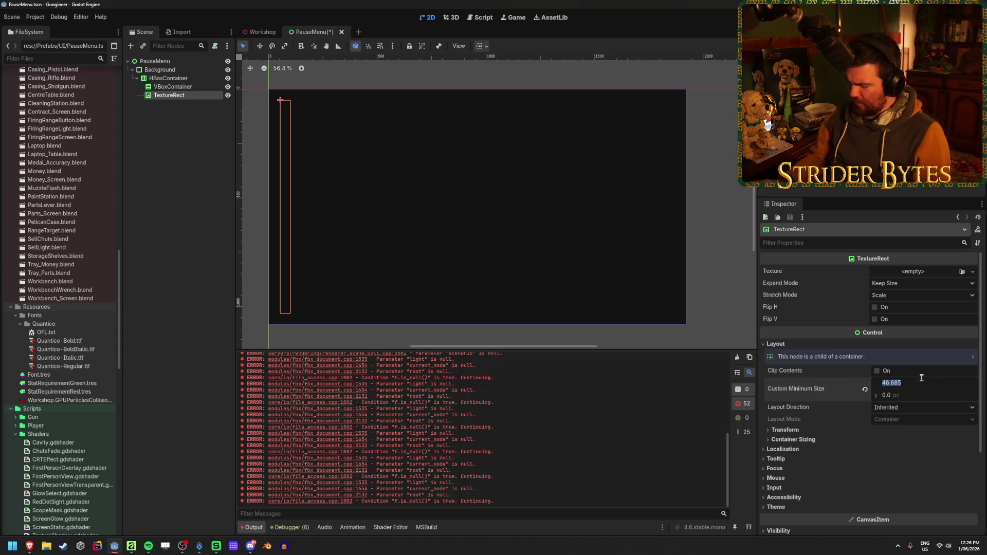
type("90")
key("Return")
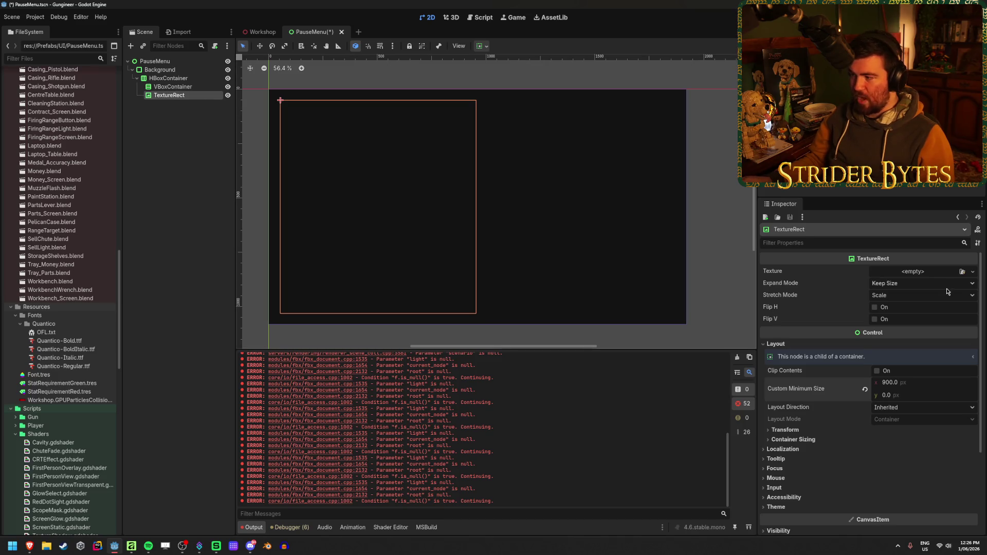
Give the TextureRect the Button_Default.png rounded frame texture, replacing a wrongly chosen one
left_click(962, 272)
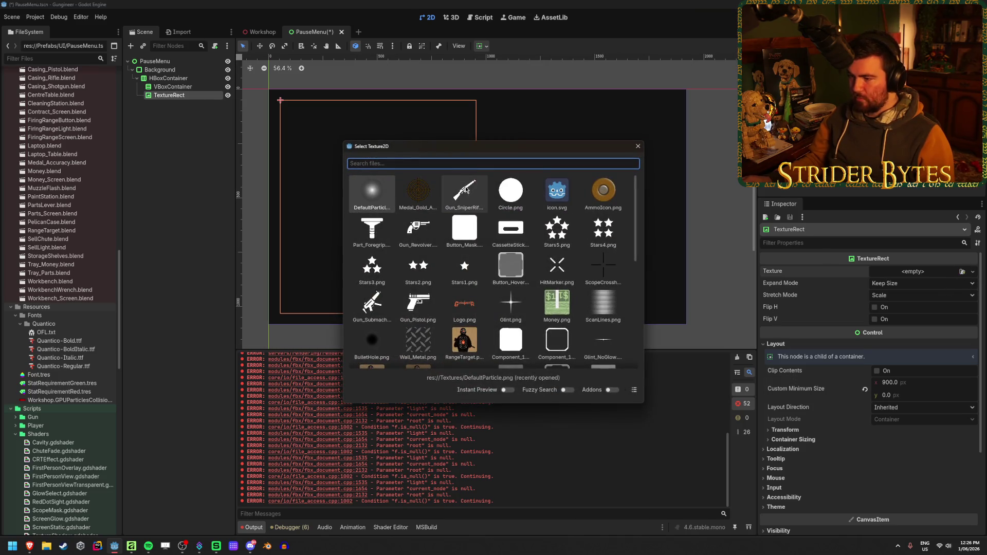
scroll(555, 307, "down", 2)
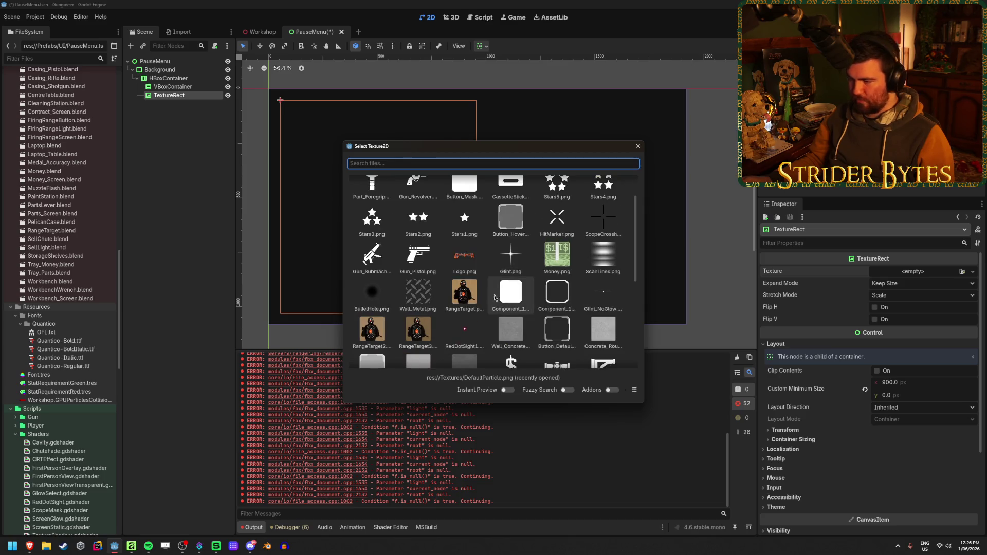
left_click(555, 307)
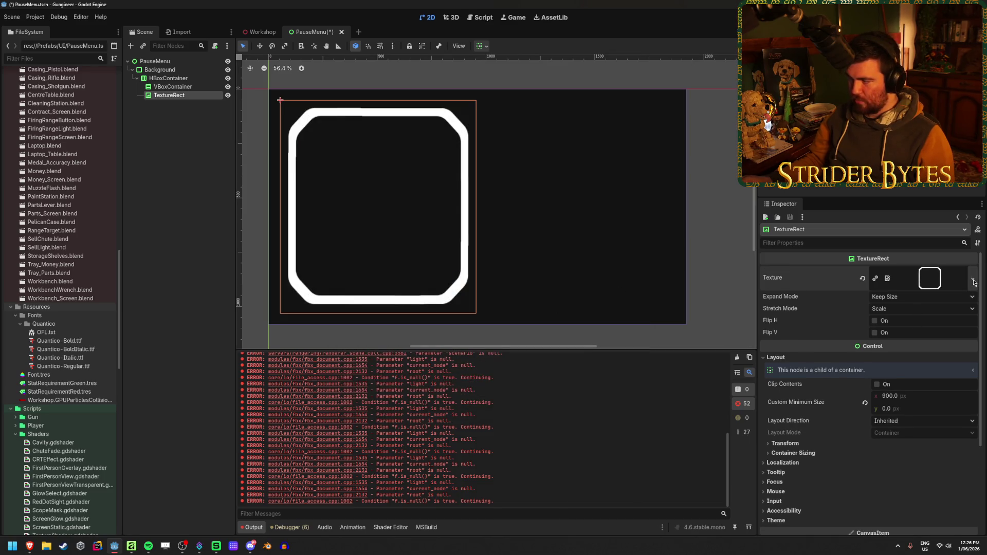
left_click(862, 279)
left_click(962, 271)
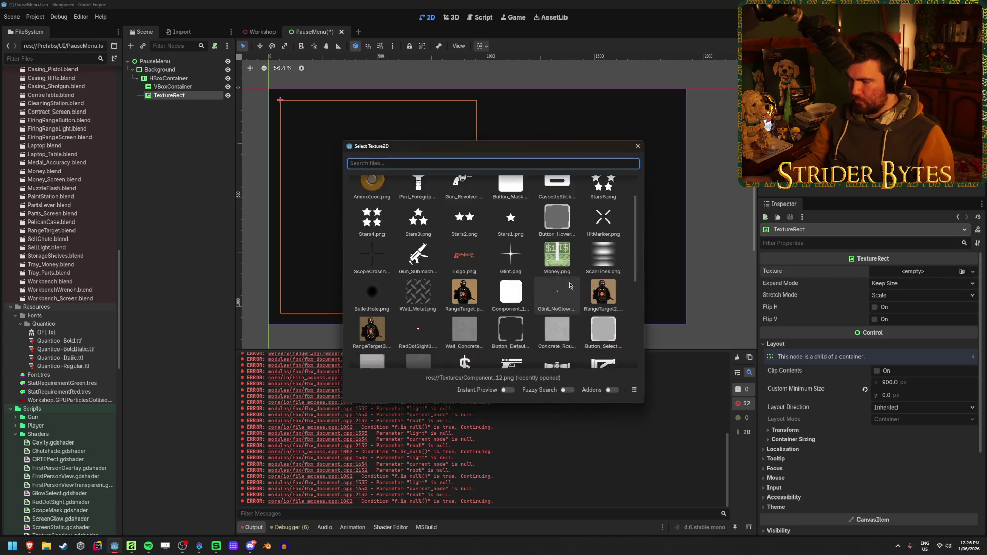
double_click(514, 305)
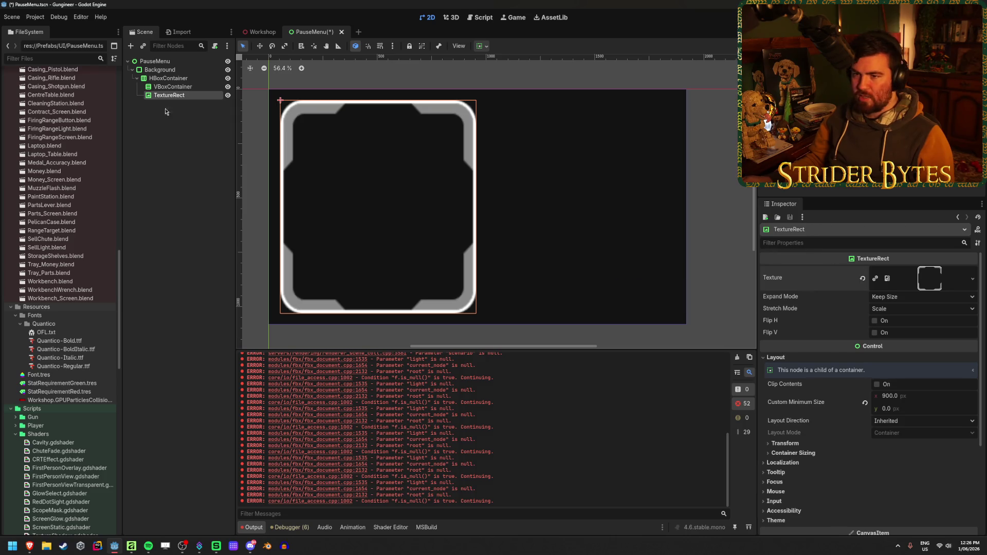
Change the TextureRect node's type to NinePatchRect
right_click(180, 96)
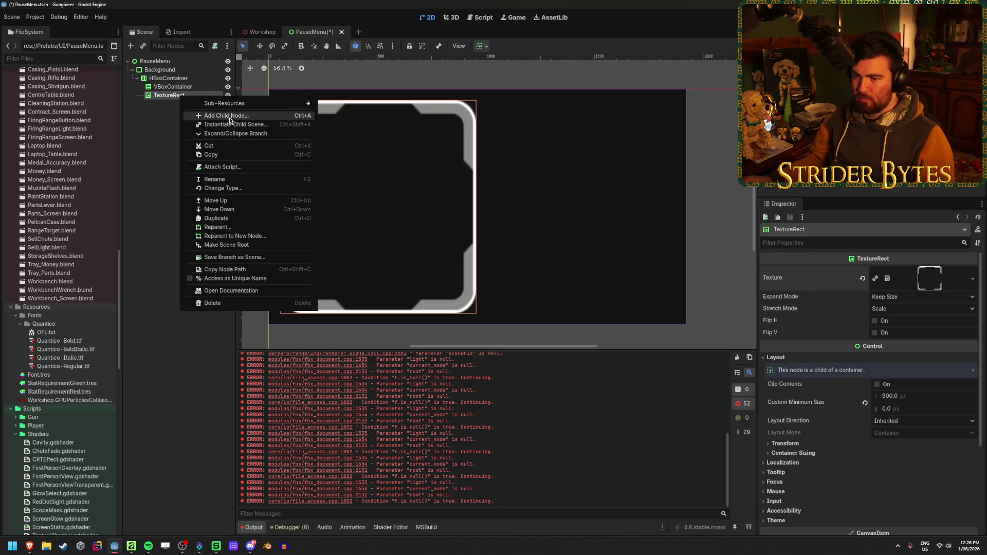
left_click(189, 187)
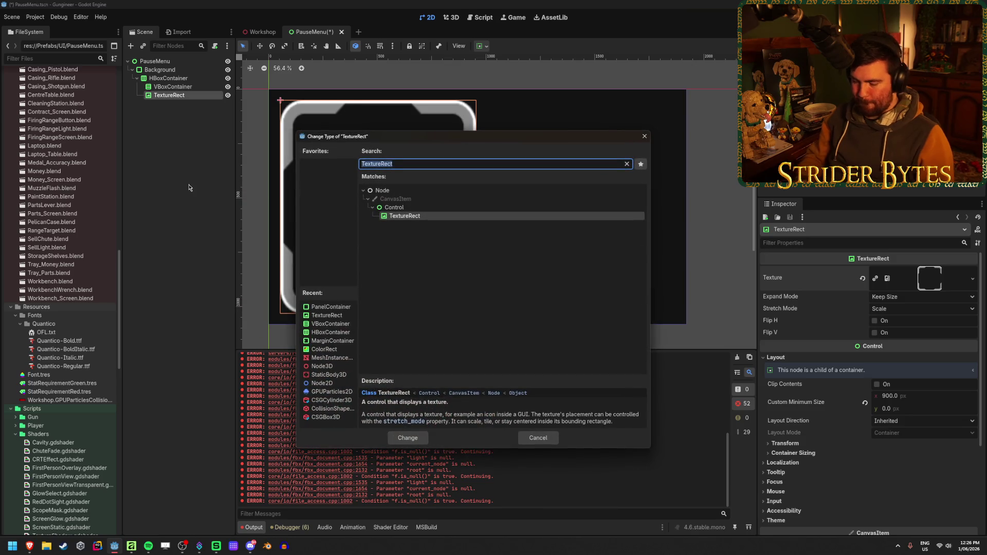
type("nine")
key("Return")
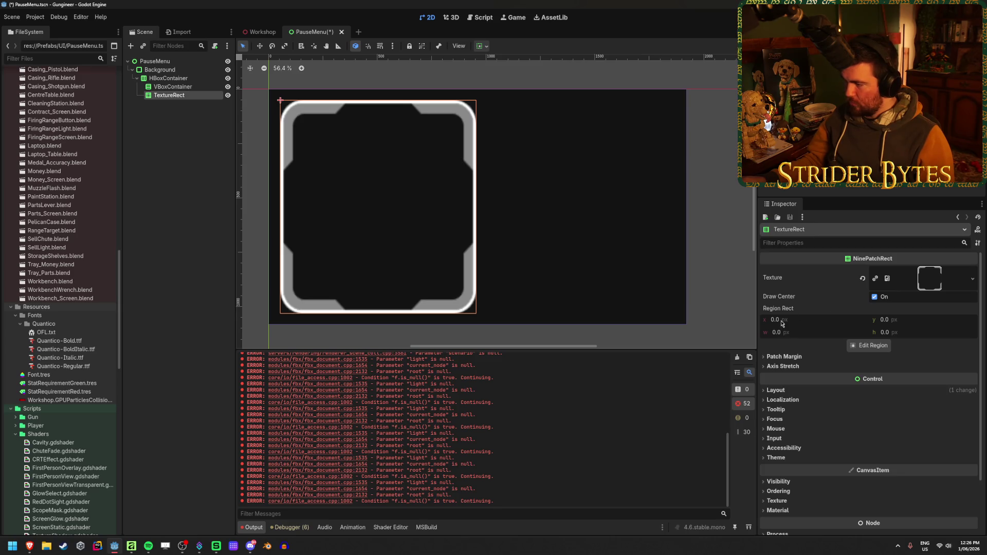
Set the NinePatchRect's four patch margins to 50 px as a first try
left_click(784, 356)
mouse_move(885, 366)
left_mouse_down()
mouse_move(899, 391)
mouse_move(914, 390)
mouse_move(899, 402)
mouse_move(912, 404)
left_mouse_up()
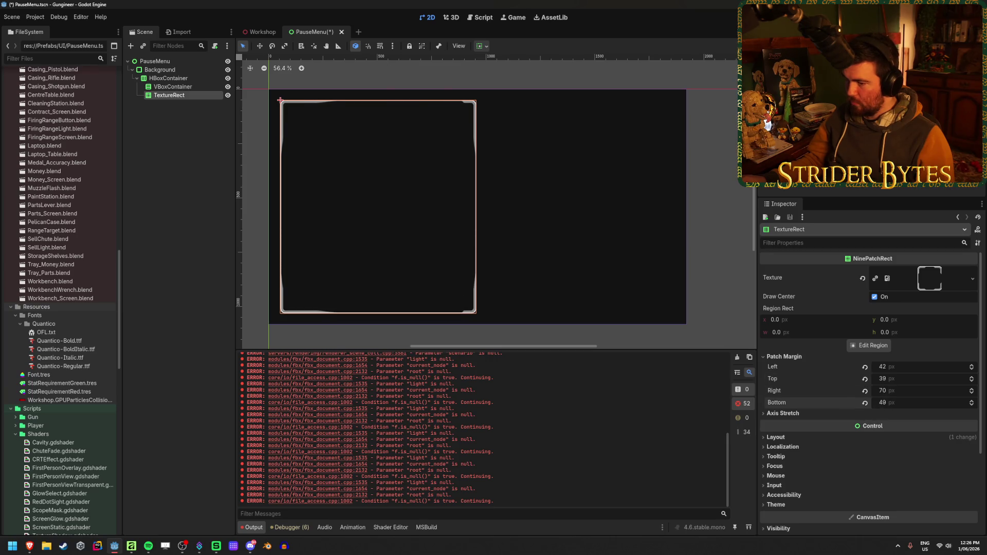
left_click(909, 366)
type("50")
key("Tab")
type("50")
key("Tab")
type("50")
key("Tab")
type("50")
key("Tab")
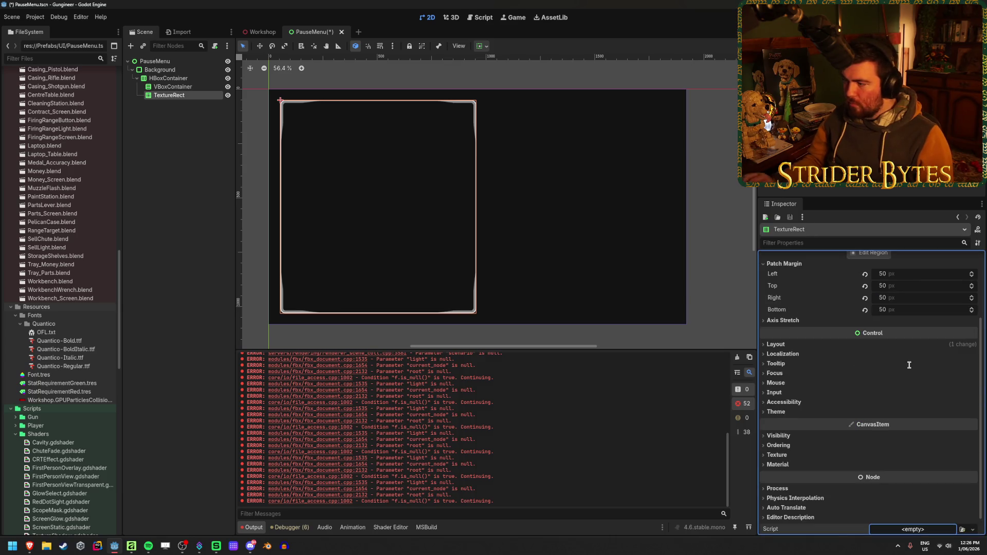
left_click(817, 263)
Raise the left, top, right and bottom patch margins to 100 px and save the scene
scroll(815, 329, "up", 3)
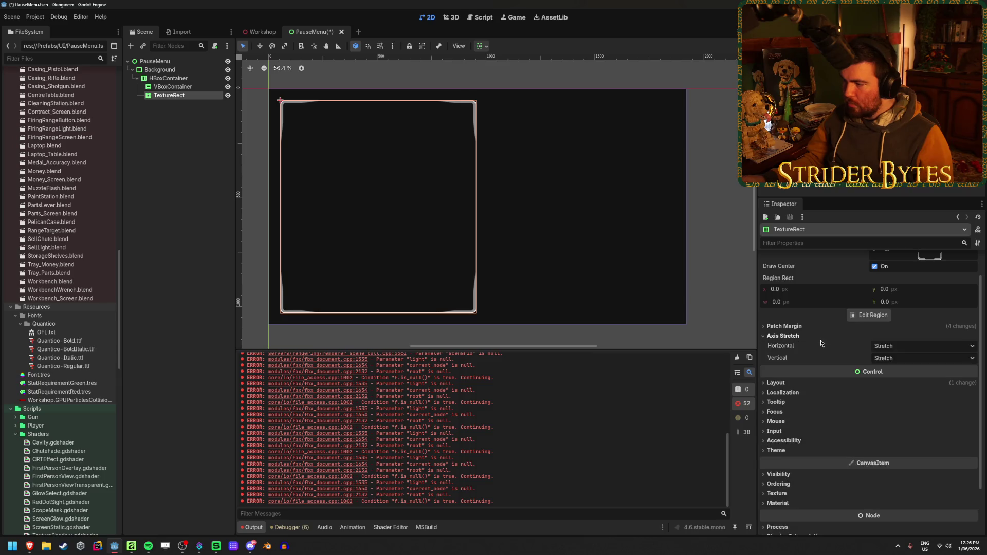
left_click(815, 328)
left_click(924, 335)
type("100")
key("Tab")
type("100")
key("Tab")
type("100")
key("Tab")
type("100")
left_click(318, 143)
key("ctrl+s")
left_click(173, 87)
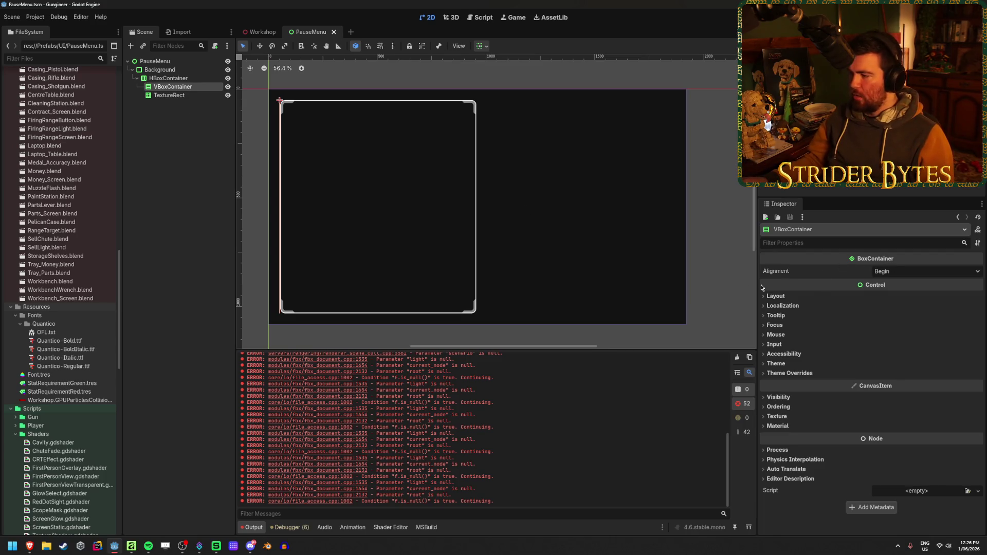
Add a plain Button child to the VBoxContainer by searching 'button' in Add Child Node
left_click(776, 296)
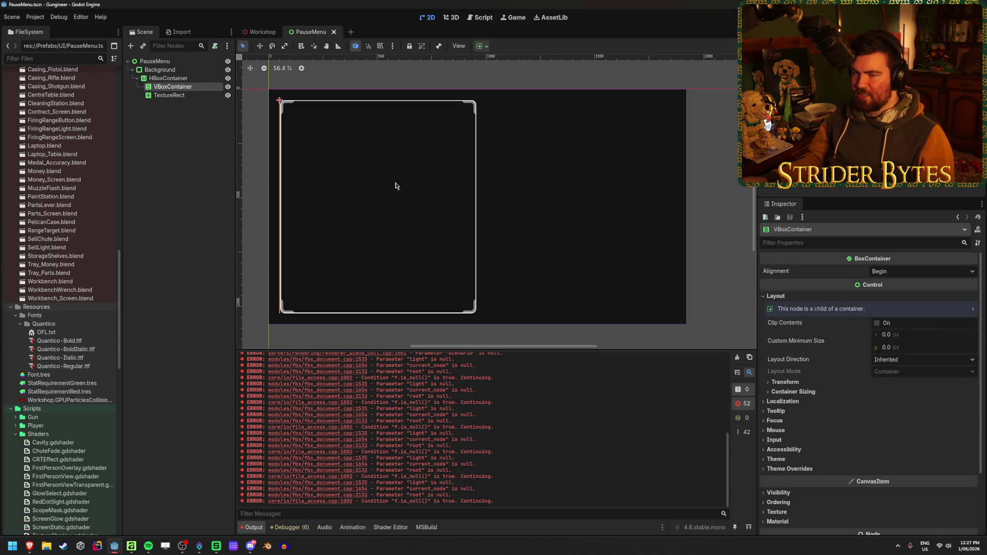
right_click(192, 88)
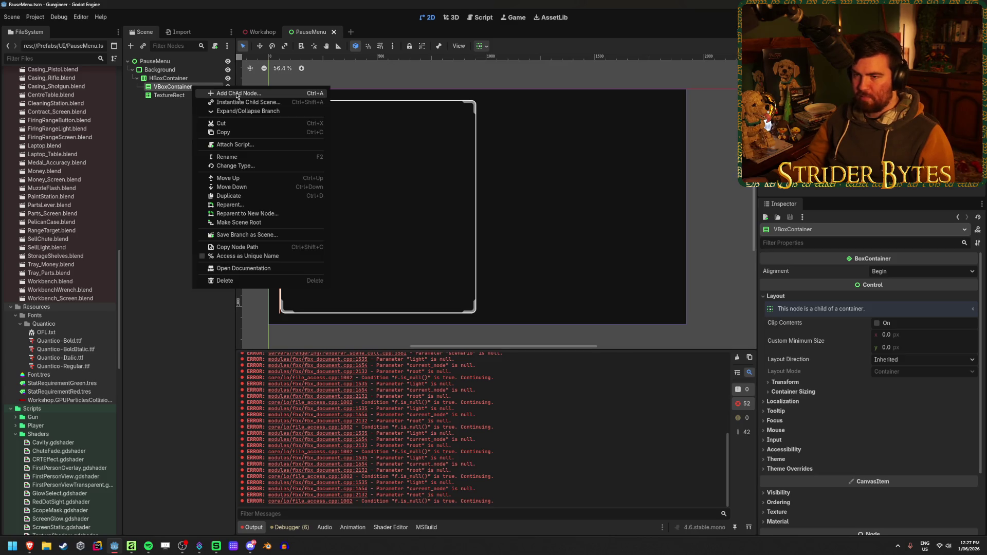
left_click(237, 95)
type("button")
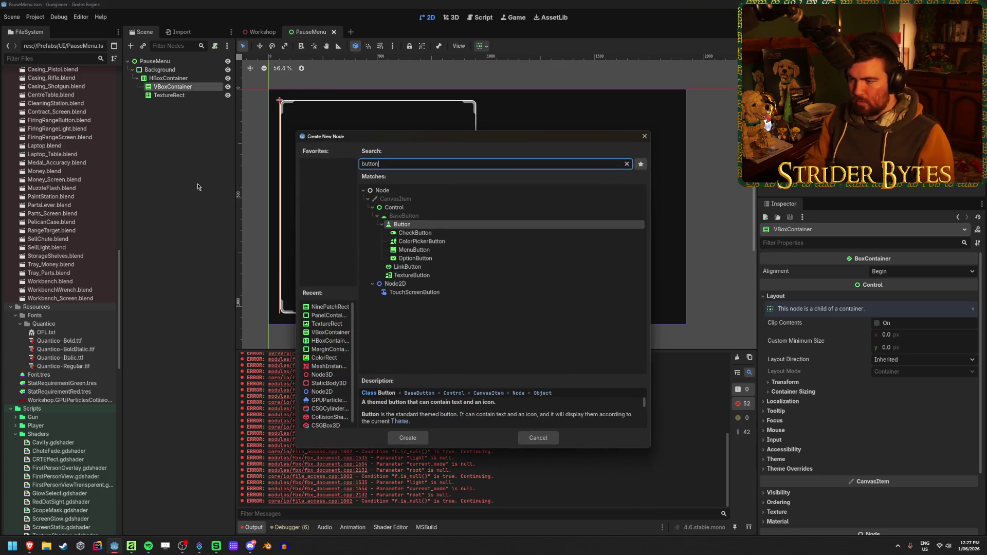
key("Down")
key("Down")
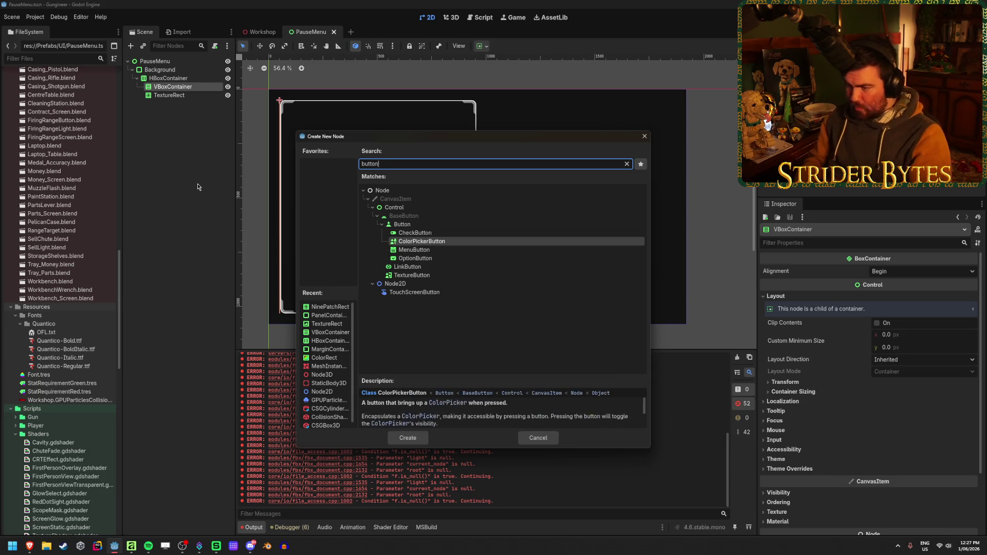
key("Down")
key("Down")
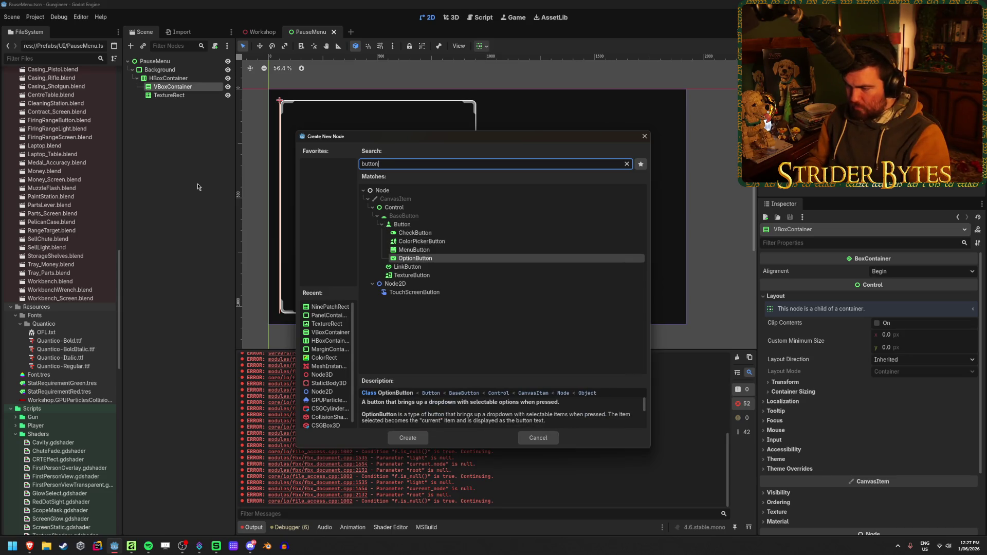
key("Up")
key("Up")
key("Up")
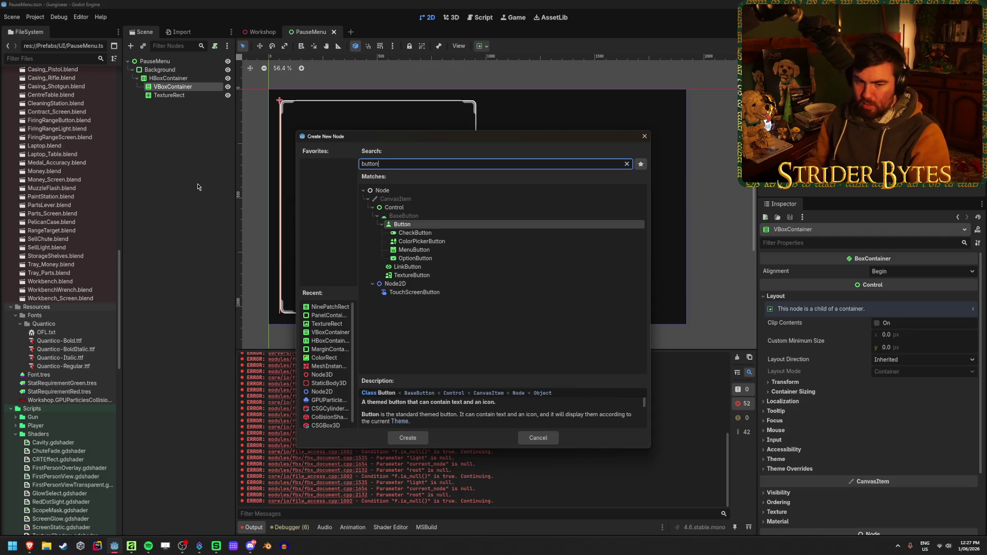
key("Return")
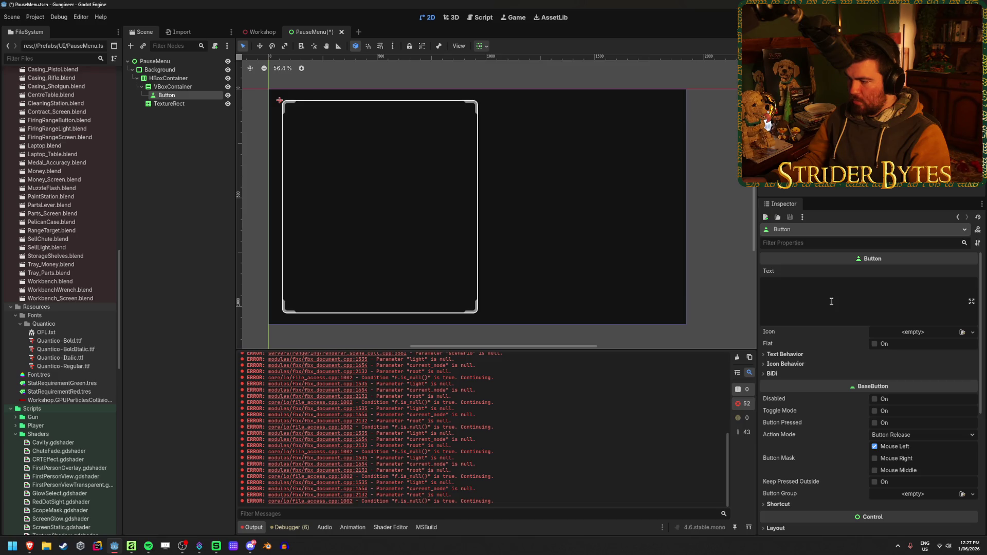
Look over the Button's Text Behavior and Icon options without changes, then bring up the Affinity mockup
left_click(784, 354)
left_click(786, 354)
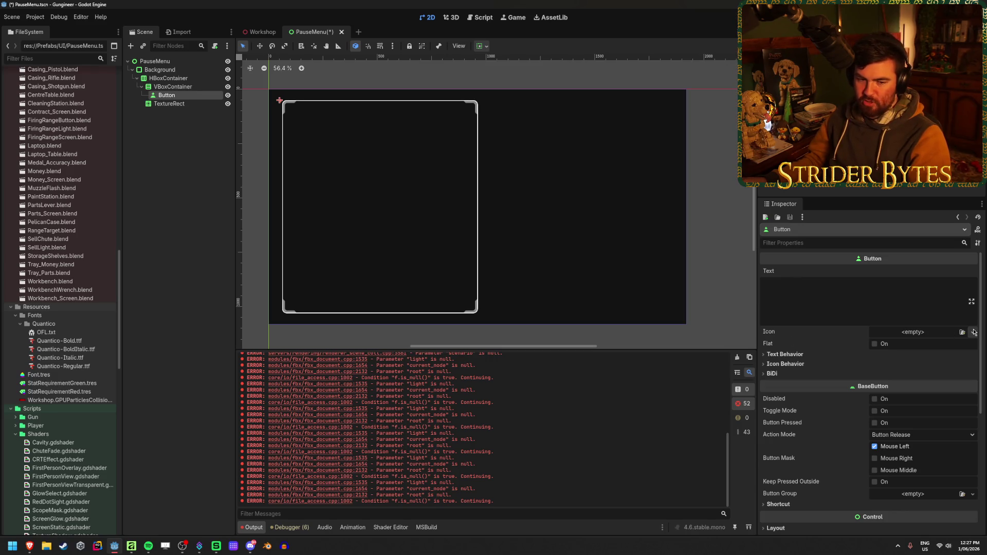
left_click(972, 333)
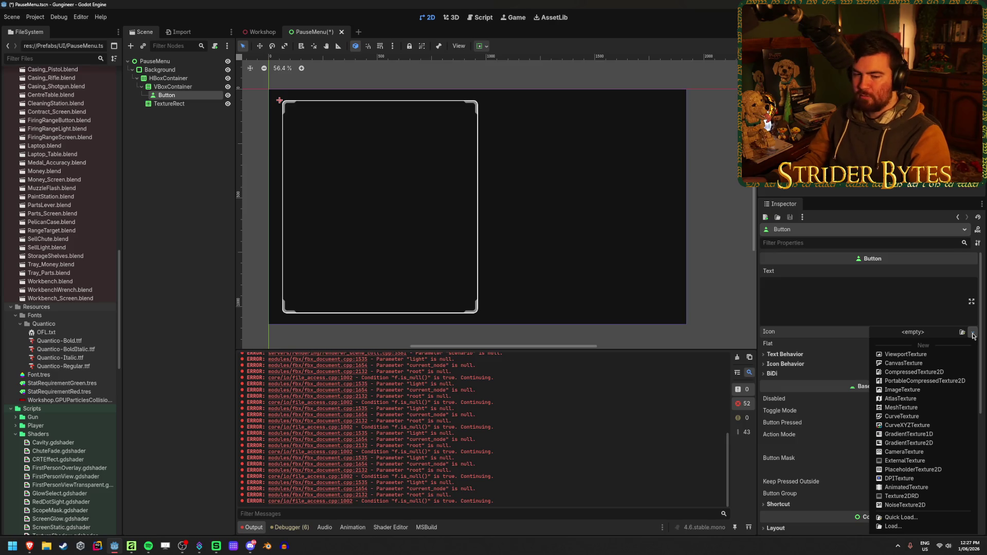
left_click(972, 334)
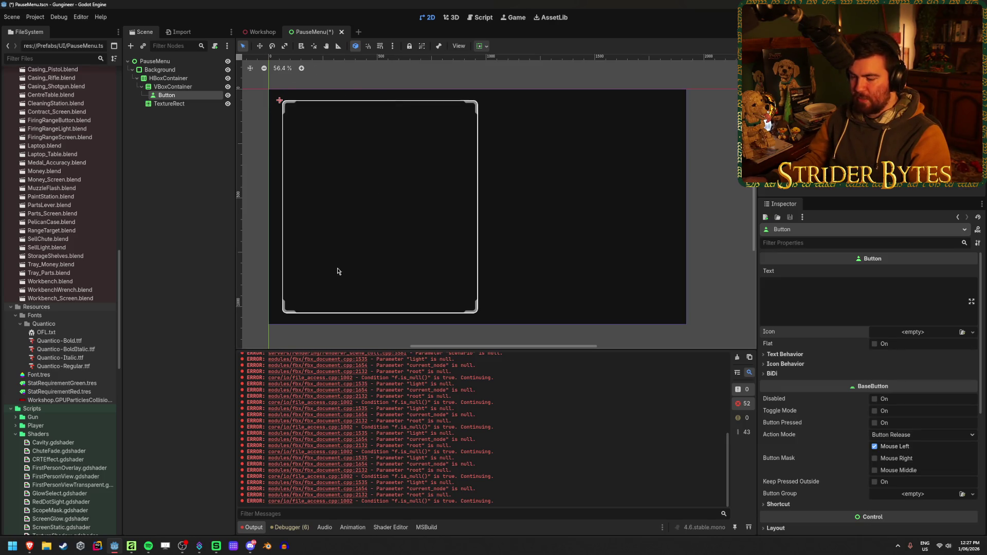
left_click(131, 545)
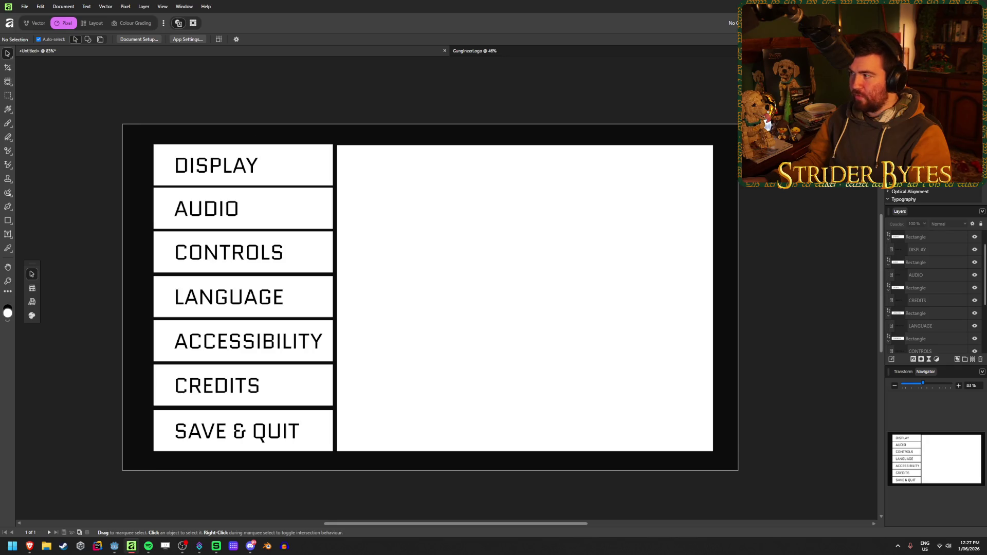
Check the DISPLAY rectangle's width and height in the Affinity mockup, then return to Godot
left_click(288, 156)
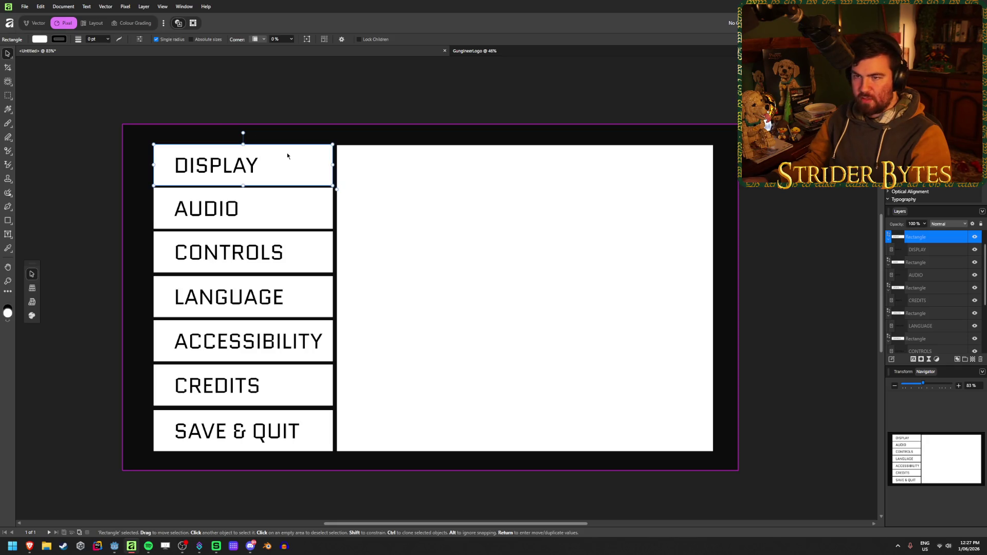
mouse_move(333, 165)
left_mouse_down()
mouse_move(319, 165)
mouse_move(332, 166)
left_mouse_up()
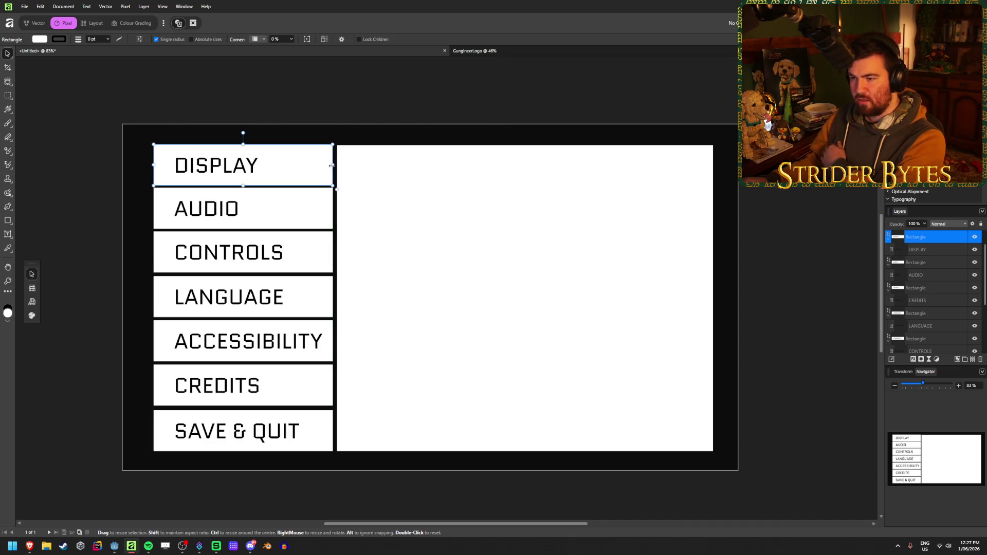
mouse_move(244, 185)
left_mouse_down()
mouse_move(243, 176)
mouse_move(245, 186)
left_mouse_up()
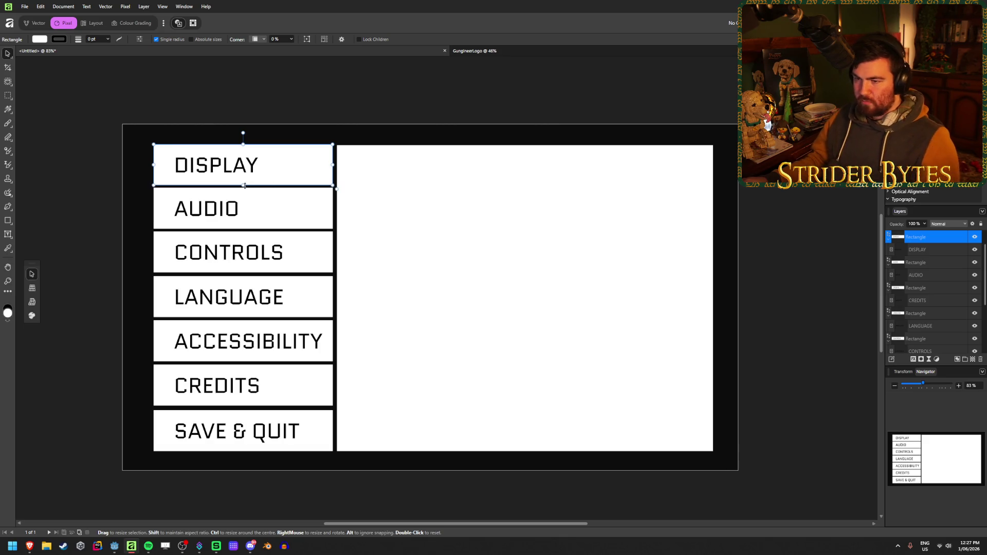
key("alt+Tab")
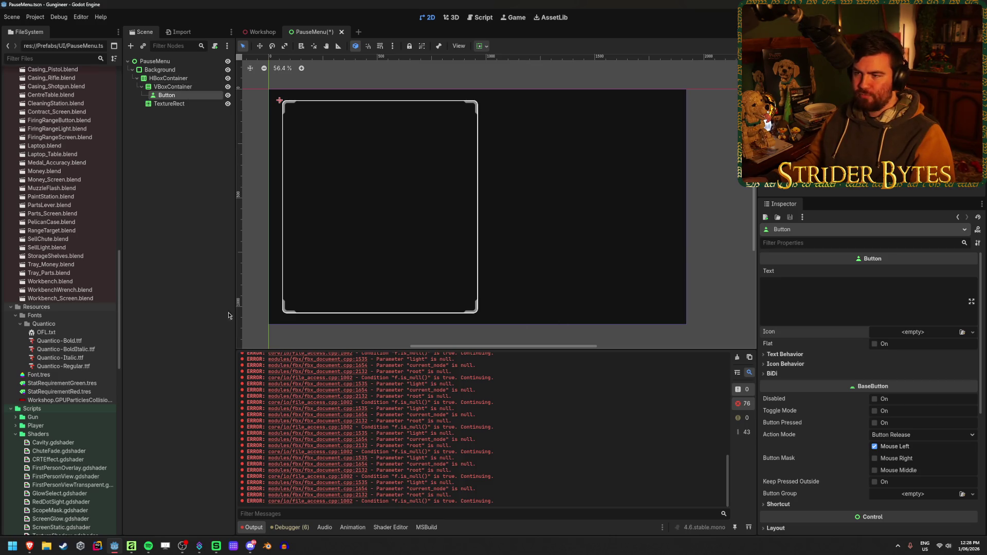
Select the Button node and open Quick Load for its Icon texture
left_click(138, 162)
left_click(361, 103)
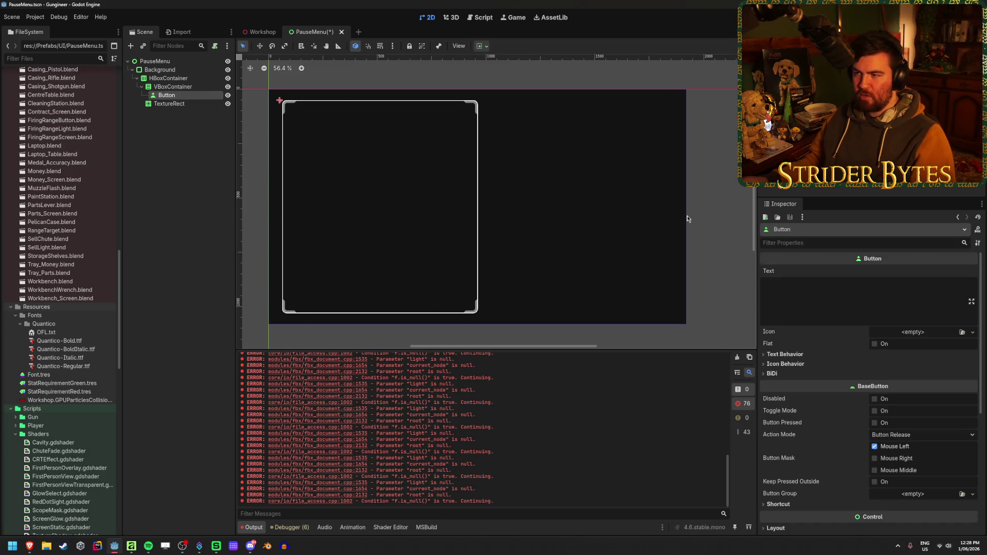
left_click(150, 180)
left_click(349, 128)
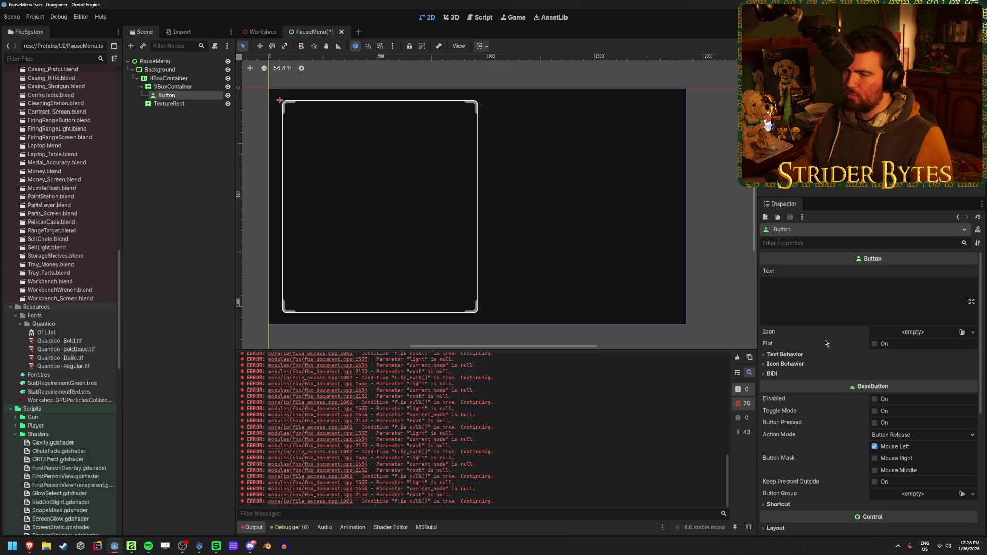
scroll(824, 343, "down", 5)
left_click(819, 389)
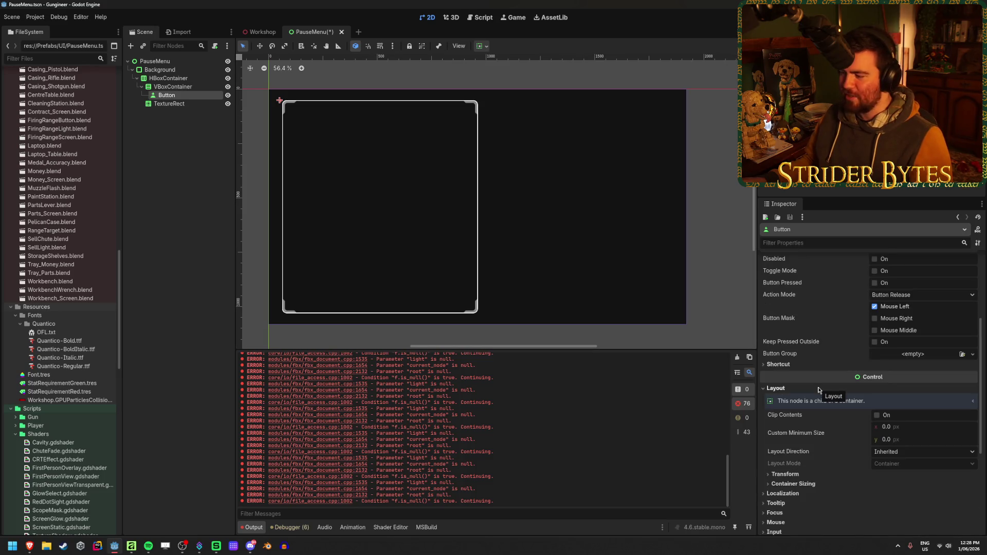
left_click(819, 389)
scroll(820, 388, "up", 3)
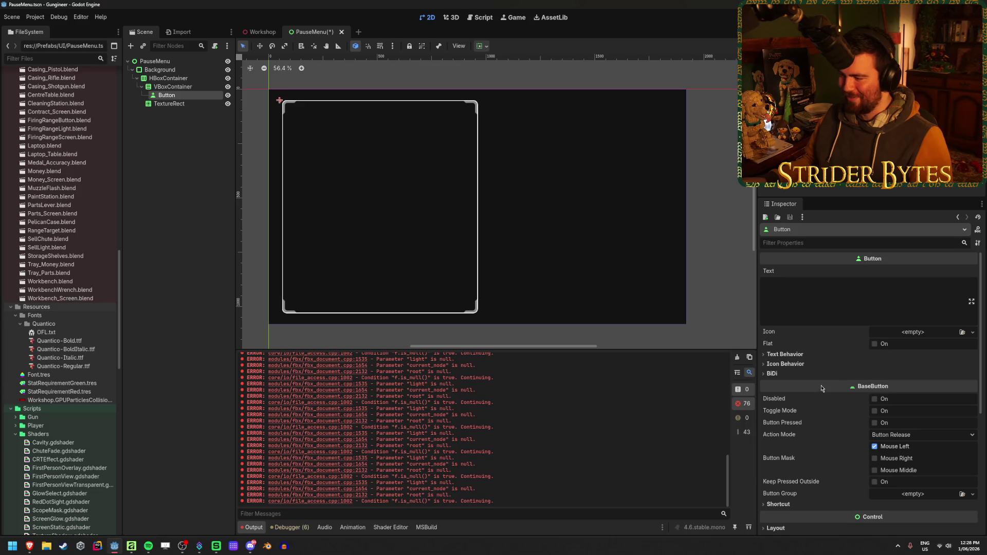
left_click(972, 333)
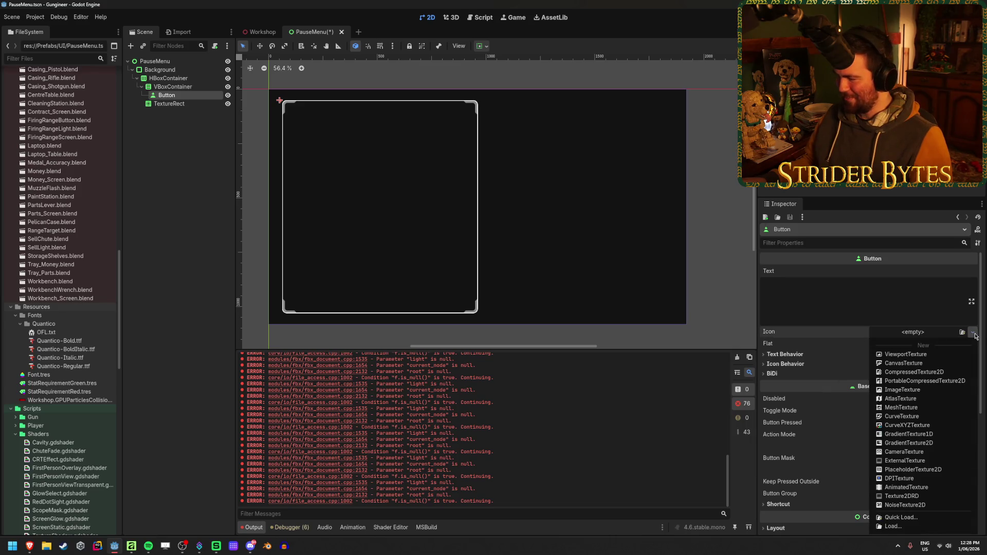
left_click(973, 334)
Set Button_Default.png as the Button's icon
left_click(962, 332)
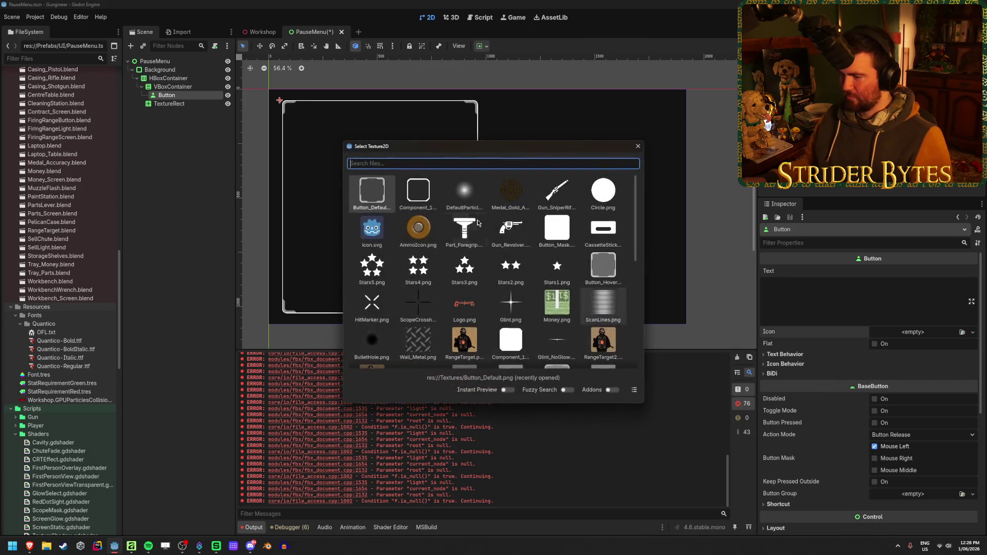
scroll(482, 207, "down", 3)
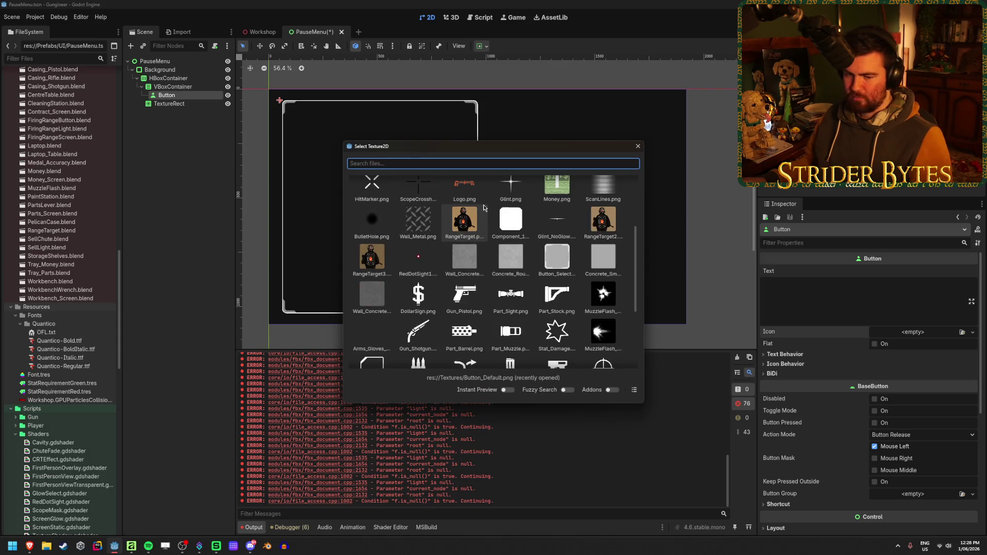
scroll(483, 208, "down", 2)
scroll(484, 205, "up", 5)
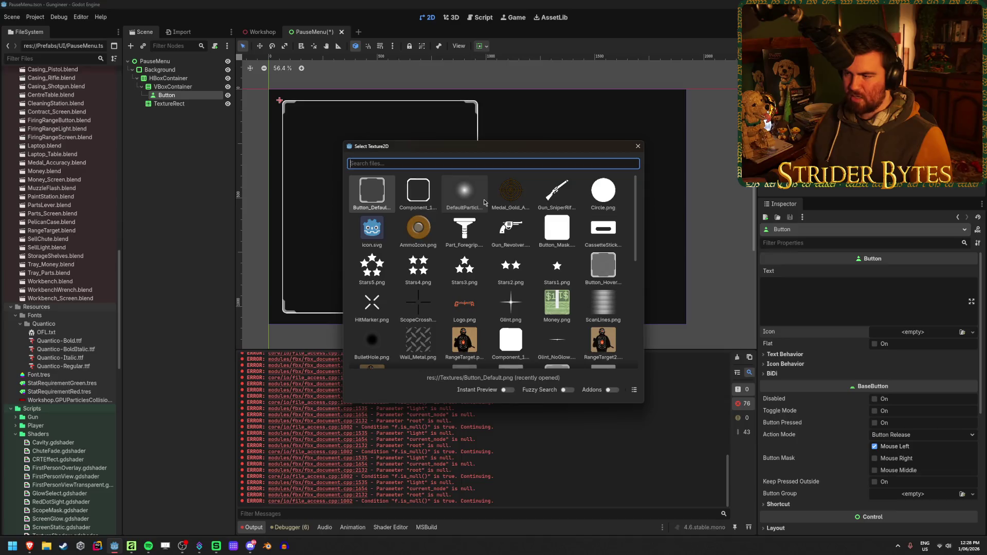
double_click(366, 191)
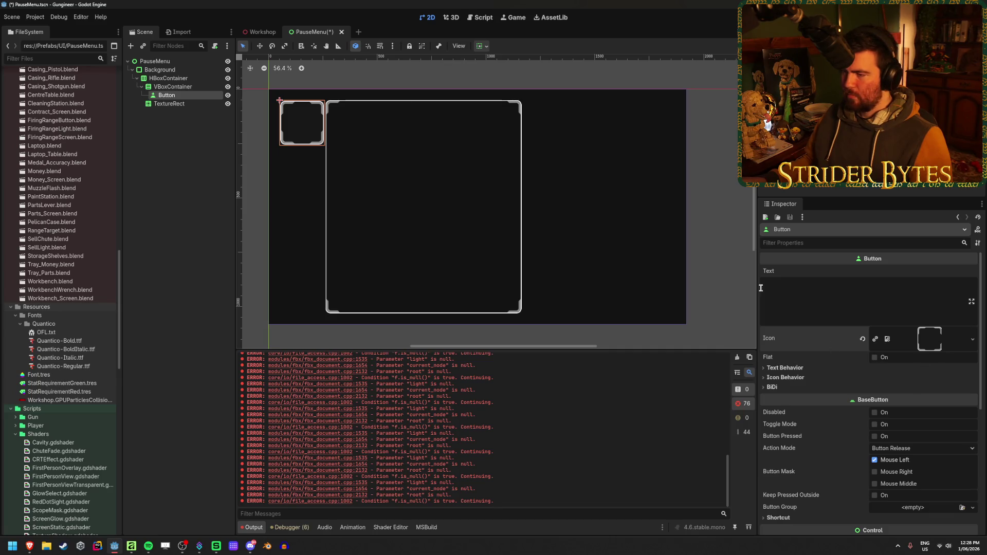
scroll(319, 136, "up", 5)
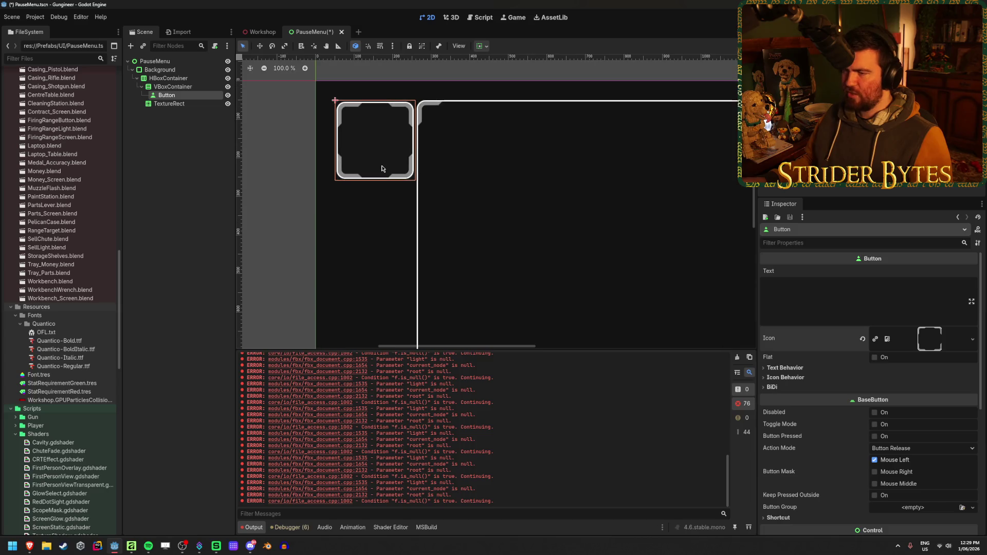
scroll(491, 220, "down", 1)
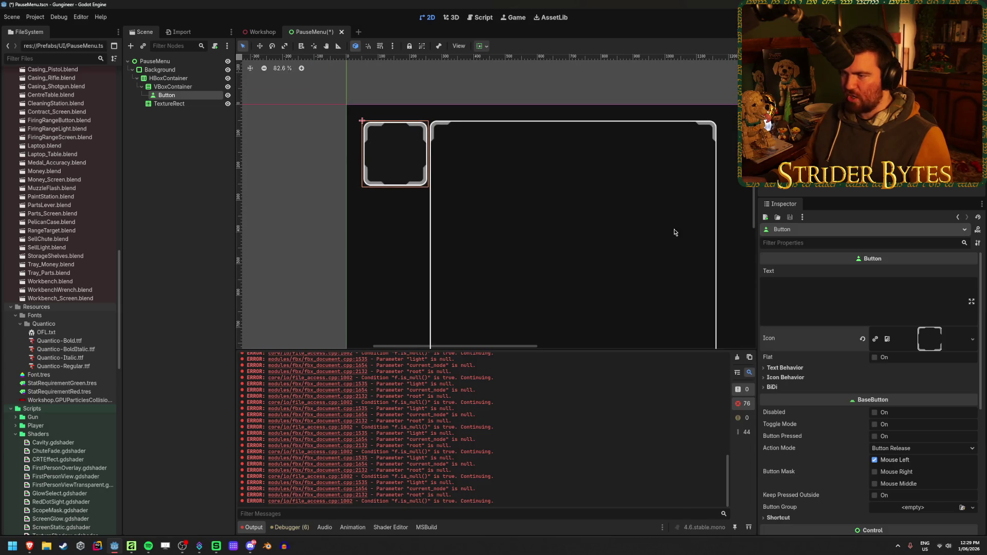
scroll(595, 199, "down", 2)
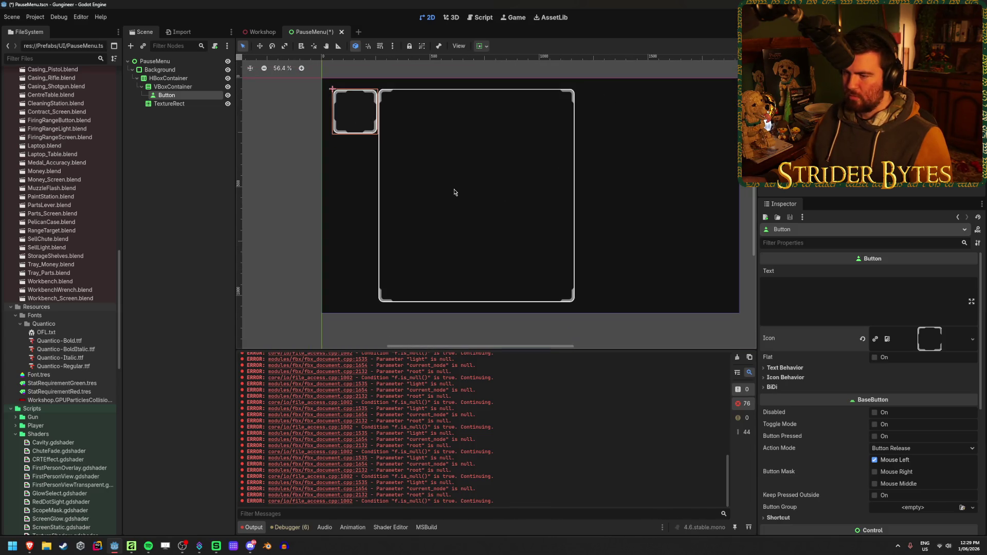
scroll(453, 193, "up", 1)
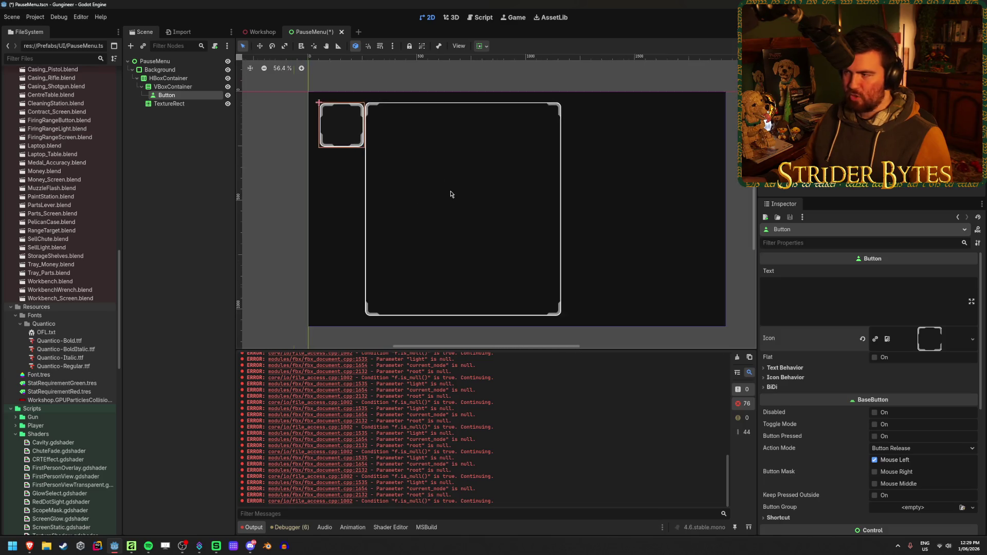
scroll(451, 193, "down", 1)
scroll(485, 211, "up", 1)
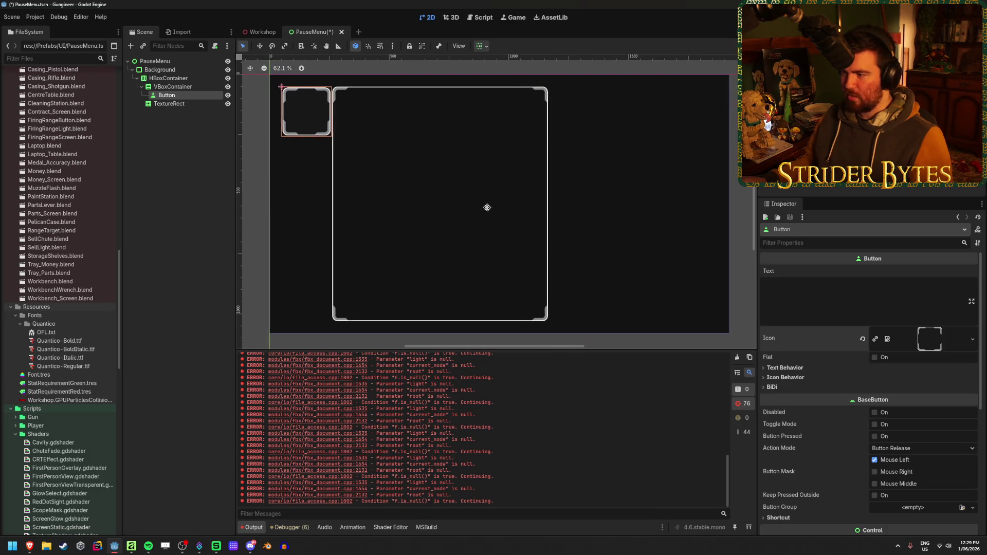
left_click_drag(486, 207, 493, 207)
scroll(874, 370, "down", 3)
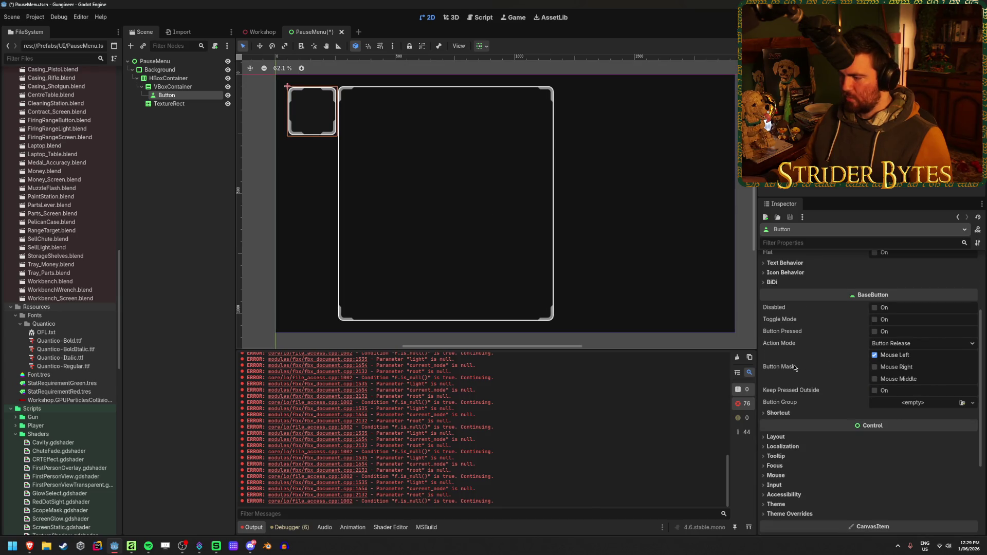
scroll(794, 368, "down", 3)
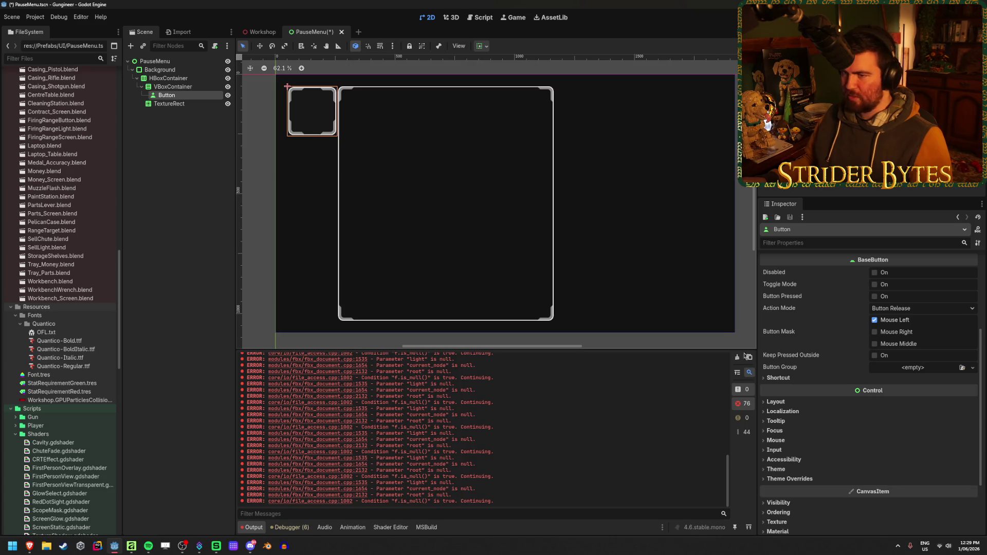
Duplicate the Button into seven buttons, checking the God of War settings reference
key("ctrl+d")
key("ctrl+d")
key("ctrl+d")
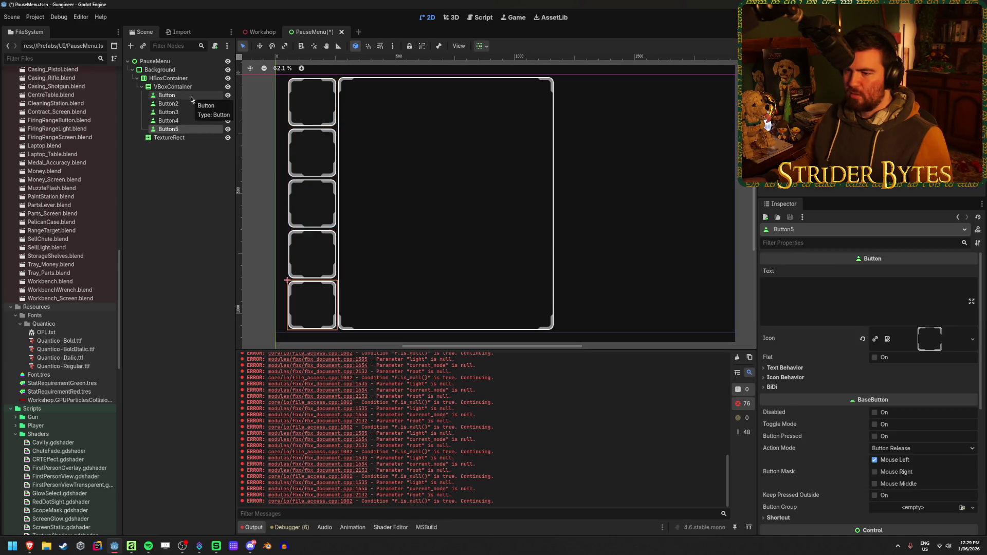
key("ctrl+d")
key("ctrl+d")
scroll(473, 218, "down", 2)
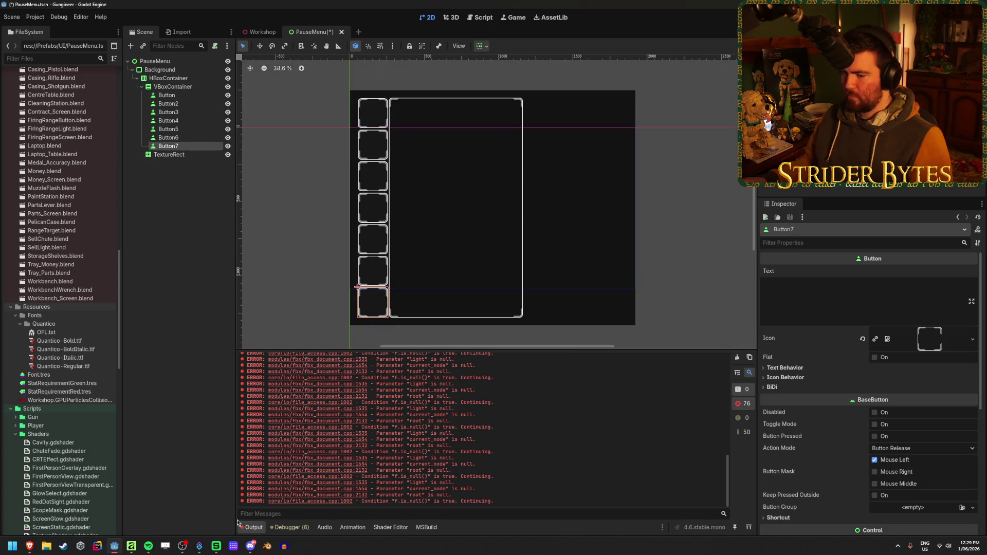
mouse_move(29, 545)
left_click(175, 507)
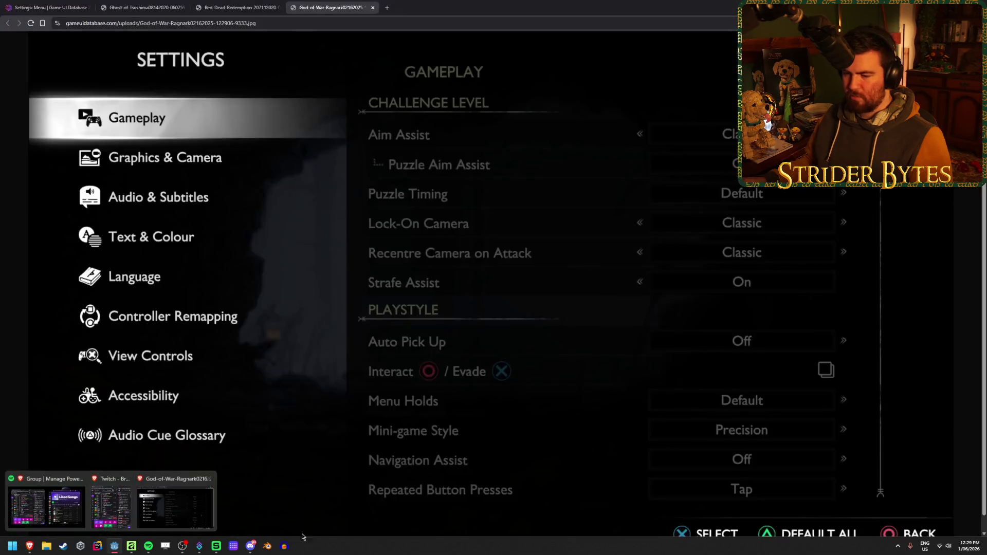
left_click(131, 546)
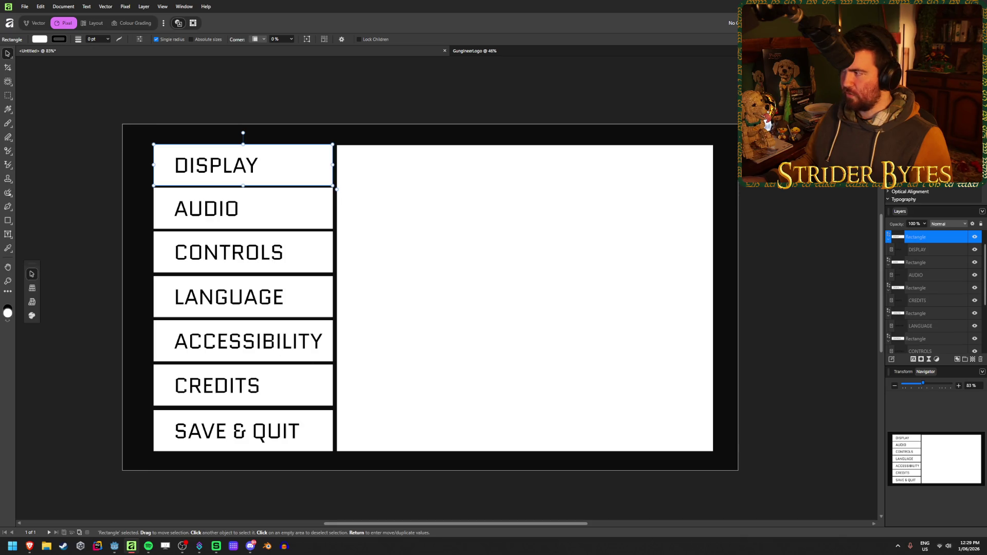
key("alt+Tab")
left_click(188, 102)
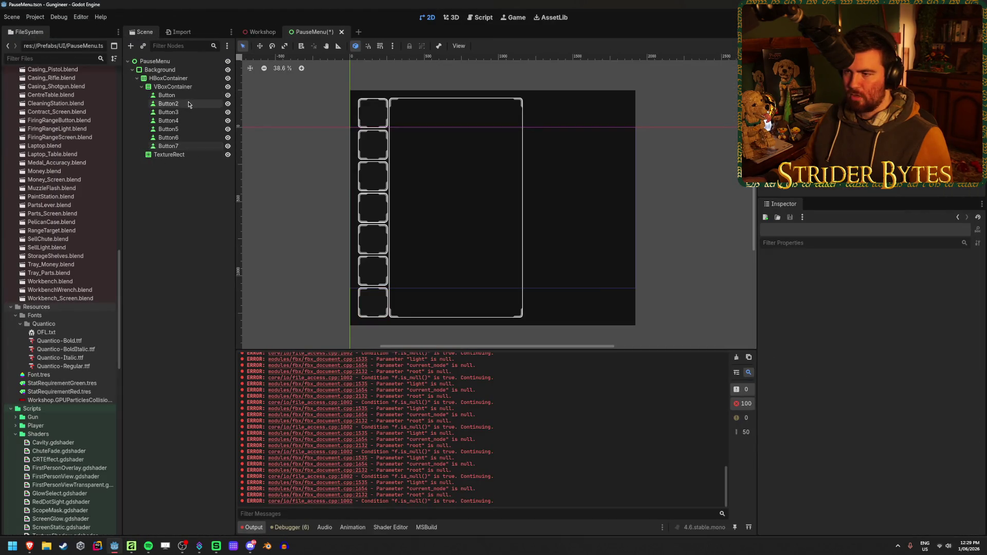
Select all seven buttons, Button through Button7, together
left_click(184, 147)
left_click(166, 95)
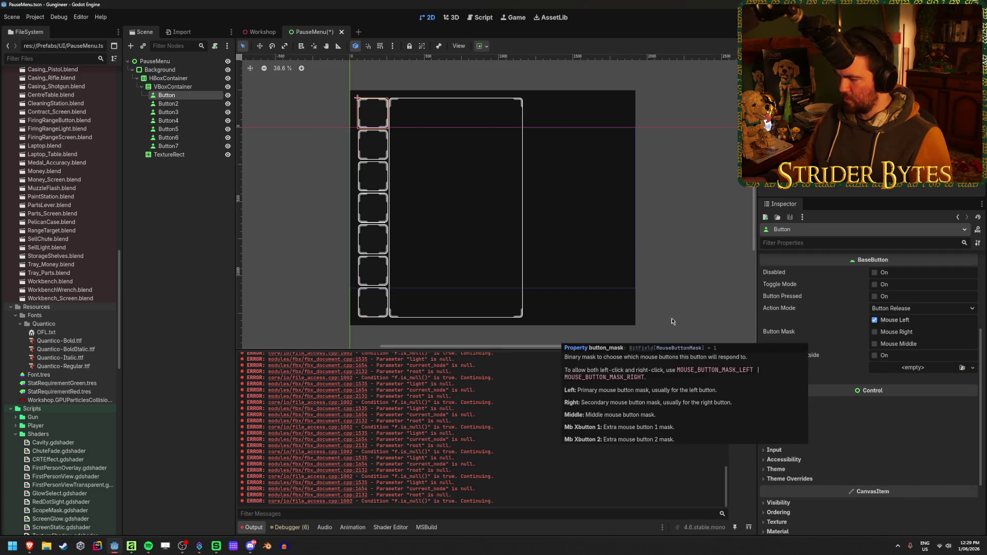
left_click(180, 147, "shift")
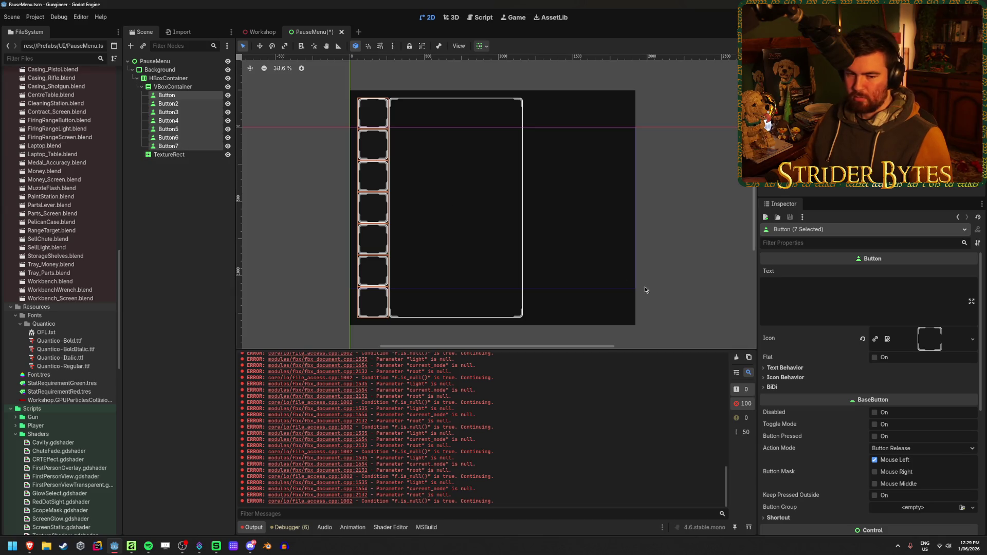
scroll(822, 324, "down", 3)
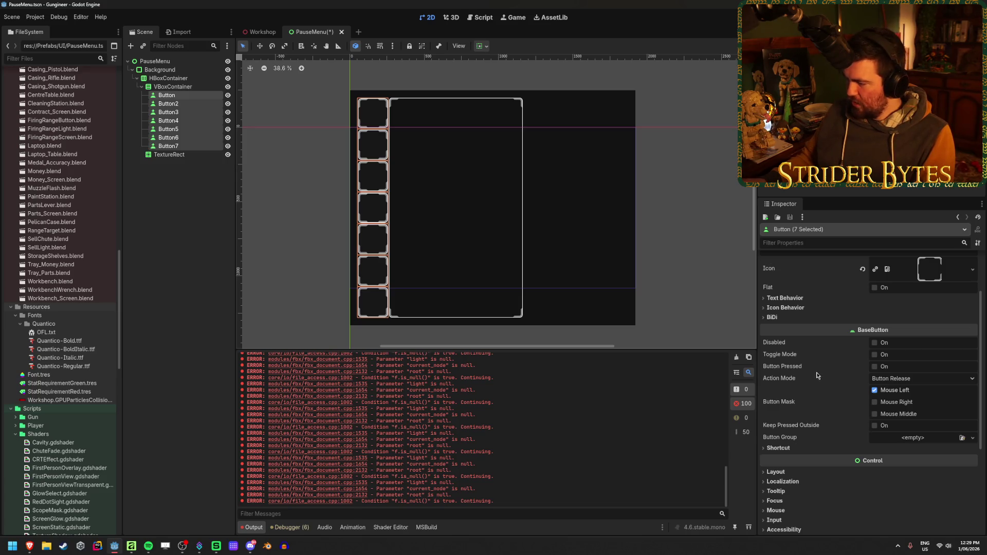
scroll(817, 373, "down", 3)
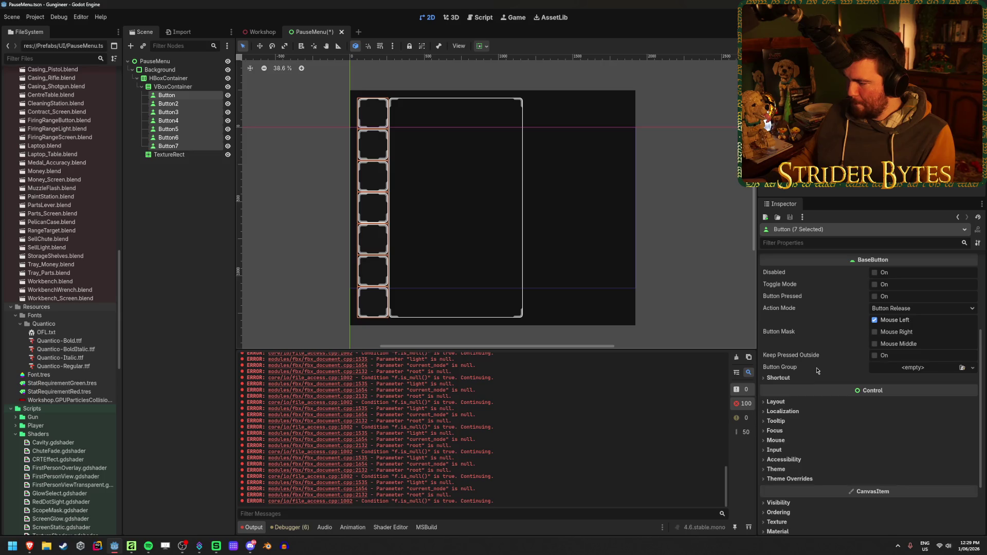
scroll(801, 380, "down", 2)
Review the buttons' layout, container sizing and transform properties, then the VBoxContainer's sizing options
left_click(784, 368)
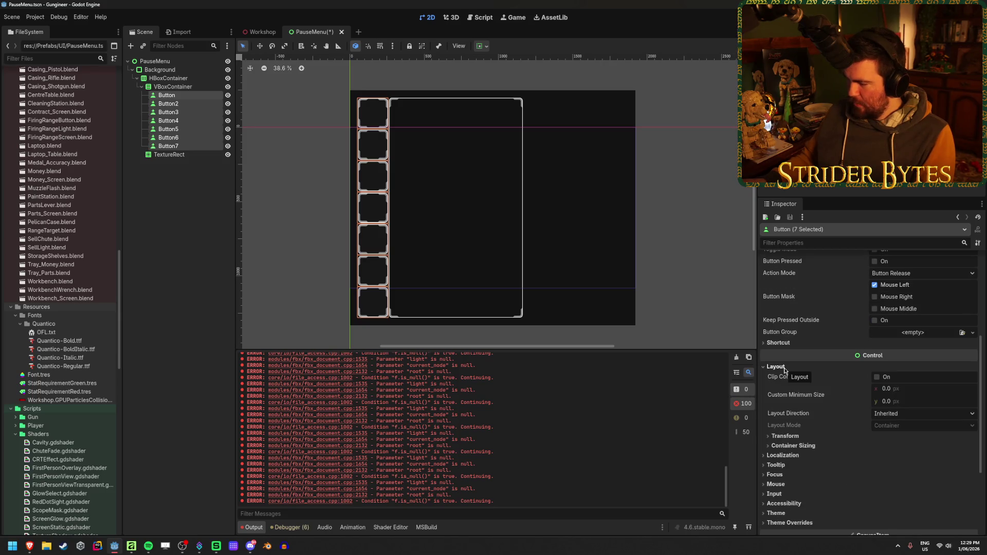
left_click(828, 447)
left_click(829, 447)
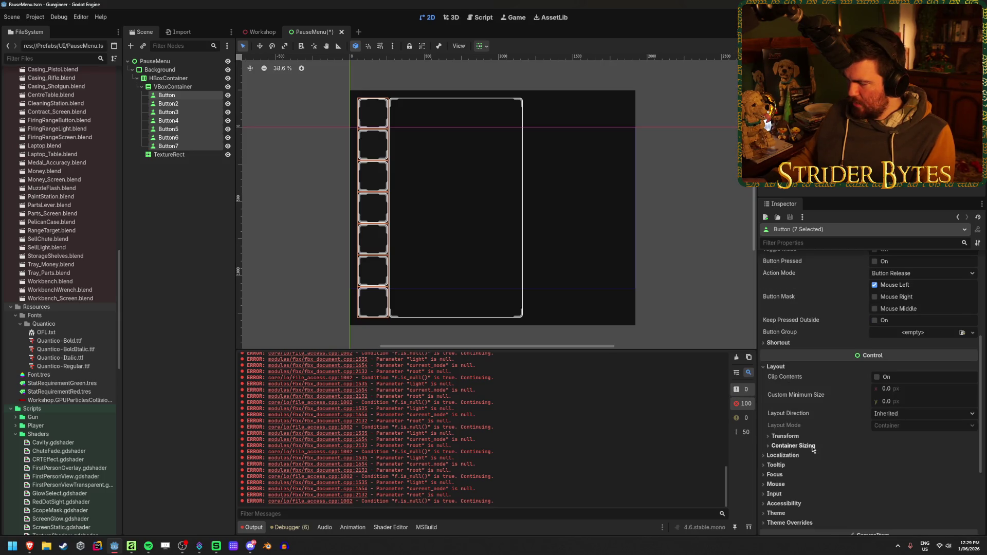
left_click(801, 437)
scroll(802, 438, "down", 4)
scroll(801, 438, "down", 2)
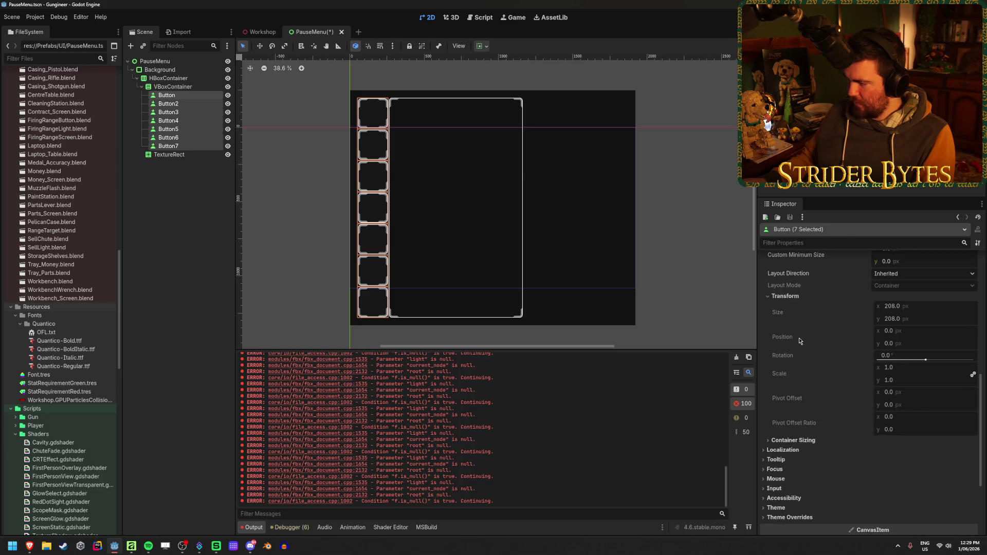
left_click(798, 297)
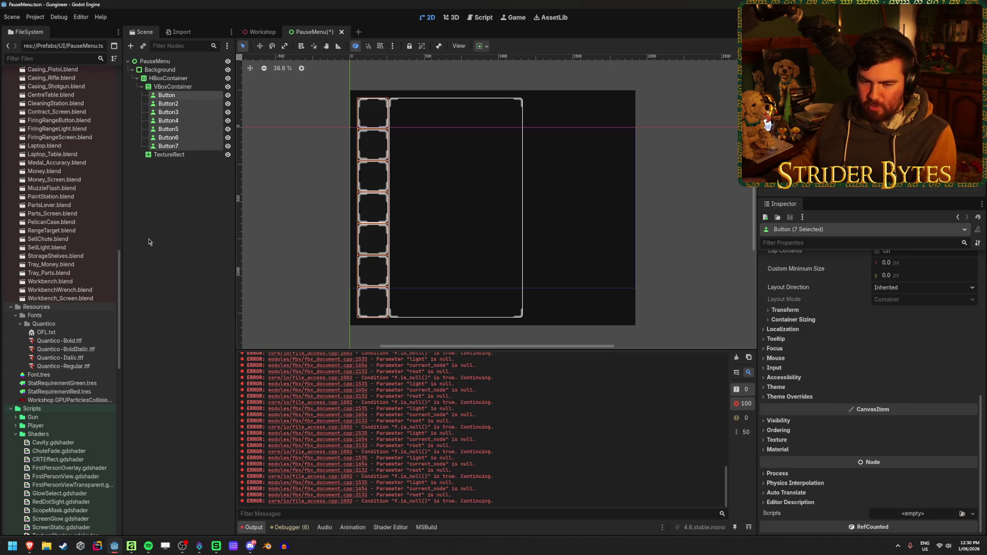
left_click(173, 86)
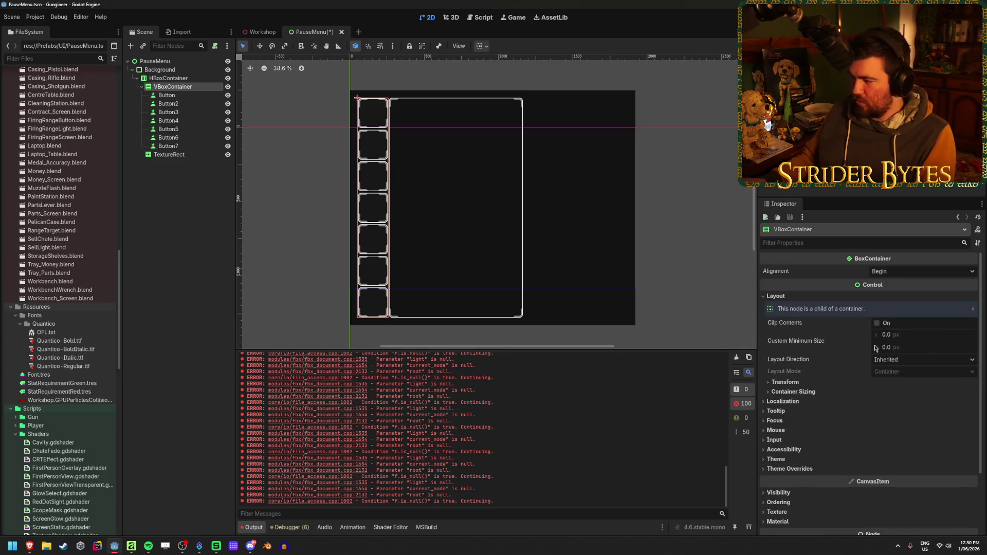
left_click(791, 392)
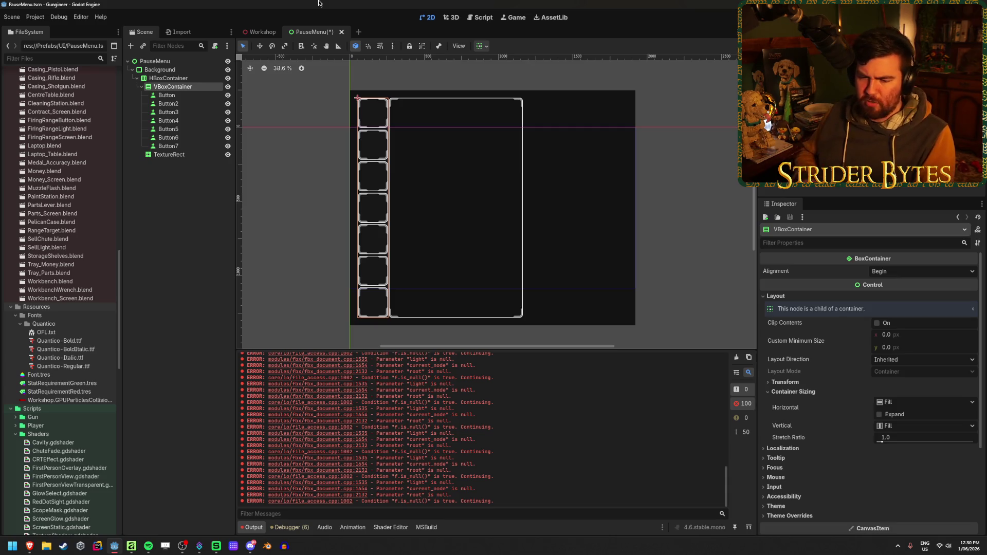
Make the VBoxContainer expand horizontally with a 20 px separation override between buttons
left_click(879, 416)
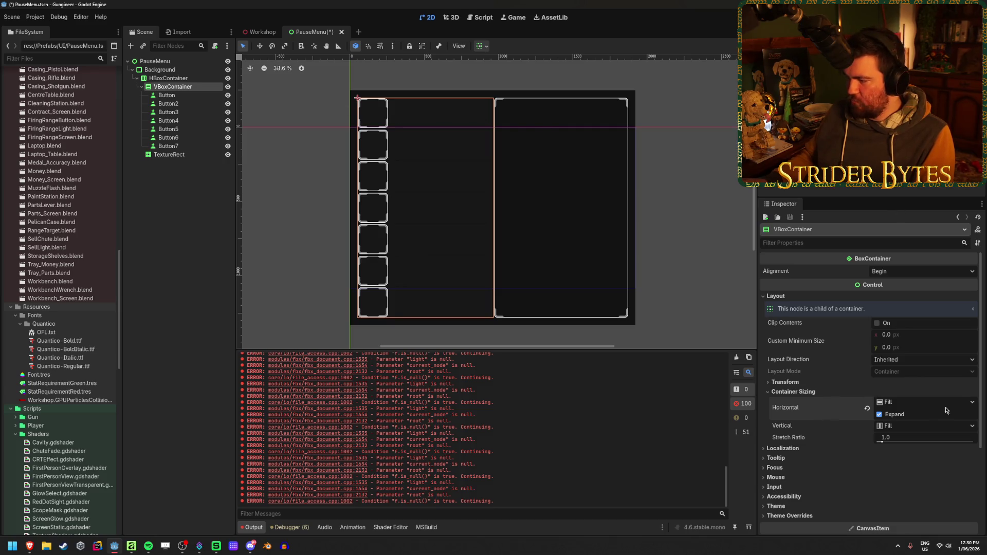
scroll(808, 377, "down", 3)
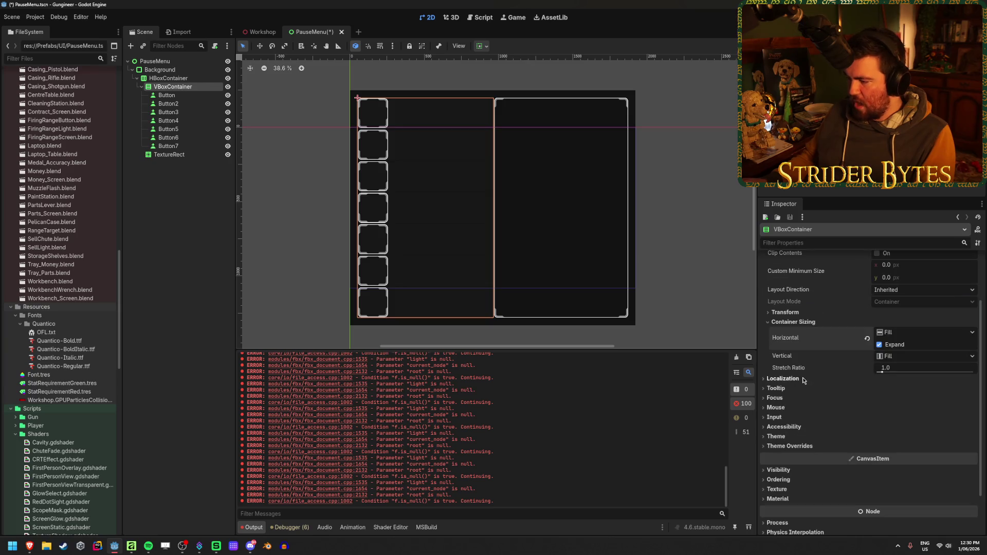
left_click(790, 446)
left_click(785, 455)
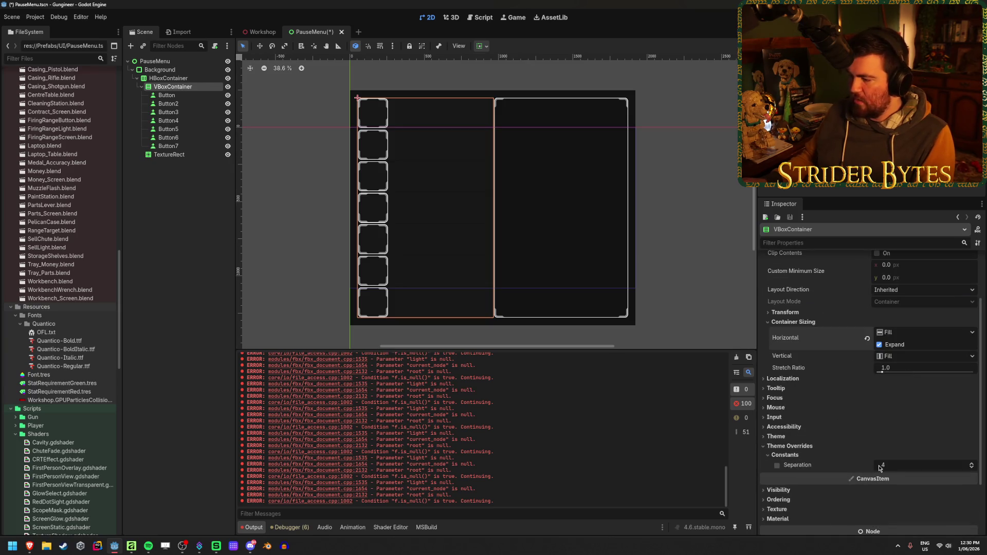
left_click(900, 465)
type("20")
key("Return")
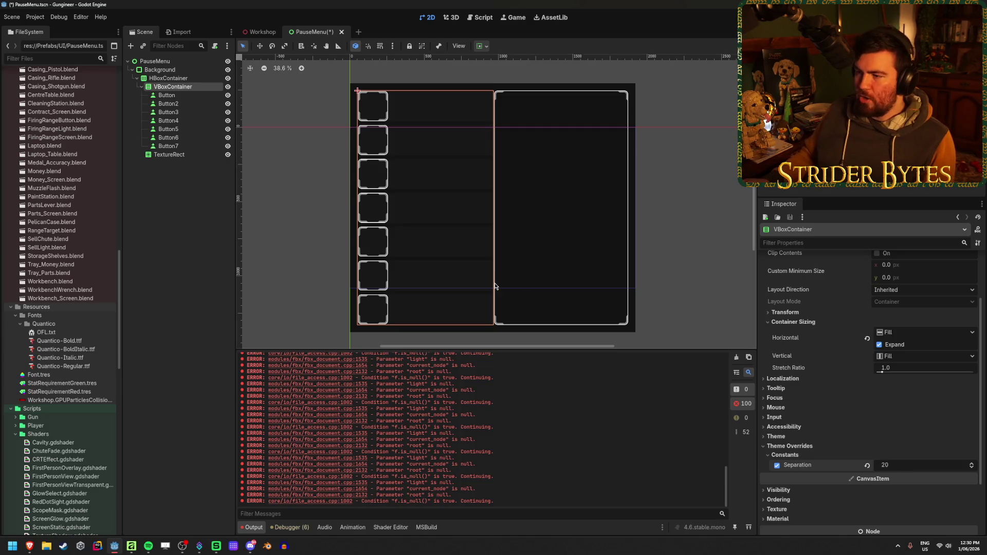
key("ctrl+z")
key("ctrl+shift+z")
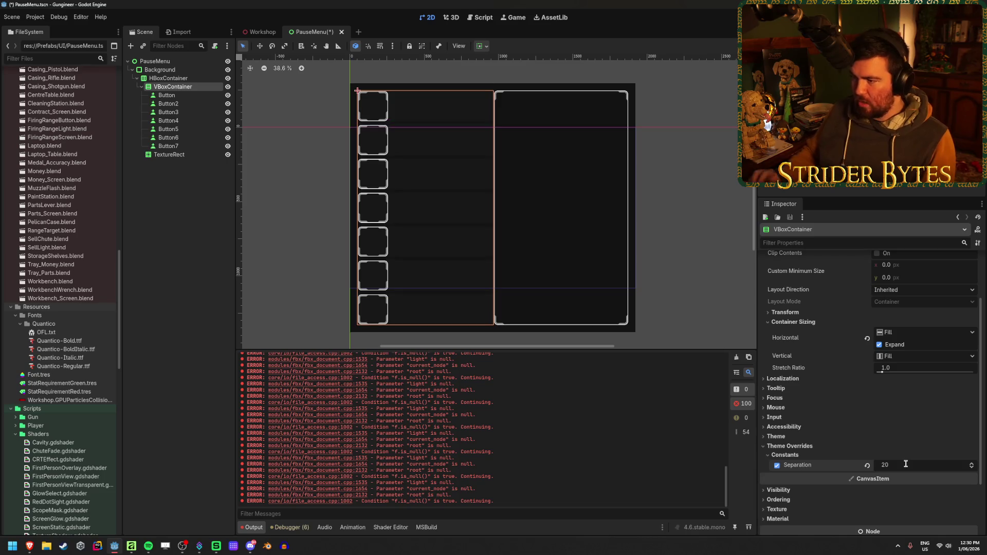
Set the HBoxContainer's separation override to 20 and save the PauseMenu scene
left_click(186, 78)
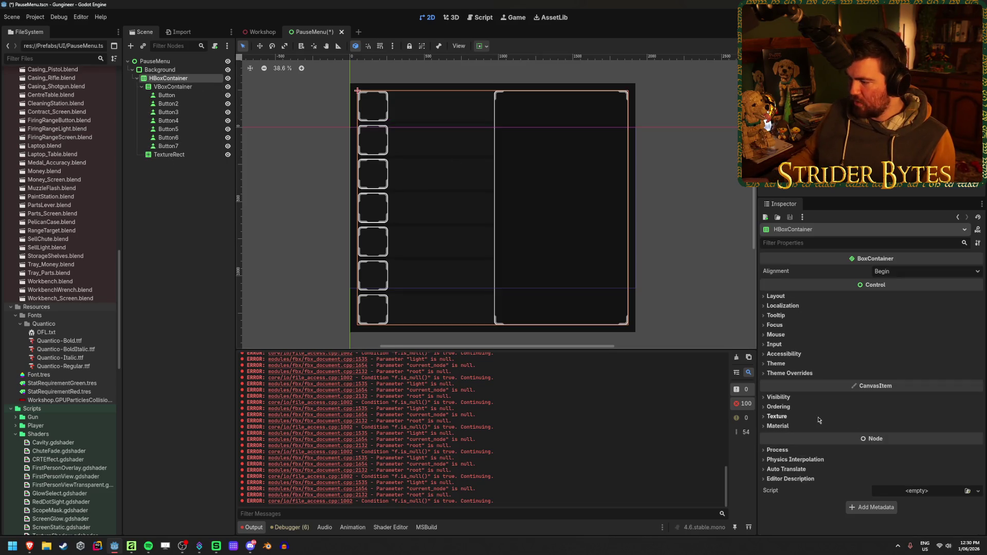
left_click(788, 373)
left_click(782, 382)
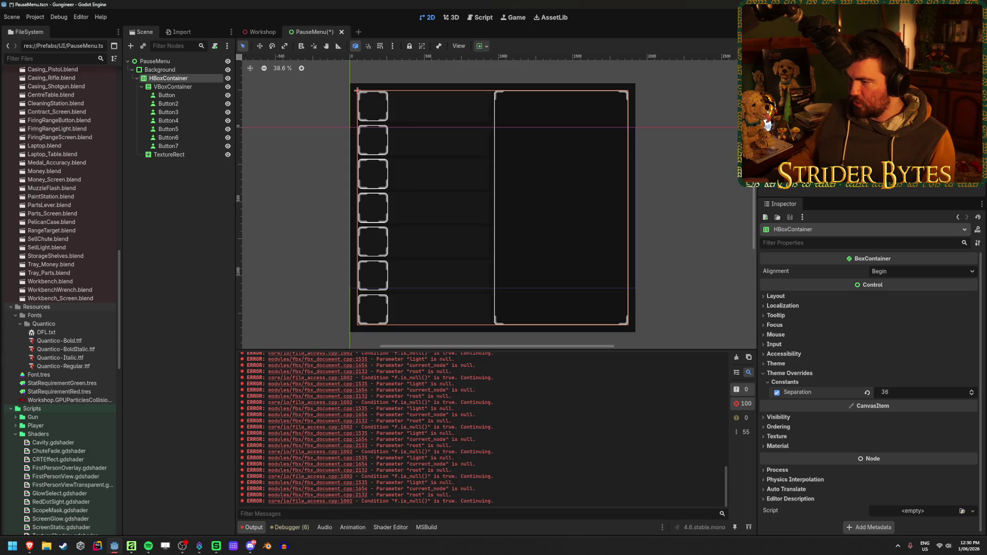
left_click_drag(920, 392, 889, 392)
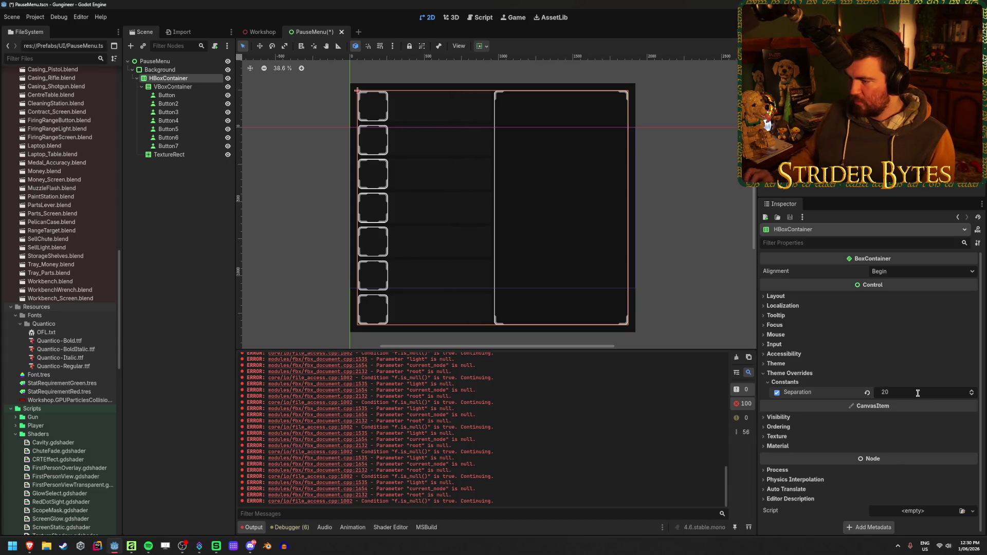
left_click(184, 214)
key("ctrl+s")
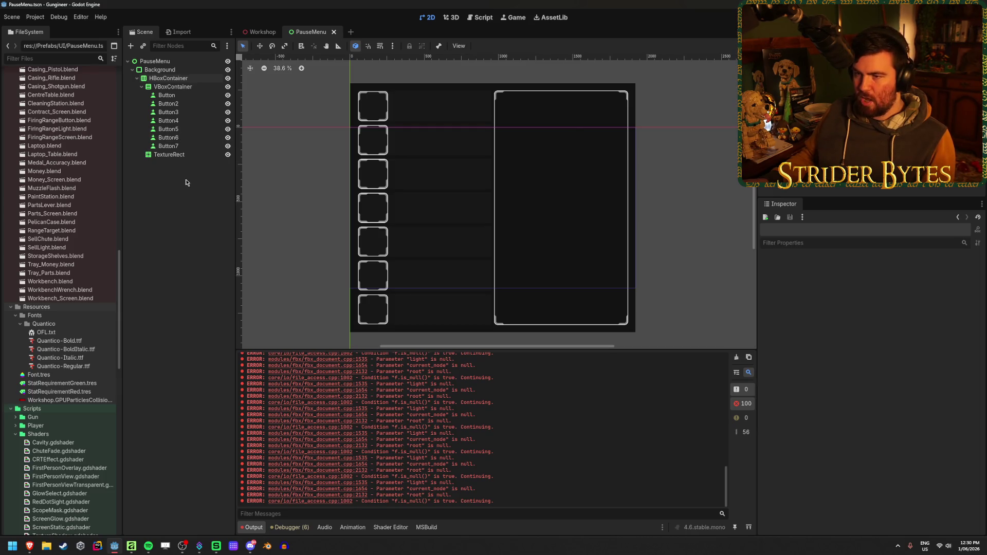
left_click(185, 89)
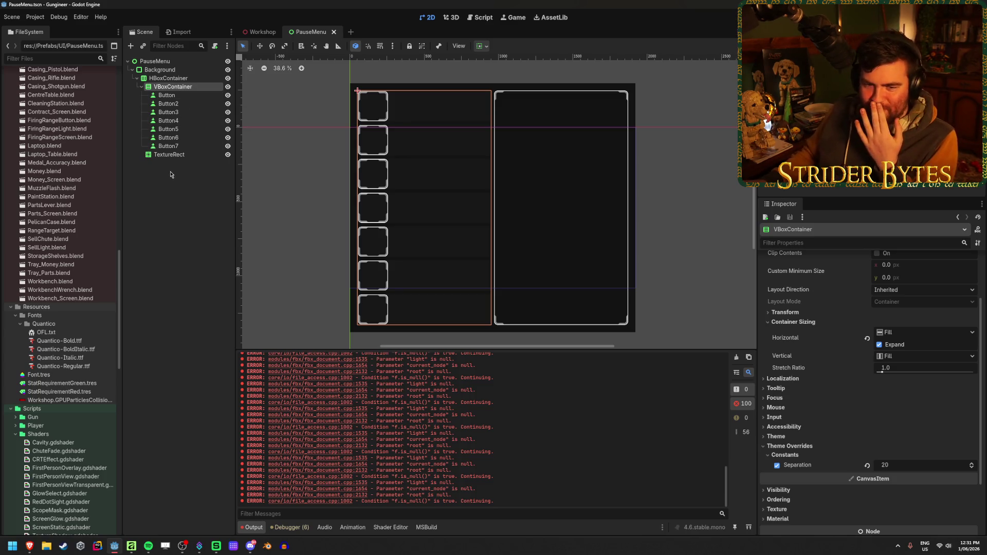
left_click(170, 146)
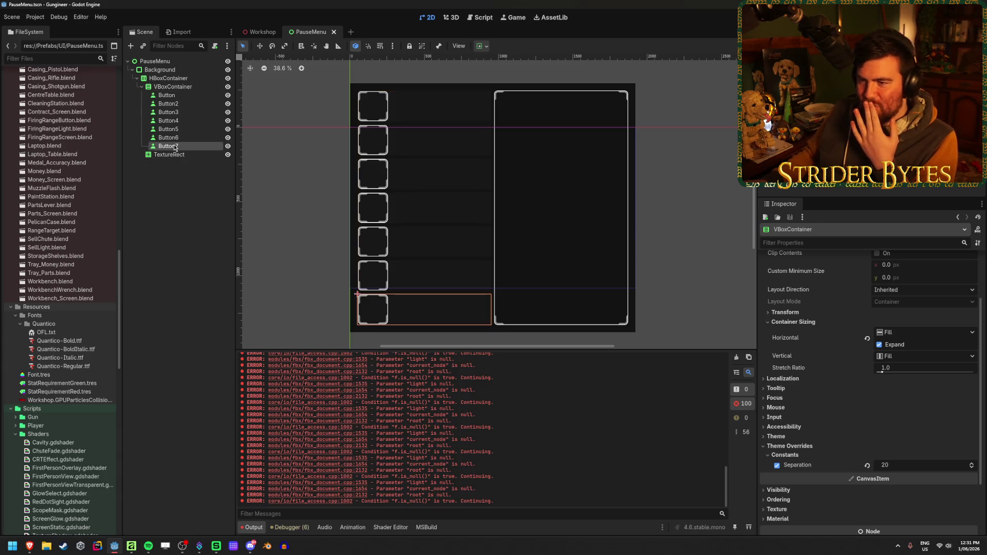
left_click(181, 97)
left_click(178, 61)
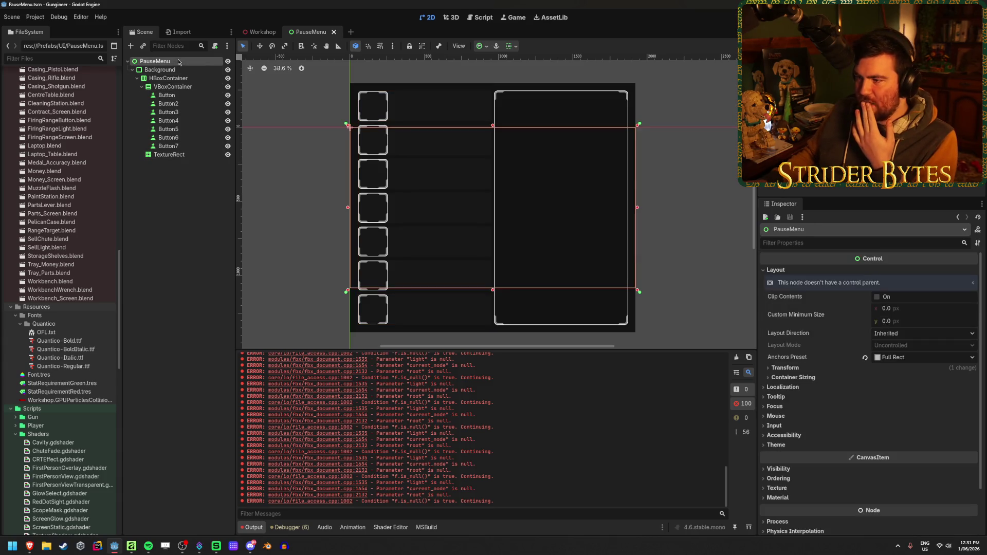
left_click(176, 97)
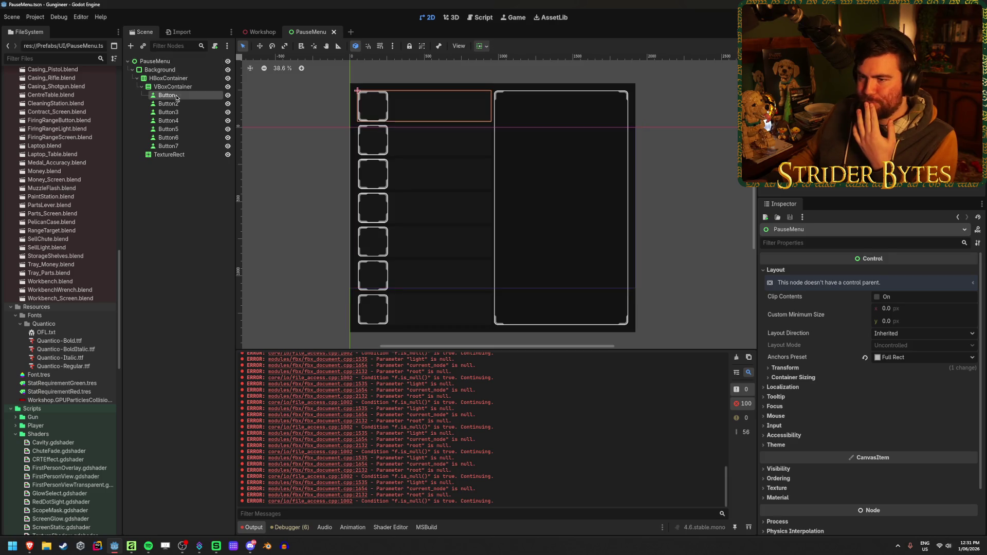
scroll(786, 324, "up", 5)
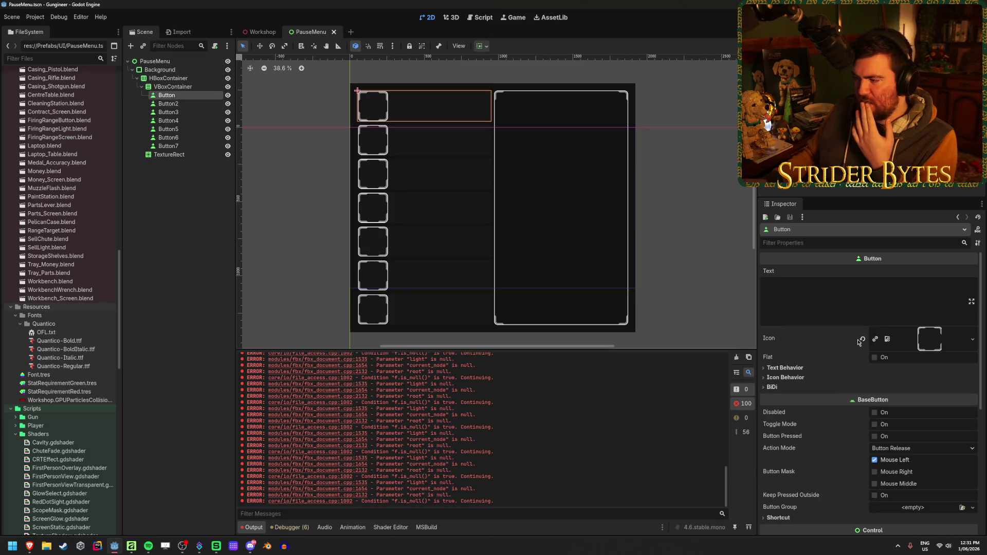
scroll(787, 323, "down", 1)
scroll(787, 323, "down", 2)
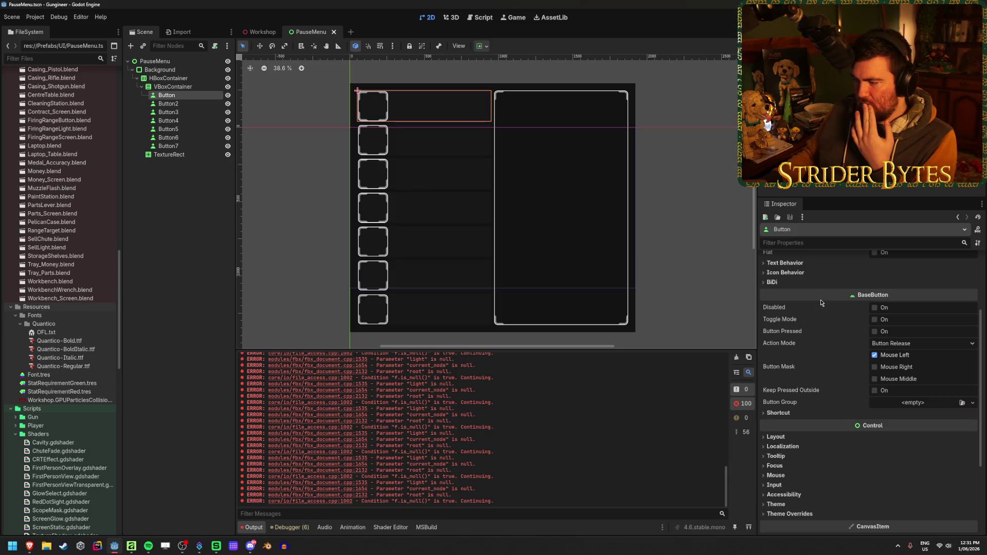
scroll(821, 303, "down", 2)
left_click(776, 366)
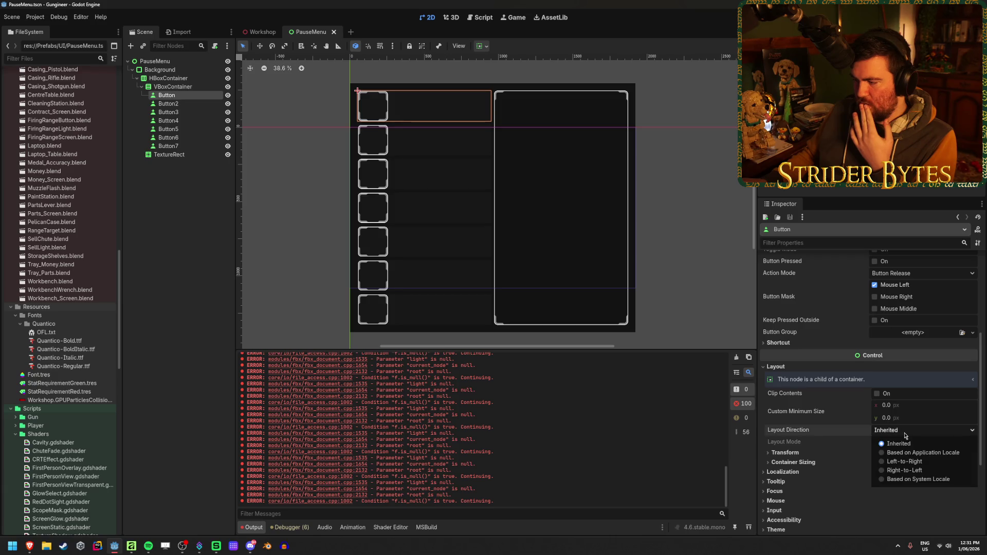
left_click(807, 455)
scroll(814, 459, "down", 3)
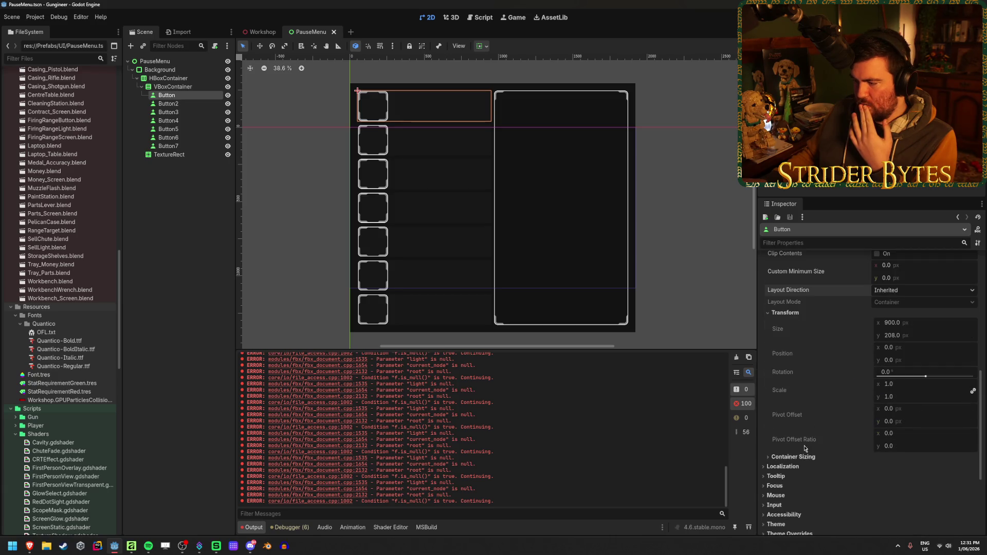
left_click(802, 456)
scroll(894, 462, "down", 1)
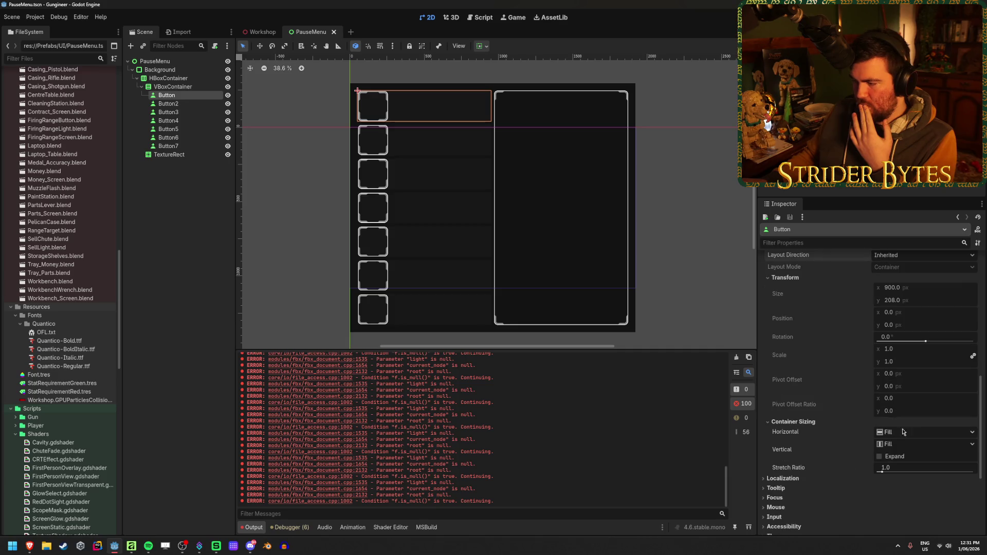
left_click(916, 445)
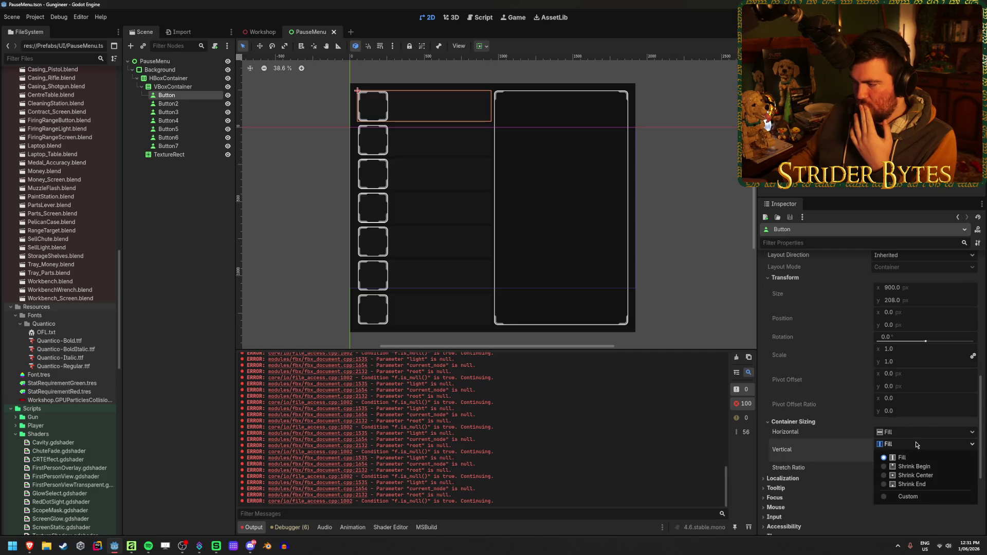
left_click(916, 444)
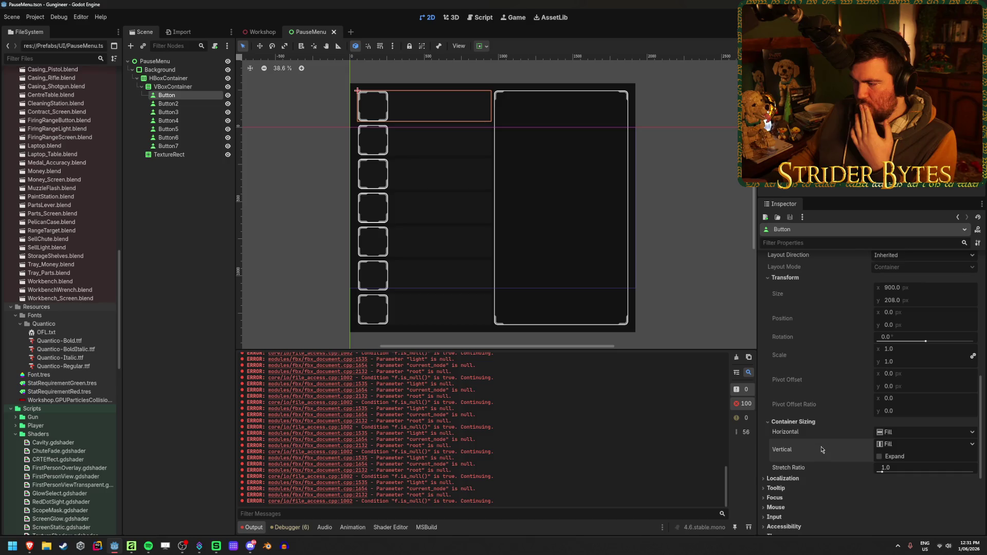
left_click(806, 423)
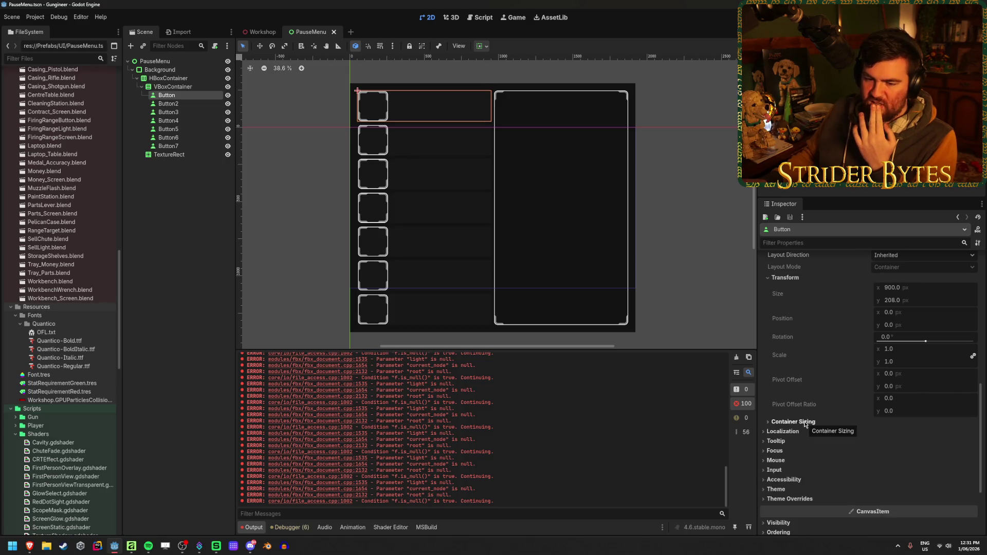
scroll(805, 422, "down", 4)
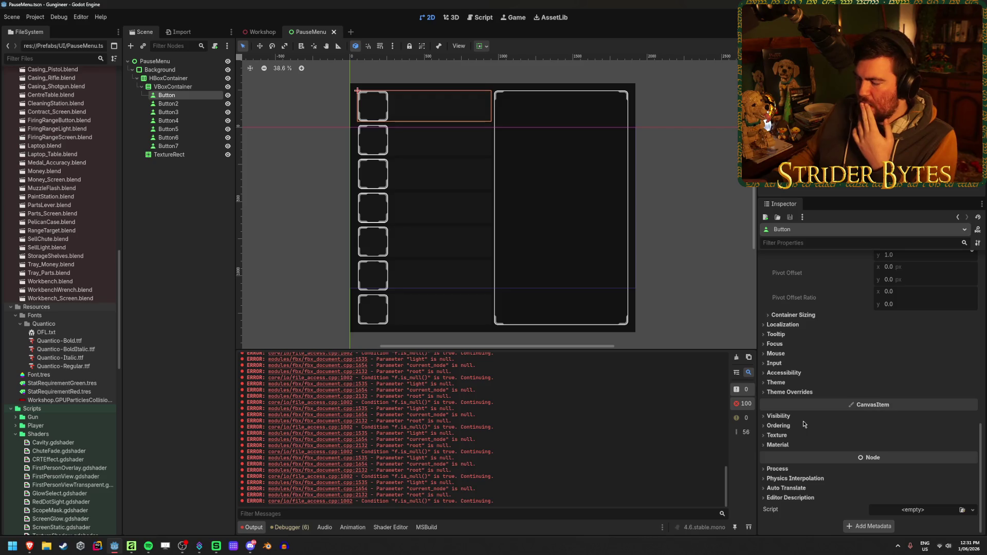
scroll(434, 176, "up", 5)
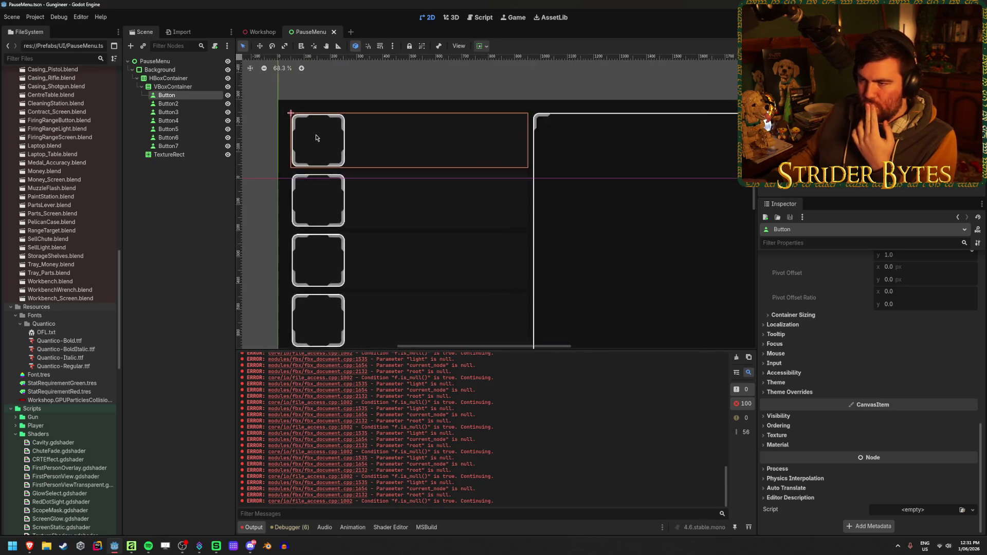
left_click(183, 105)
left_click(167, 95)
scroll(853, 342, "up", 6)
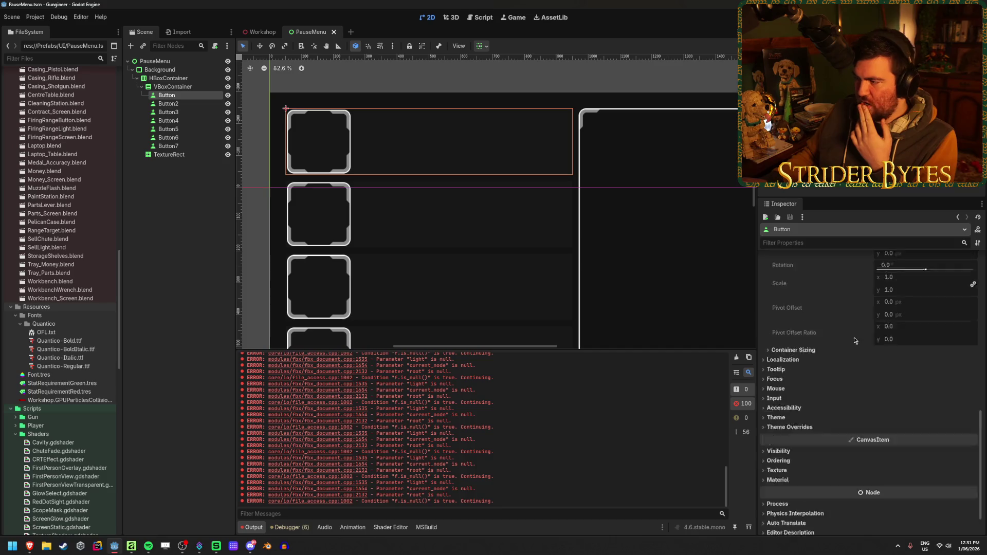
scroll(876, 323, "up", 4)
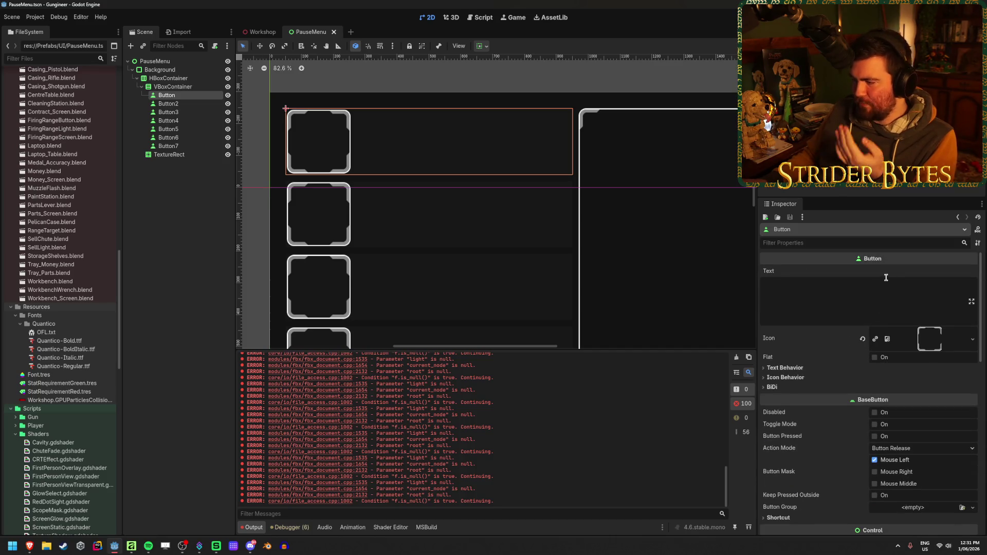
Set the first button's Icon Alignment to Right with Expand Icon enabled
left_click(811, 378)
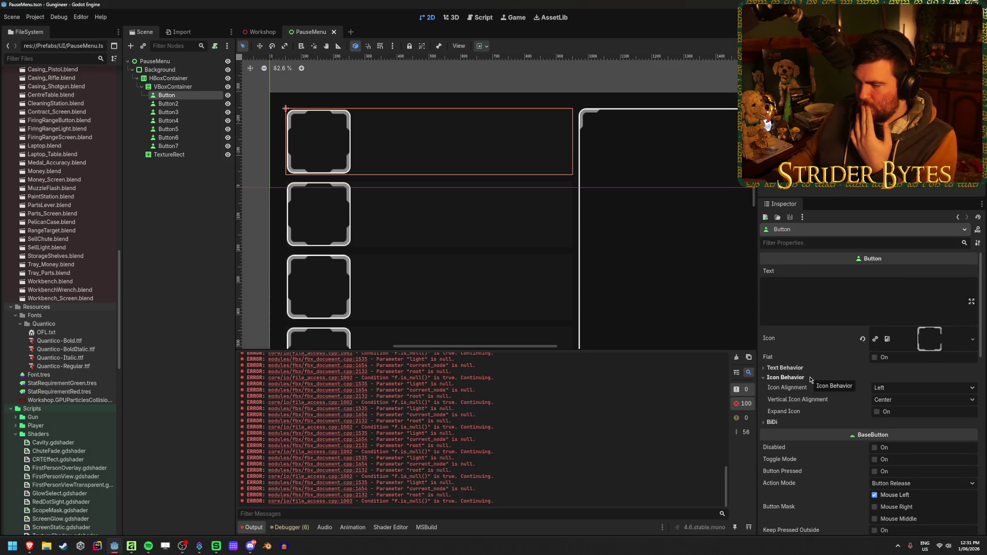
left_click(913, 388)
left_click(907, 411)
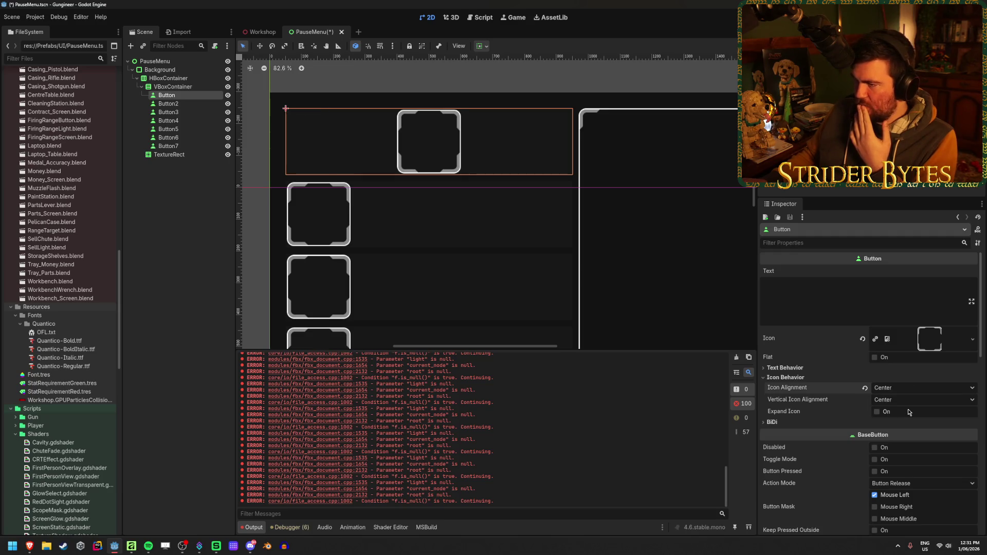
left_click(895, 387)
left_click(894, 409)
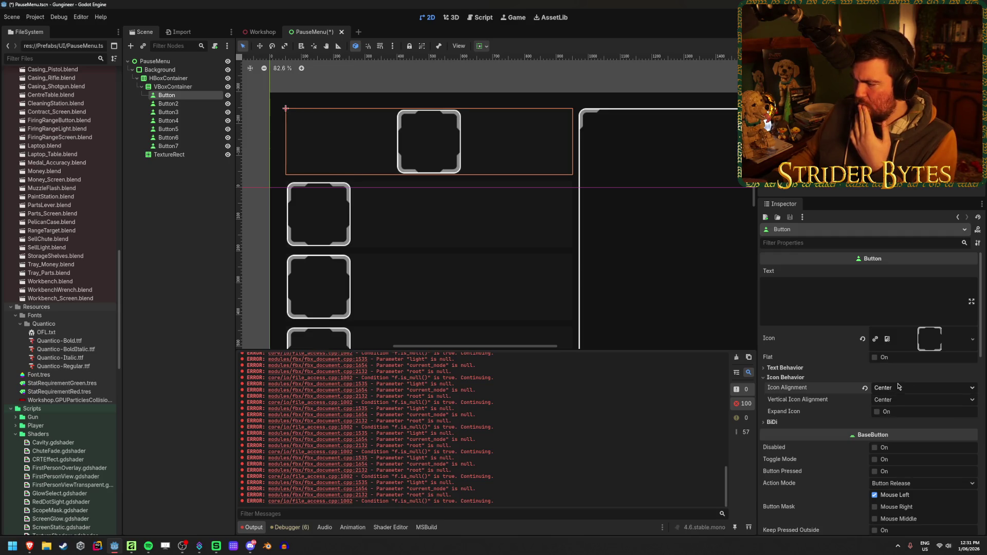
left_click(876, 412)
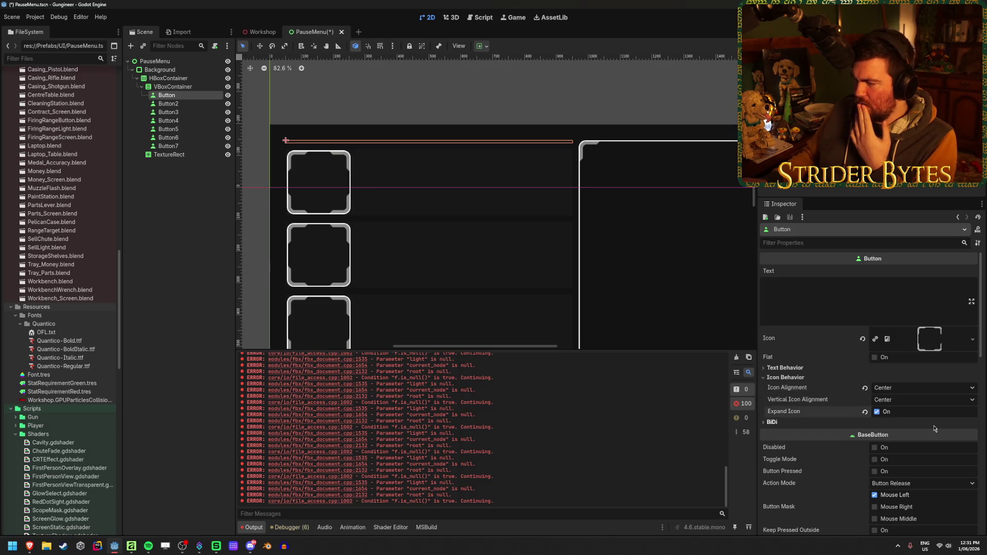
left_click(813, 378)
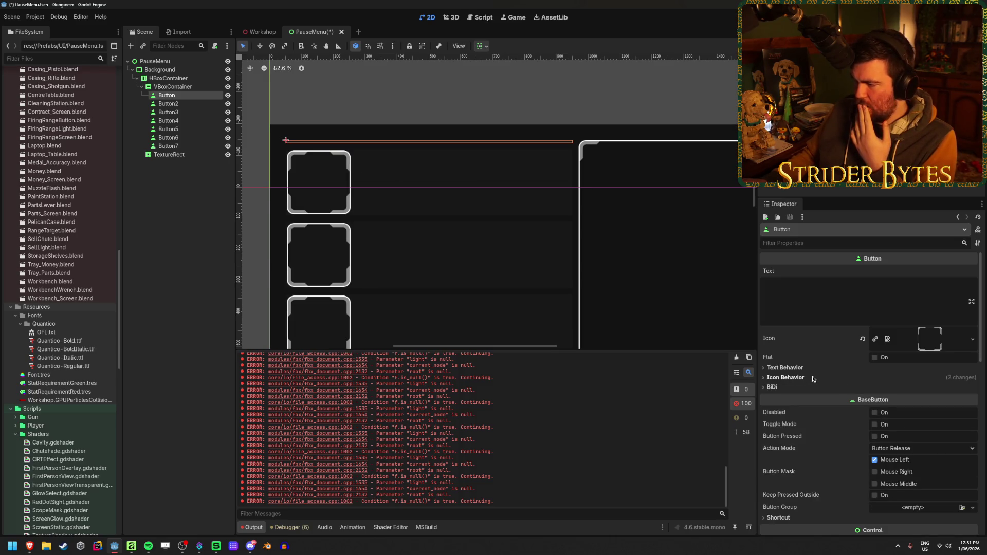
left_click(814, 378)
left_click(895, 387)
left_click(895, 401)
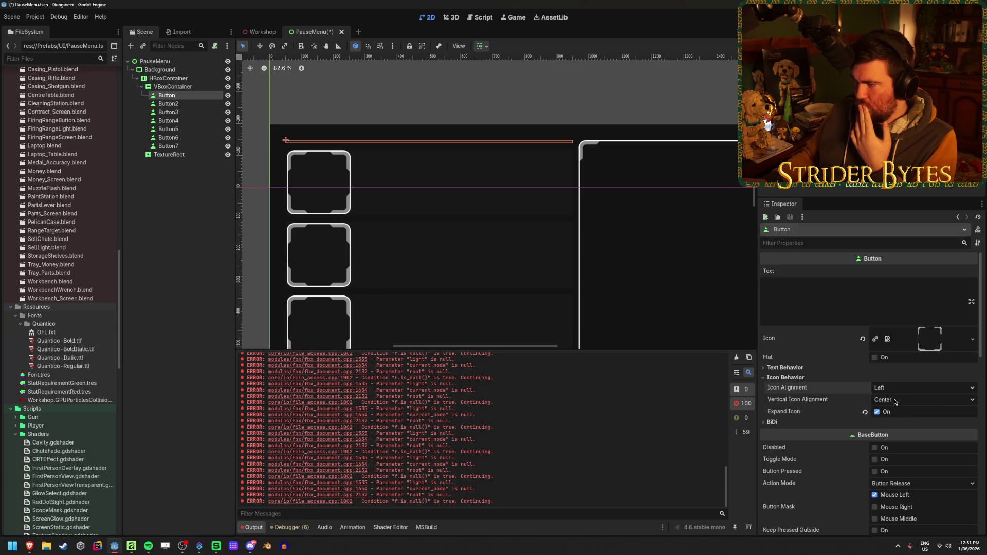
left_click(899, 389)
left_click(906, 422)
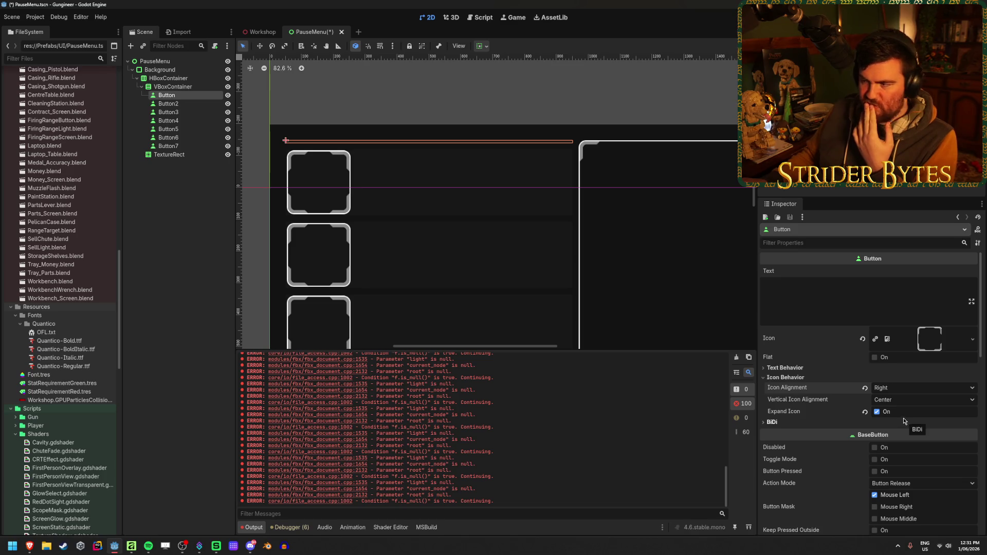
Confirm the VBoxContainer's vertical Container Sizing stays at Fill, then reselect the first Button
scroll(874, 364, "down", 3)
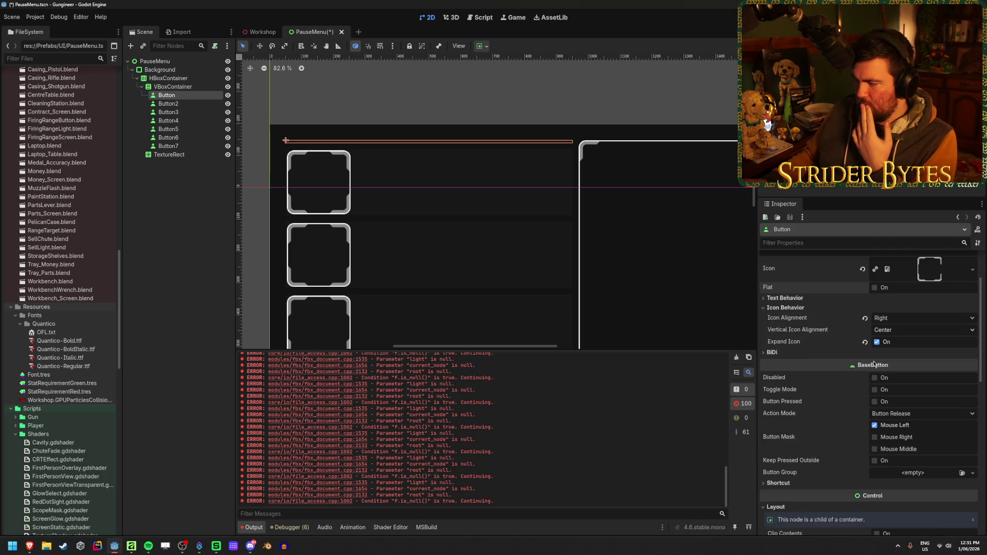
scroll(750, 343, "down", 3)
left_click_drag(561, 282, 408, 198)
scroll(529, 235, "down", 1)
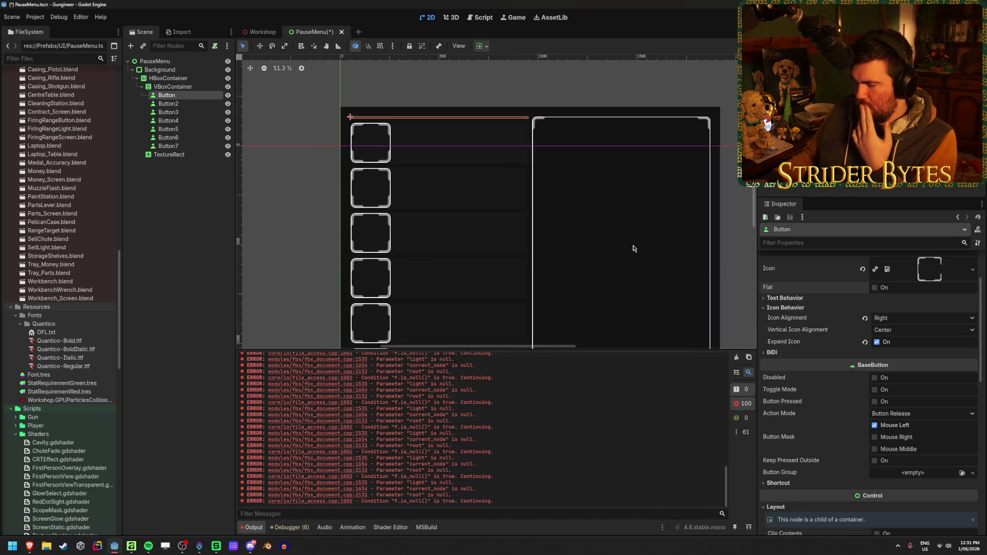
scroll(842, 364, "down", 5)
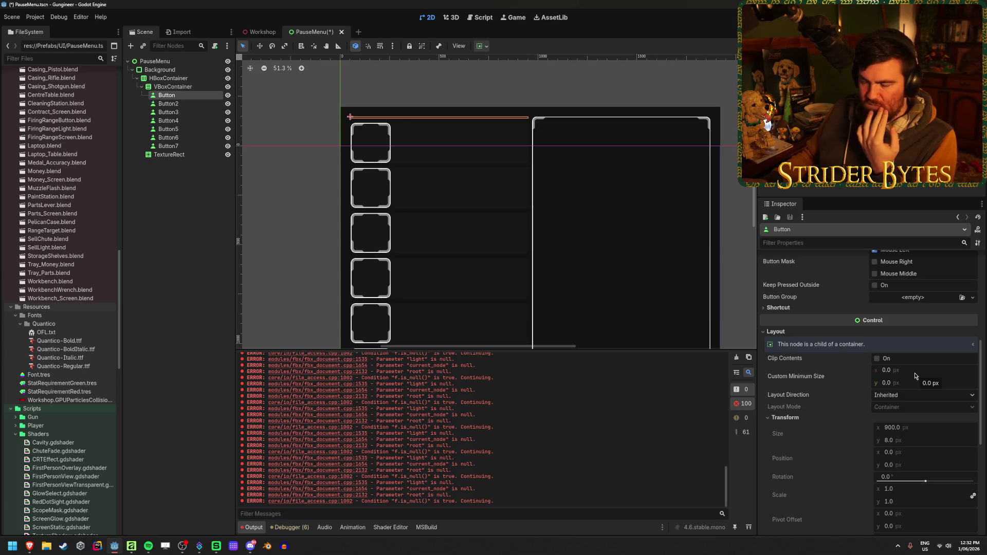
scroll(914, 376, "down", 2)
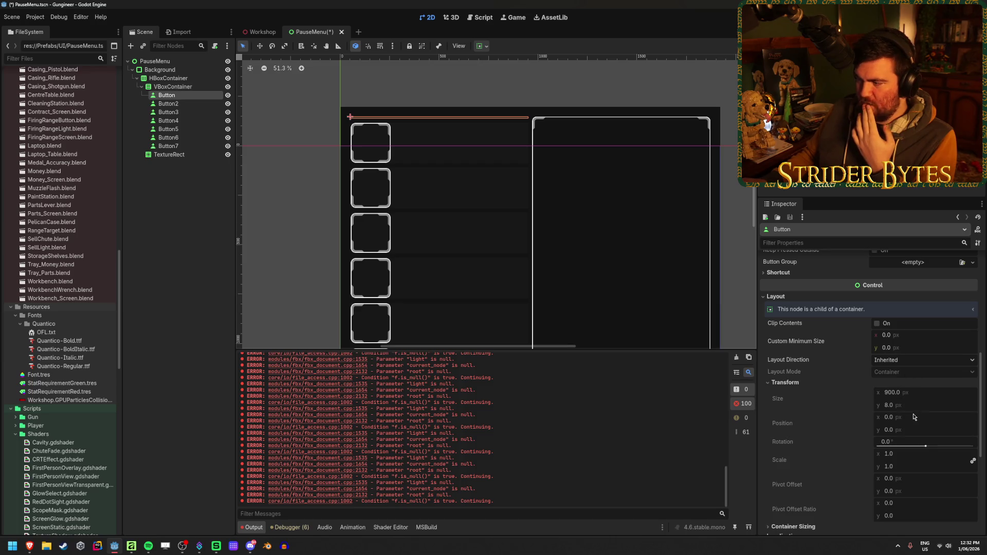
scroll(907, 418, "up", 10)
left_click(173, 87)
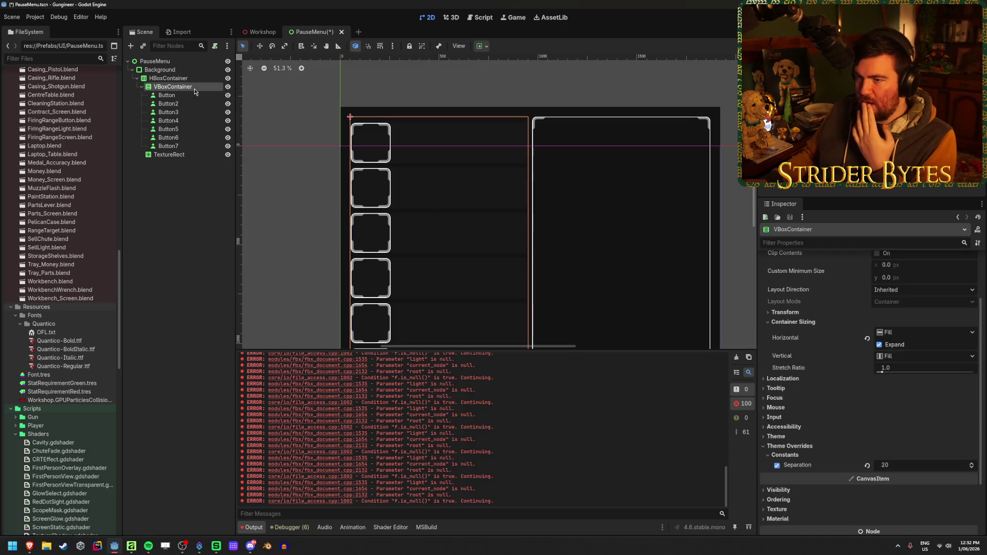
left_click(909, 356)
left_click(909, 355)
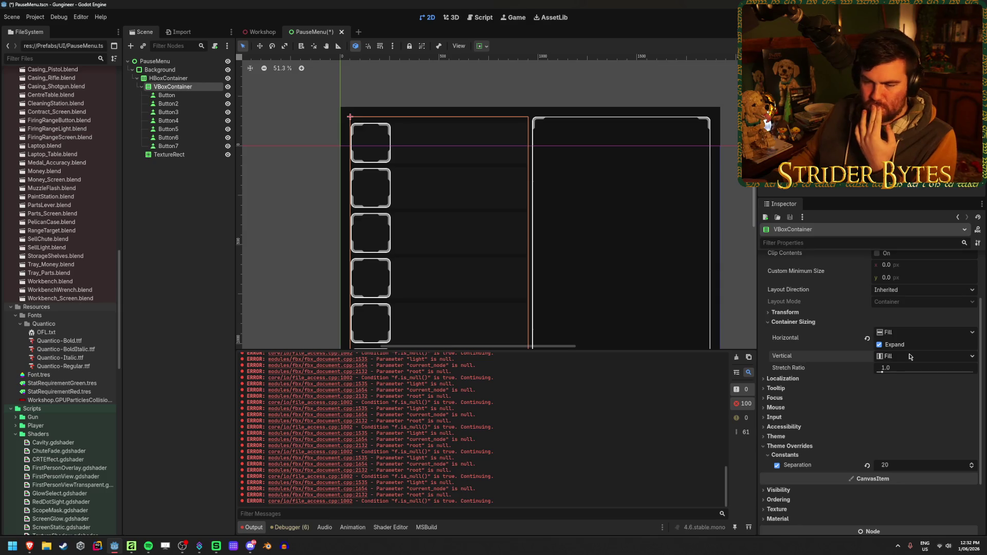
left_click(167, 95)
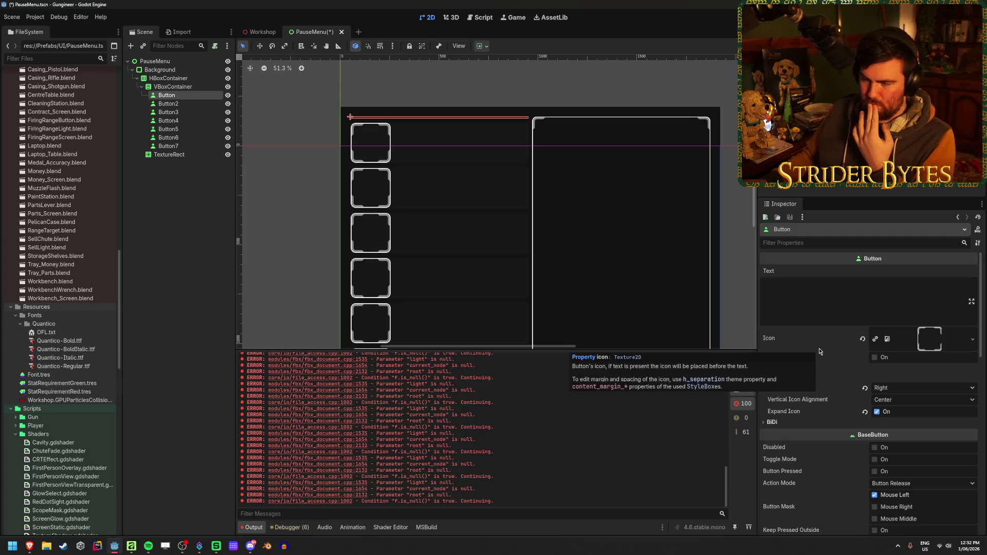
Review the Button's Inspector properties, checking Text Behavior and collapsing Transform
scroll(819, 352, "down", 3)
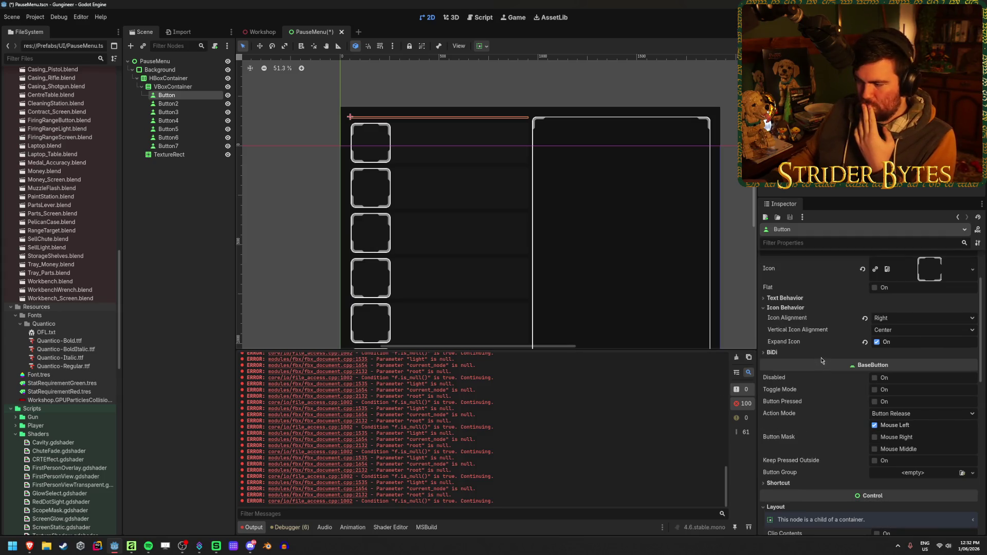
scroll(820, 360, "down", 2)
scroll(821, 360, "down", 5)
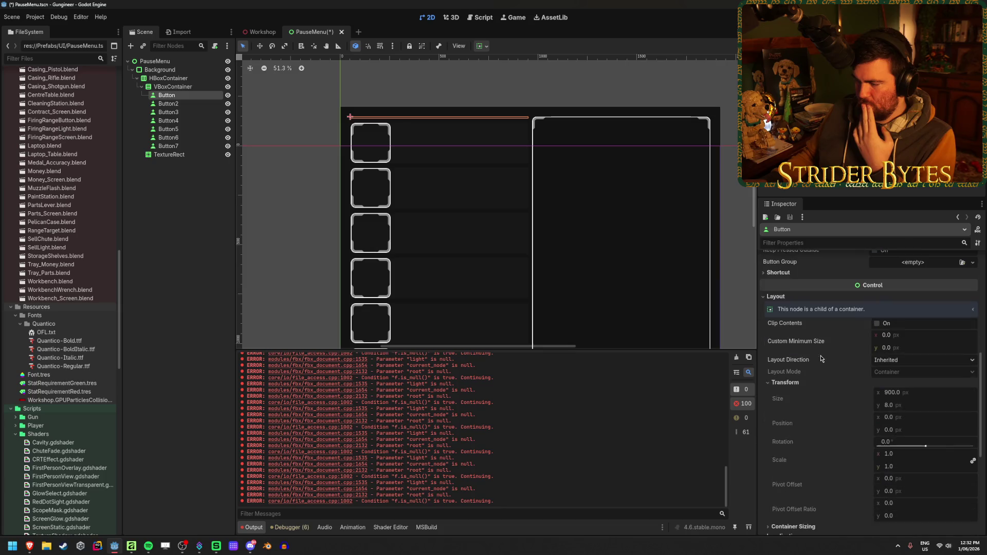
scroll(820, 356, "up", 5)
scroll(820, 355, "up", 3)
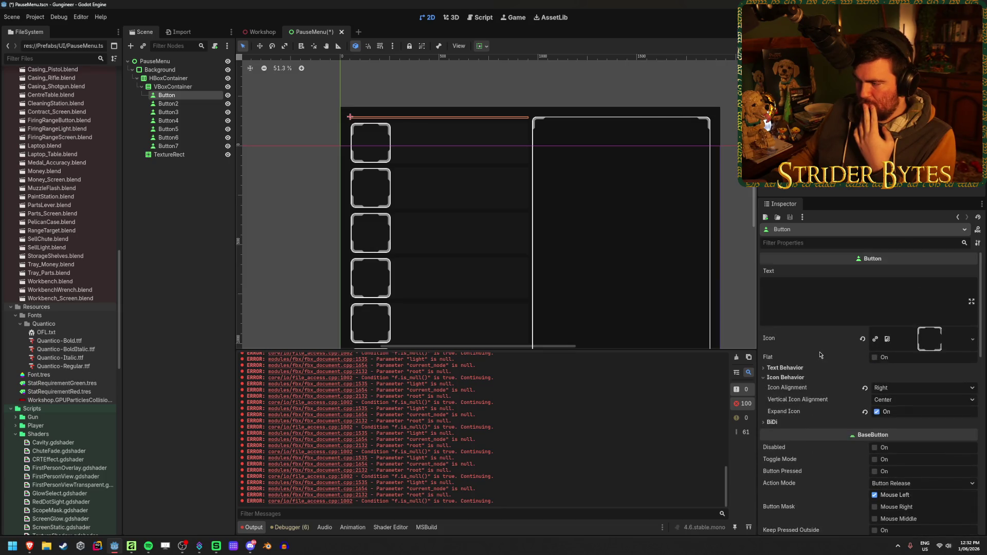
scroll(821, 355, "down", 2)
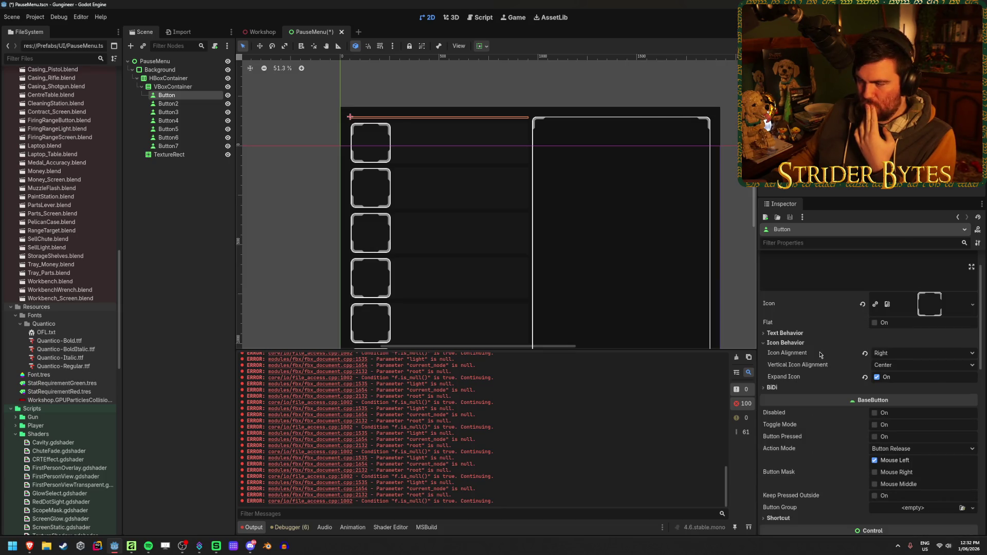
mouse_move(820, 355)
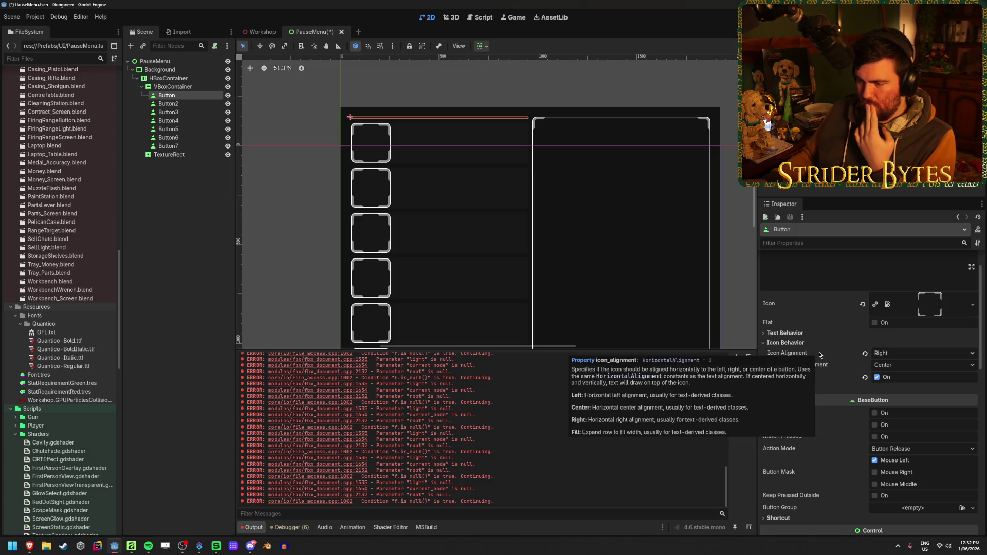
scroll(819, 353, "up", 1)
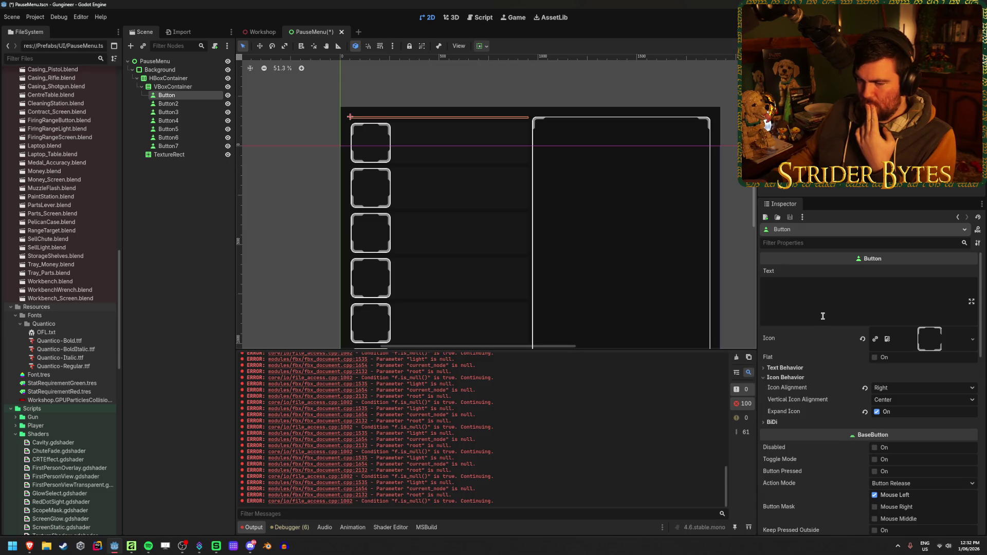
left_click(873, 358)
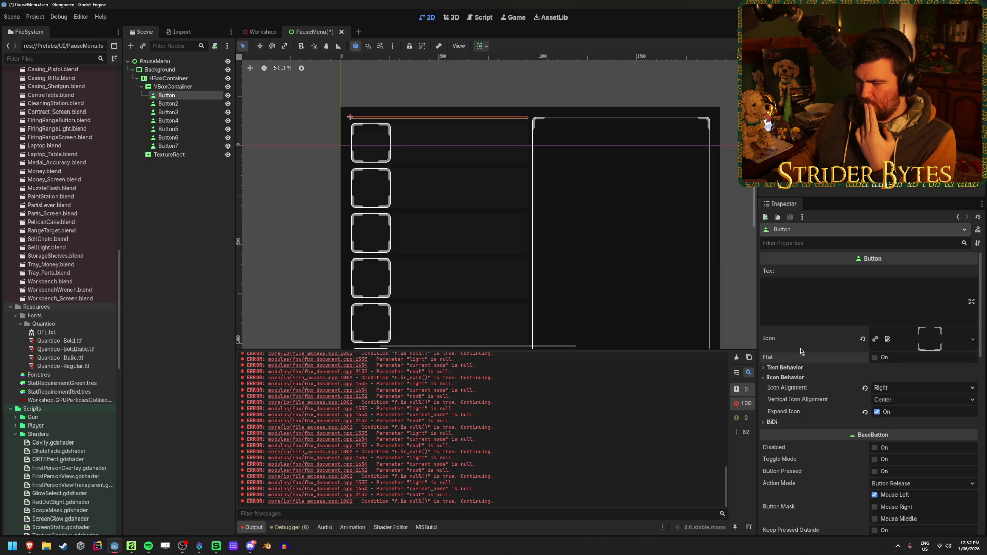
left_click(796, 368)
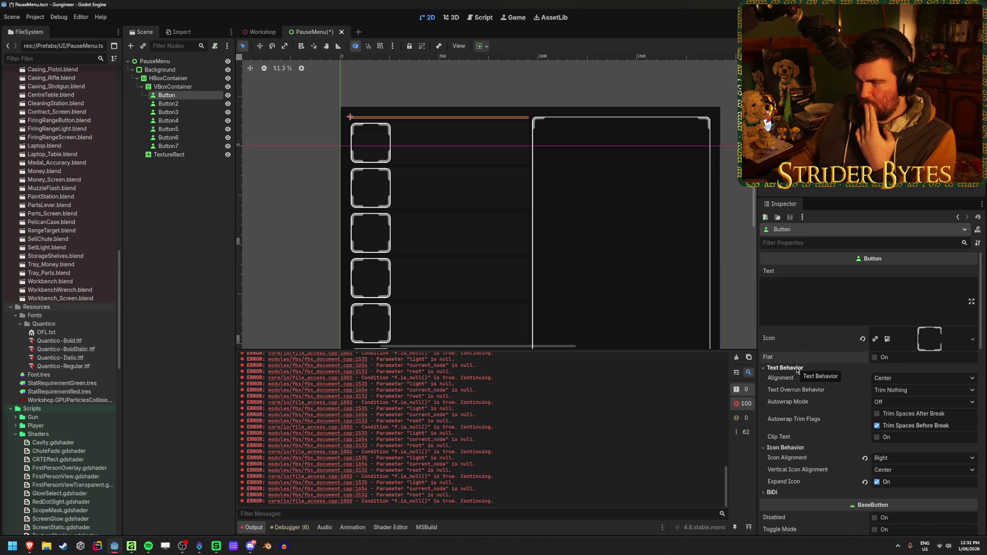
left_click(796, 369)
left_click(796, 369)
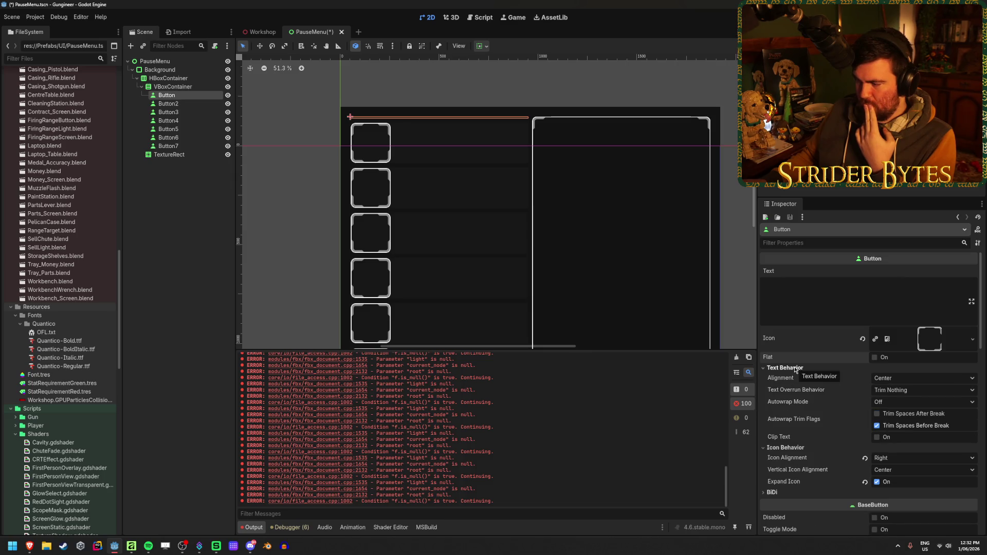
left_click(795, 368)
scroll(800, 377, "down", 2)
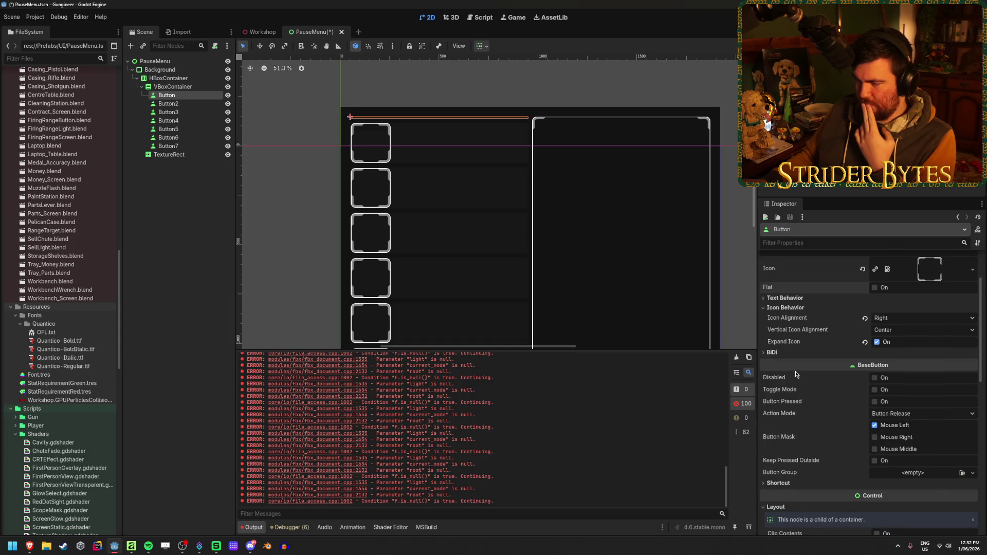
scroll(795, 374, "down", 1)
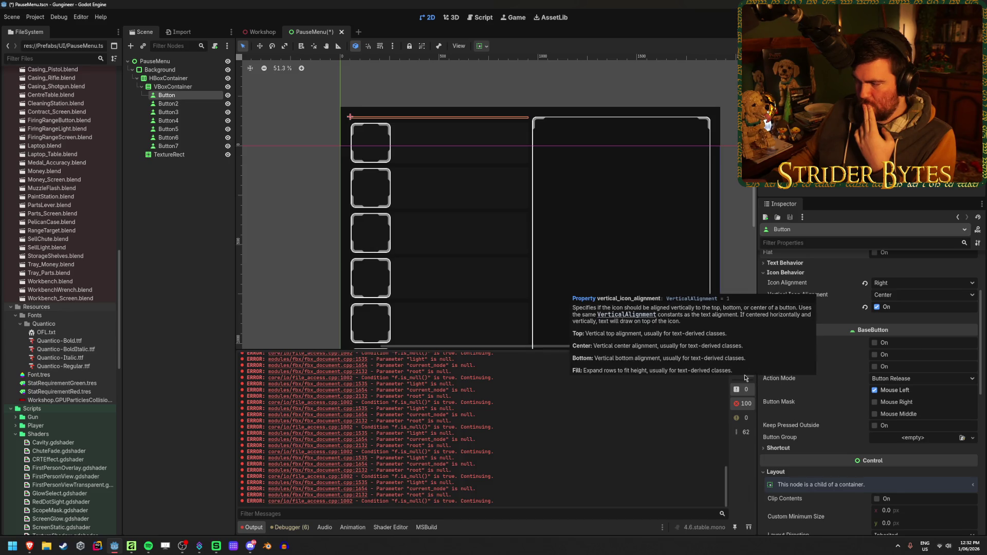
scroll(808, 449, "down", 1)
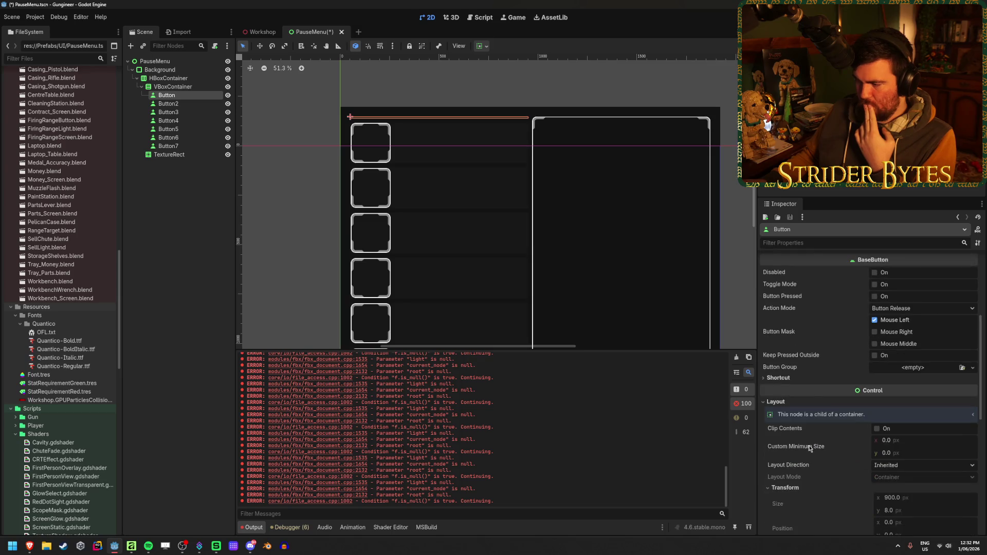
scroll(803, 450, "down", 2)
scroll(801, 450, "down", 2)
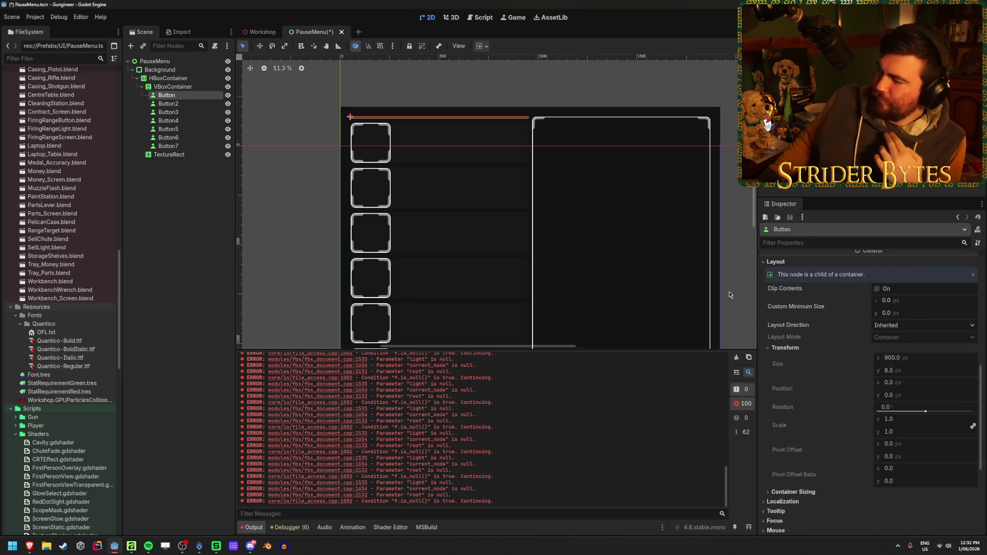
left_click(805, 346)
scroll(806, 344, "down", 2)
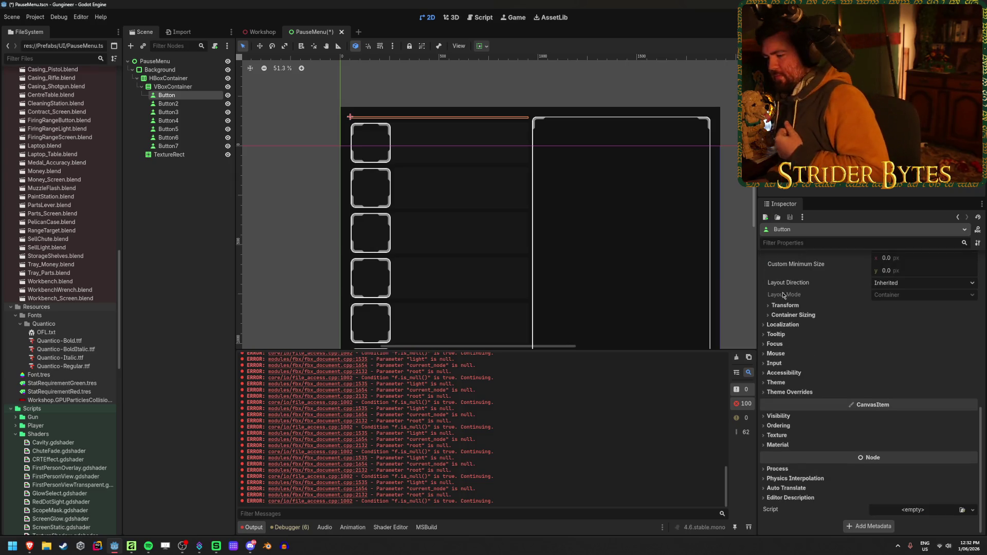
Browse the Button's Theme Overrides > Styles section
left_click(784, 392)
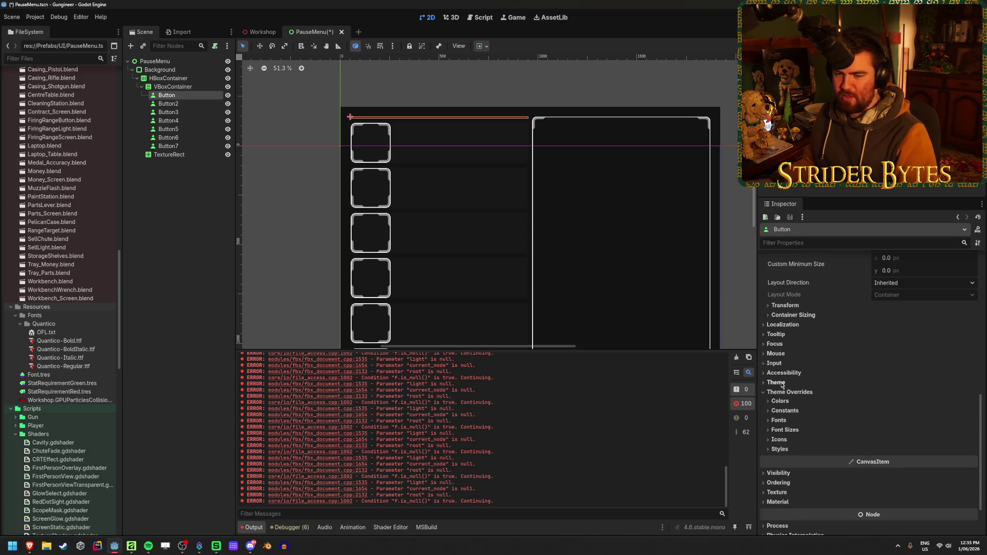
left_click(779, 448)
left_click(779, 448)
left_click(779, 448)
scroll(812, 412, "down", 3)
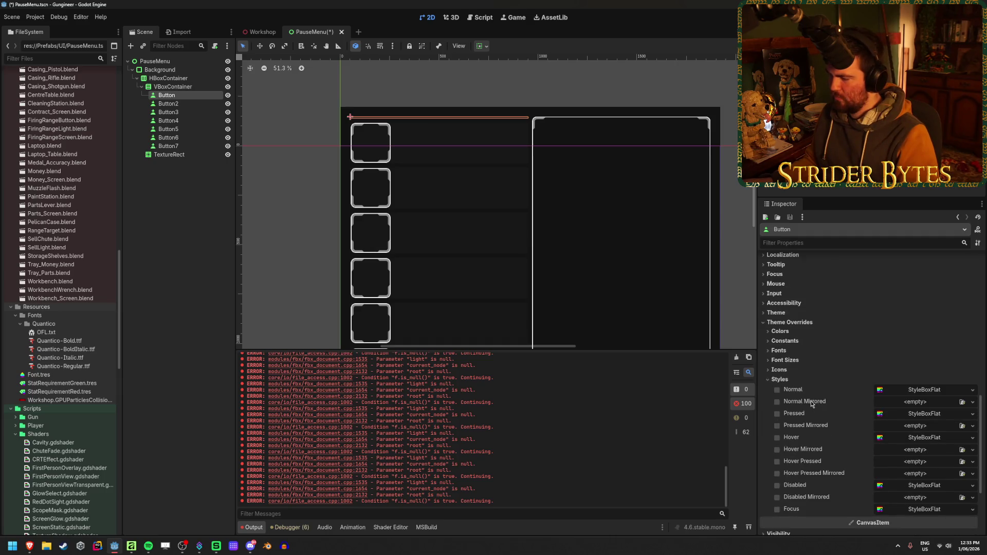
left_click(779, 379)
scroll(847, 370, "up", 10)
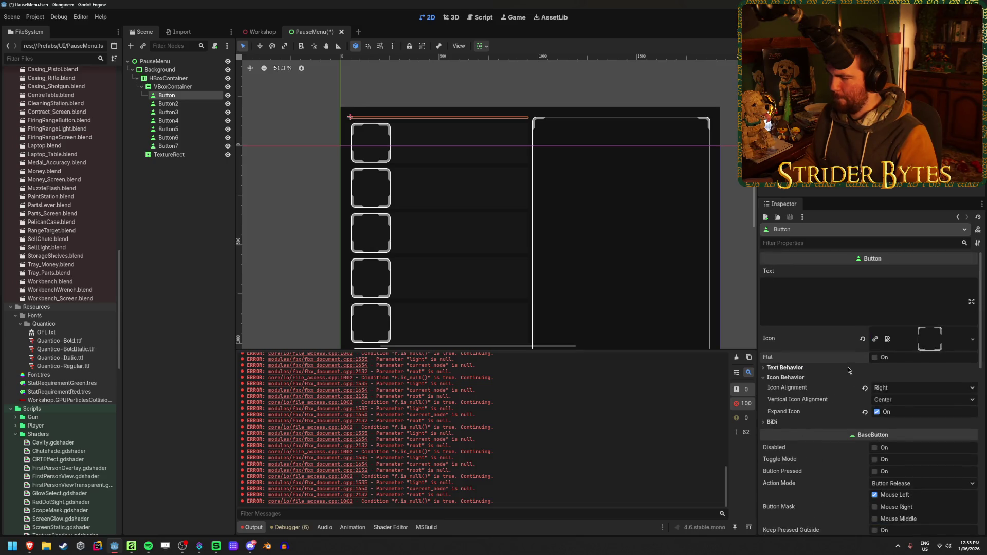
Turn off Expand Icon, set Icon Alignment to Left, and clear the button's Icon
left_click(877, 412)
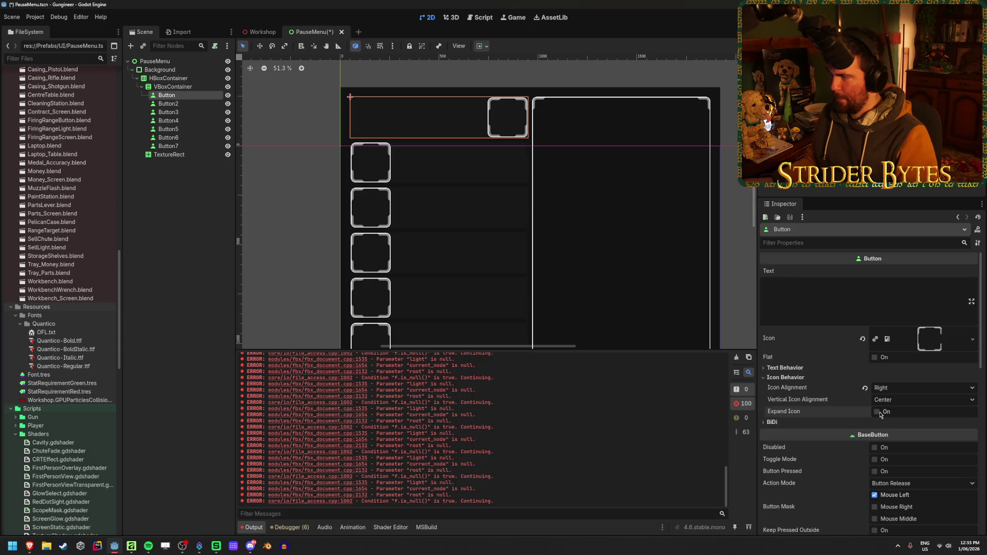
left_click(884, 388)
left_click(890, 402)
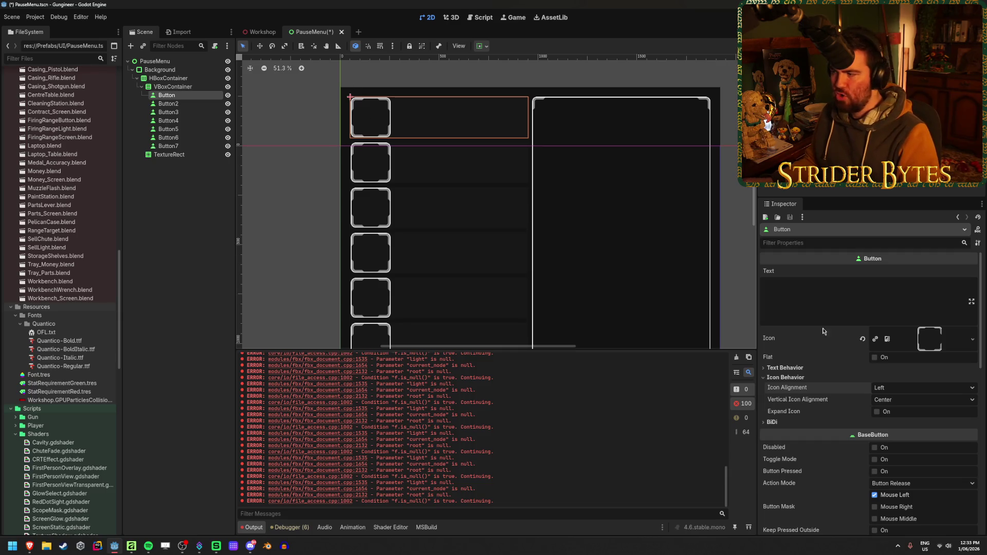
left_click(862, 339)
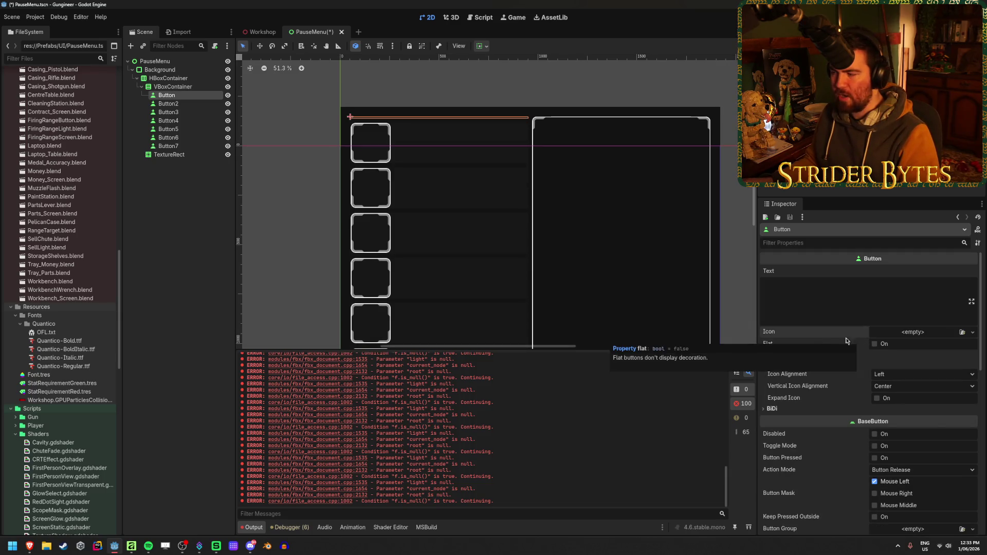
Add a NinePatchRect child under the Button and apply the Top Wide anchor preset
right_click(180, 98)
left_click(230, 106)
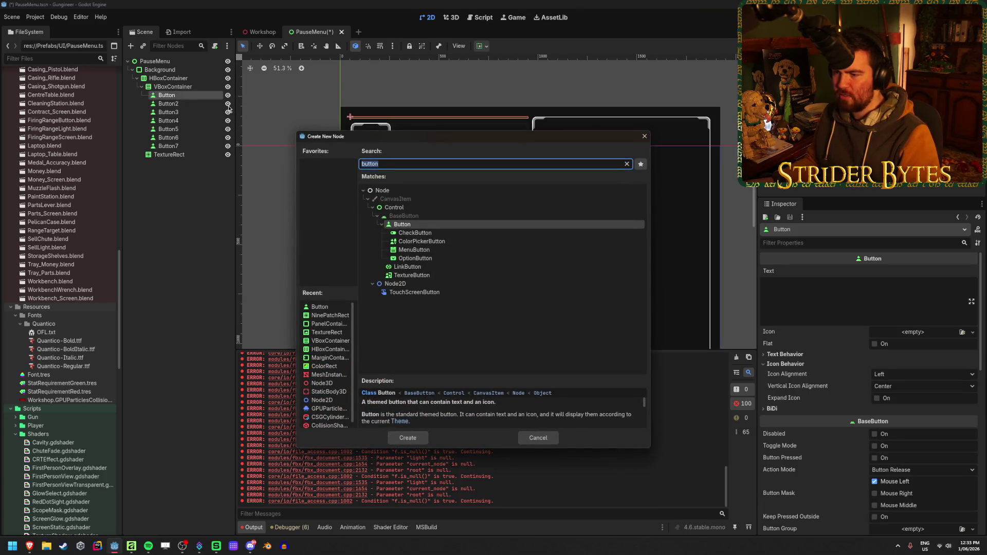
type("ninep")
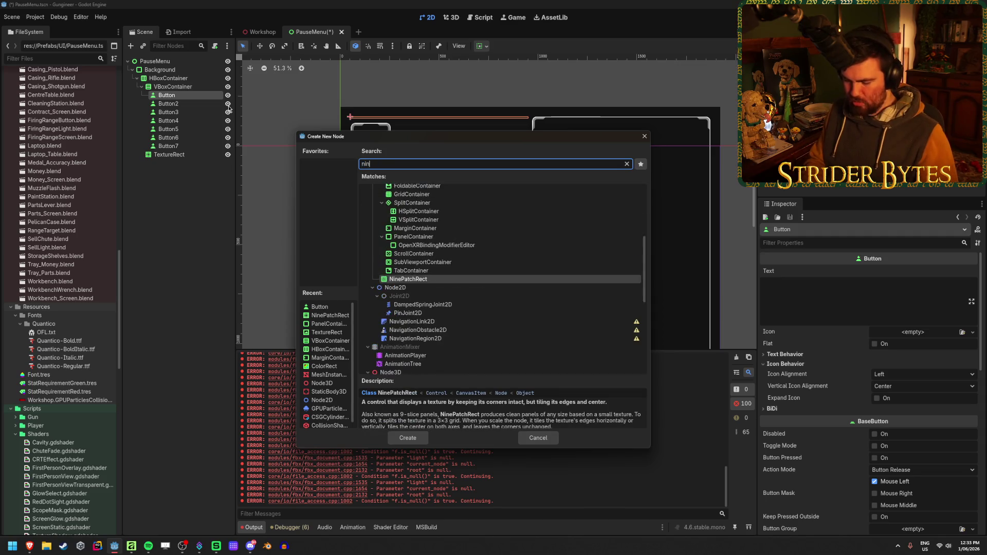
key("Return")
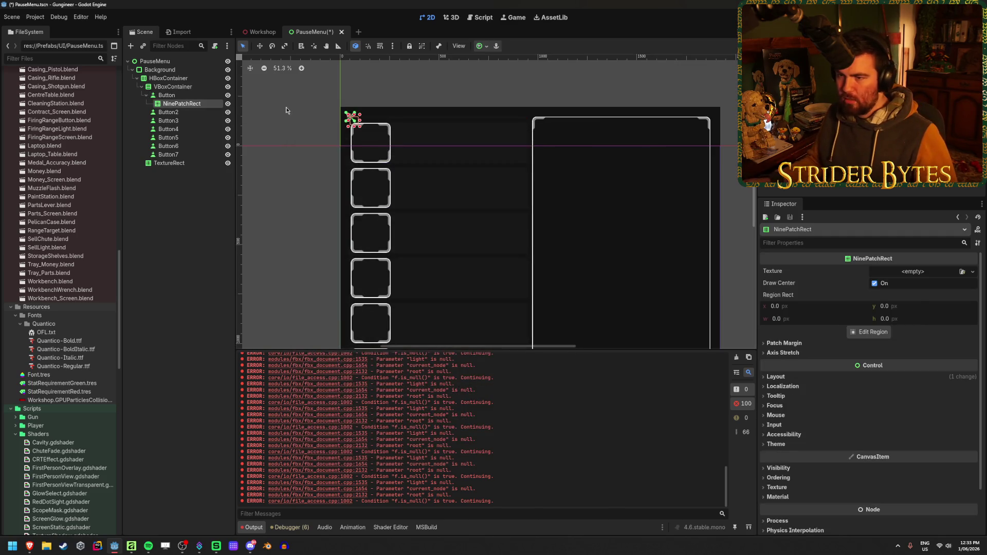
left_click(483, 45)
left_click(525, 117)
left_click(206, 170)
Assign the rounded Button_Default texture to the NinePatchRect
left_click(167, 95)
left_click(181, 103)
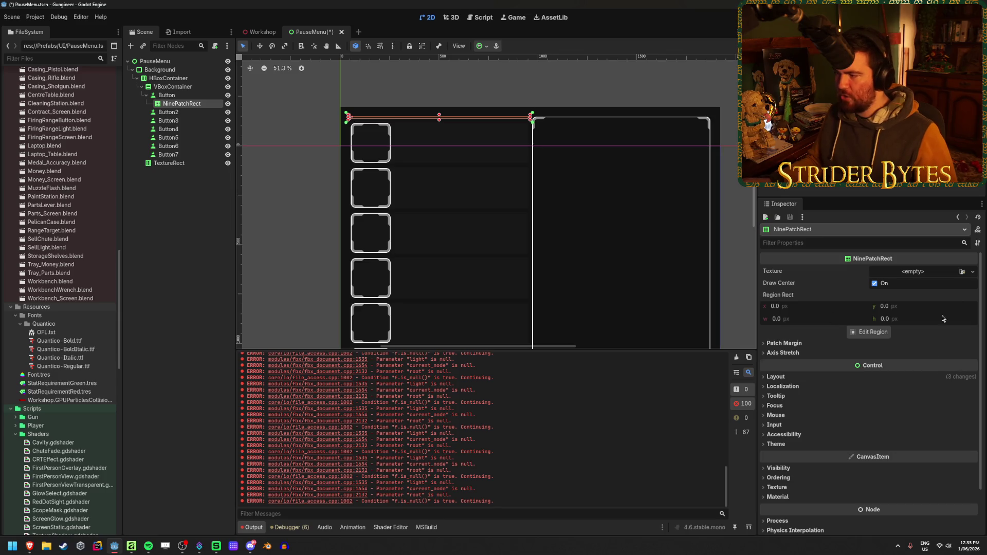
left_click(961, 271)
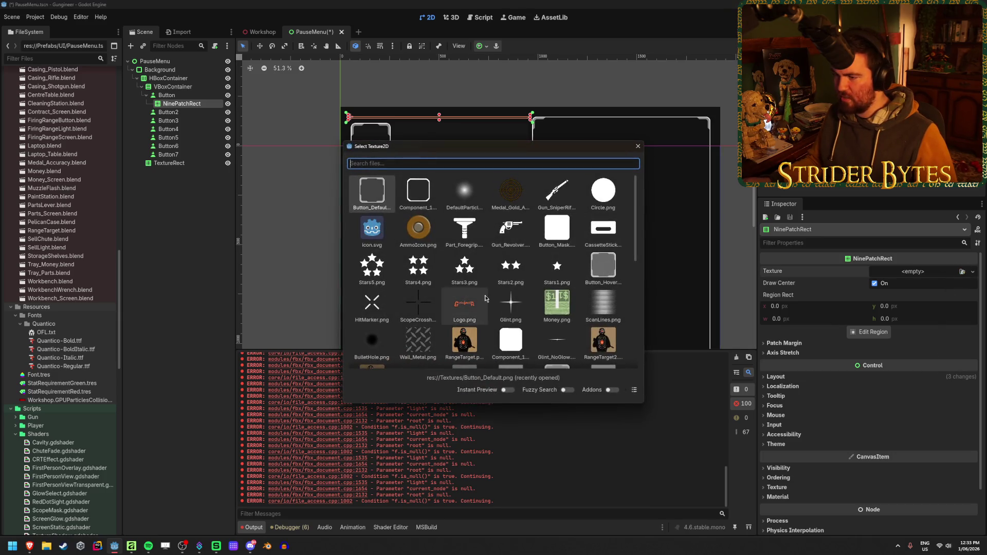
left_click(359, 198)
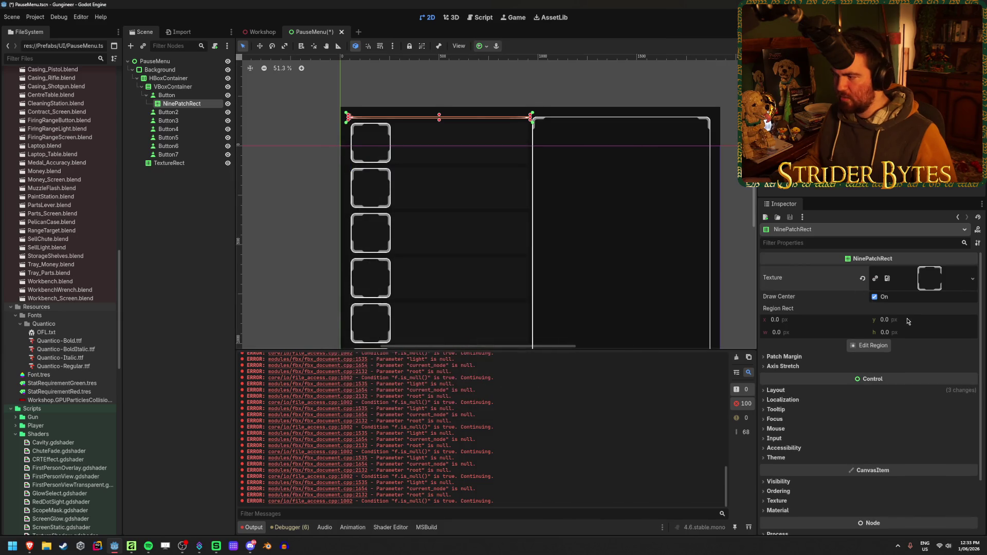
Set the NinePatchRect's left, top, right and bottom patch margins to 100
left_click(791, 357)
left_click(909, 365)
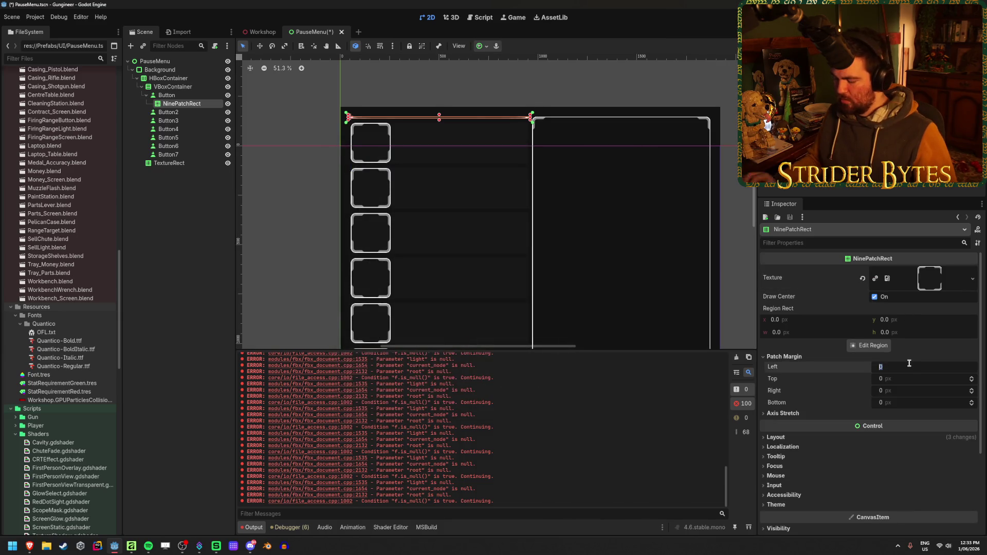
type("100")
key("Tab")
type("100")
key("Tab")
type("100")
key("Tab")
type("100")
key("Return")
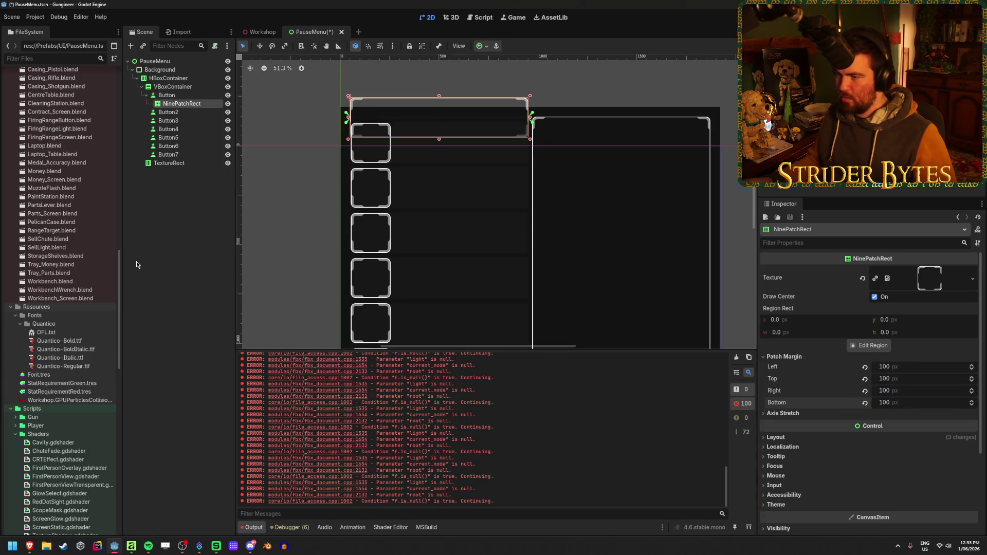
left_click(427, 92)
scroll(419, 154, "up", 3)
scroll(434, 114, "up", 2)
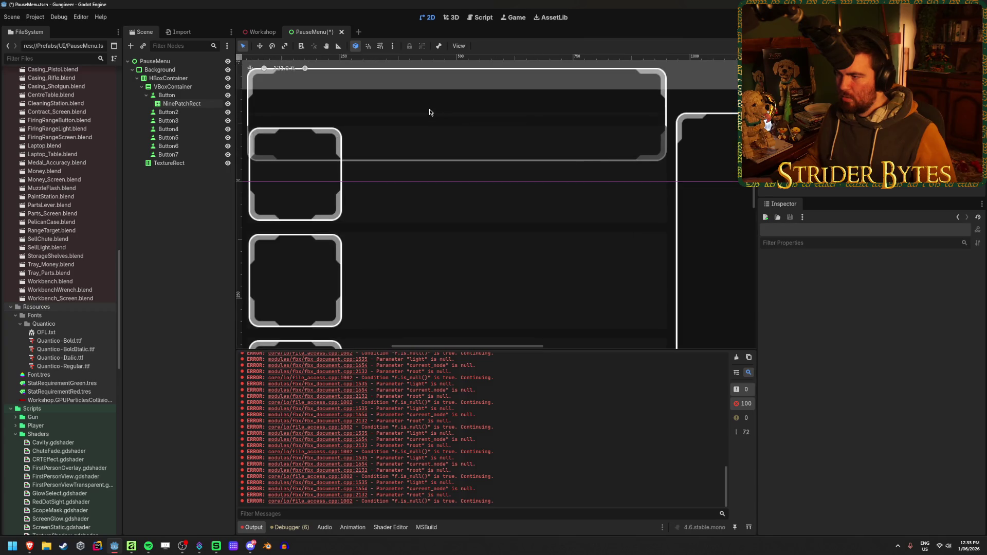
Delete Button2 through Button7 from the Scene dock
scroll(430, 112, "down", 4)
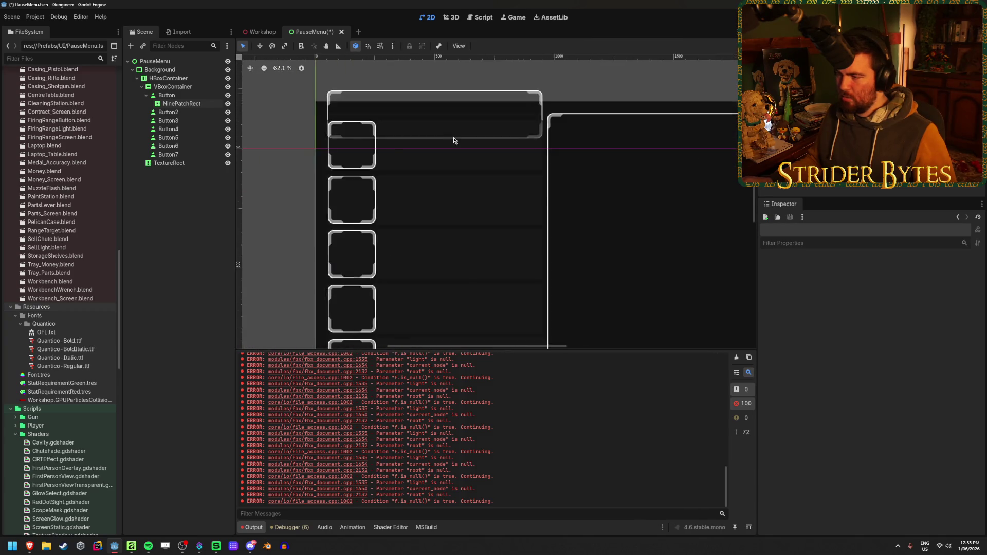
scroll(453, 140, "down", 2)
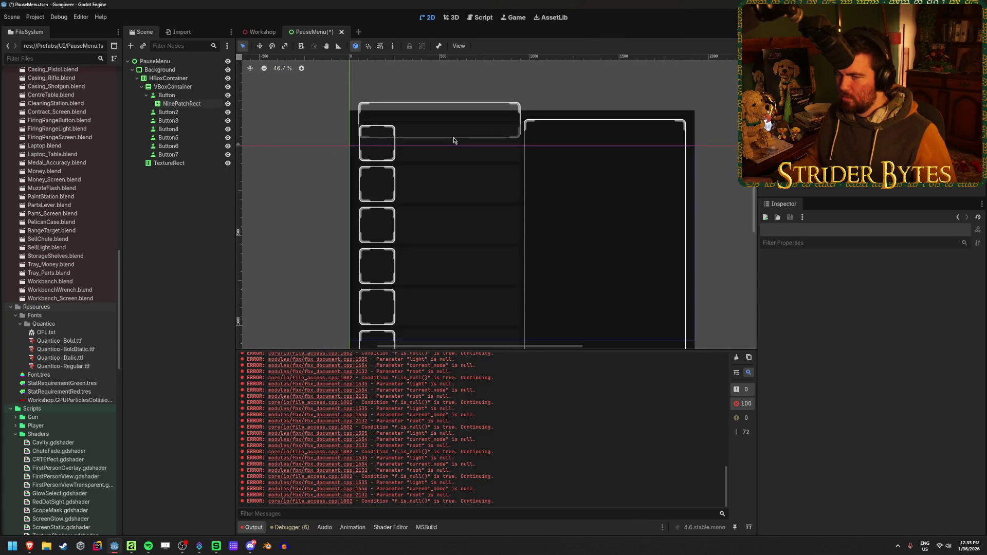
left_click(190, 113)
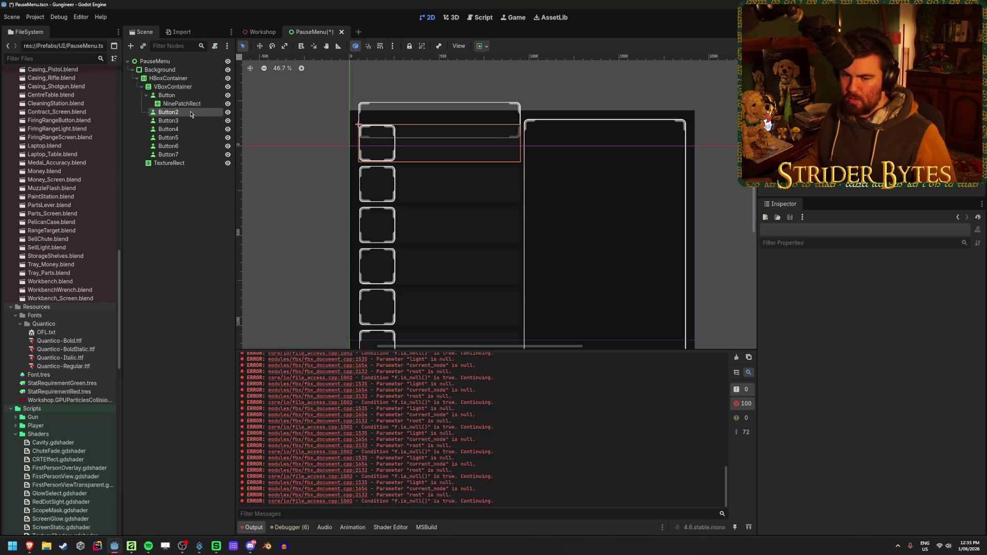
left_click(180, 156, "shift")
key("Delete")
key("Return")
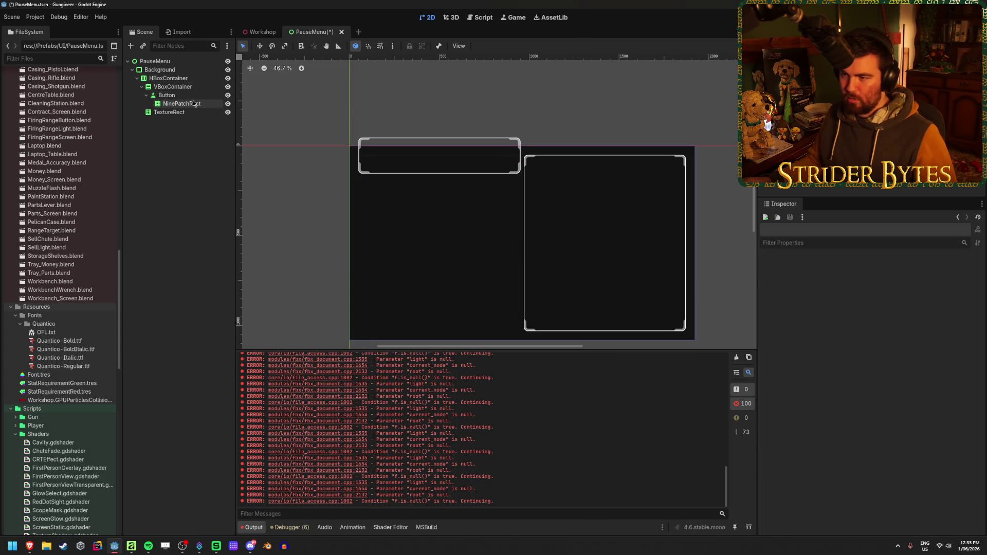
Apply the Full Rect anchor preset to the NinePatchRect so it fills the button
left_click(183, 103)
left_click(193, 96)
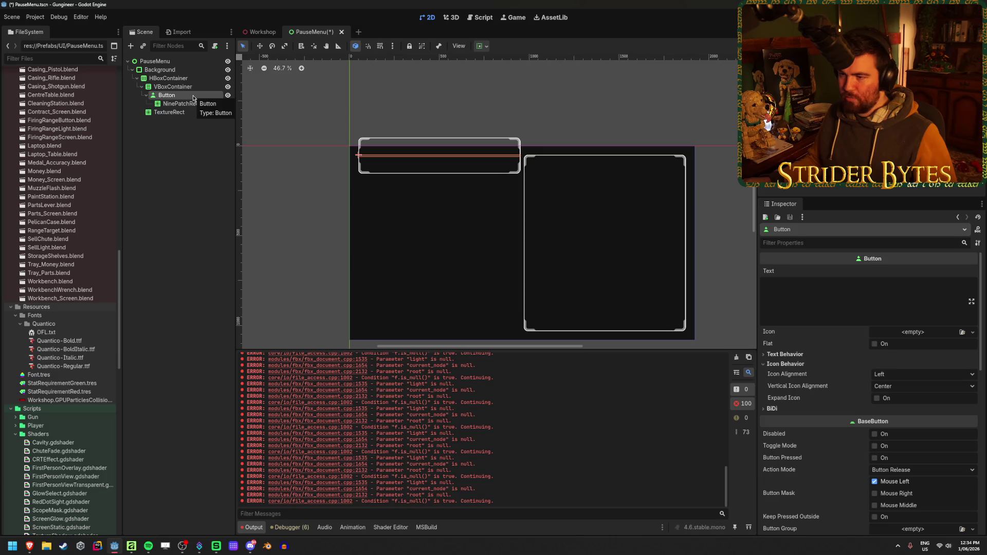
scroll(435, 172, "up", 3)
left_click(419, 165)
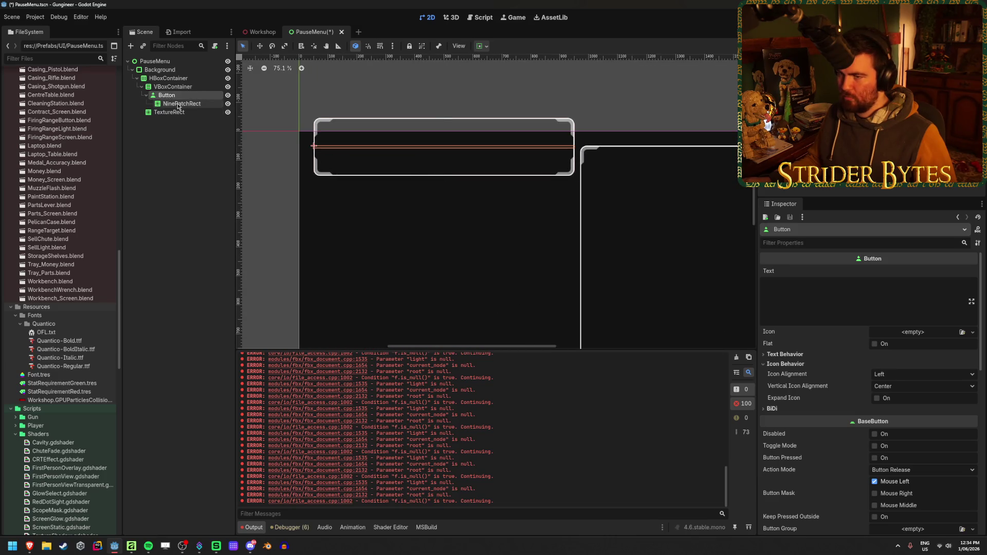
left_click(482, 46)
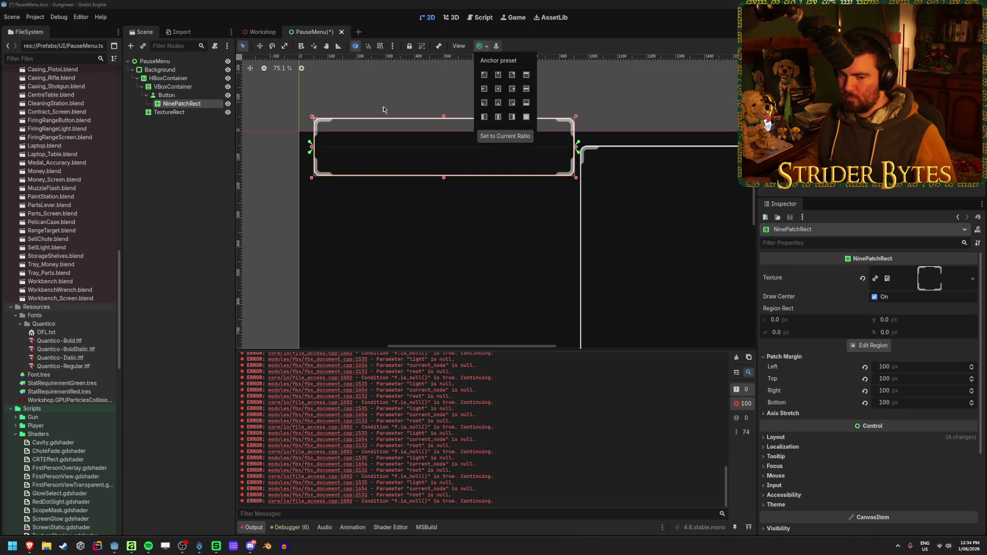
left_click(188, 116)
left_click(185, 96)
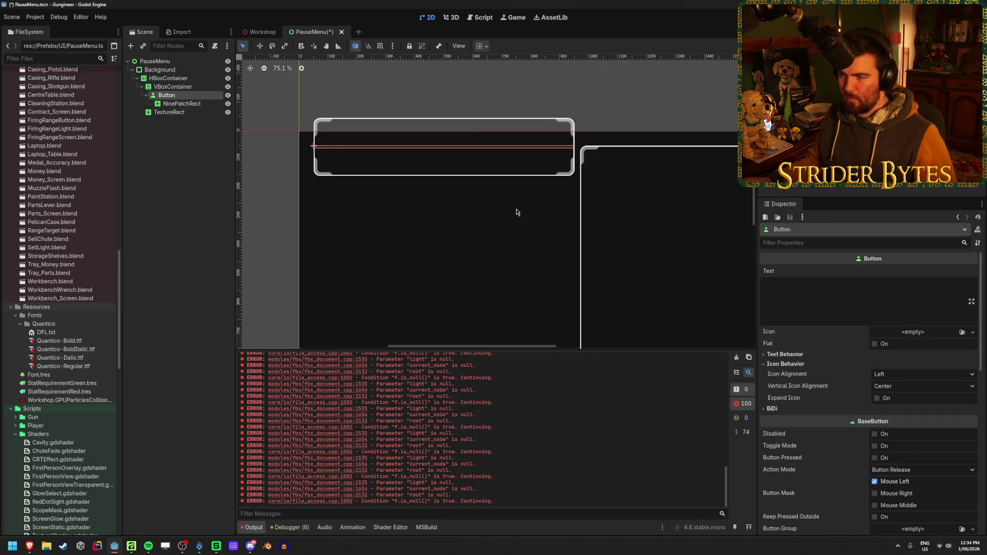
scroll(473, 242, "up", 1)
scroll(473, 242, "down", 2)
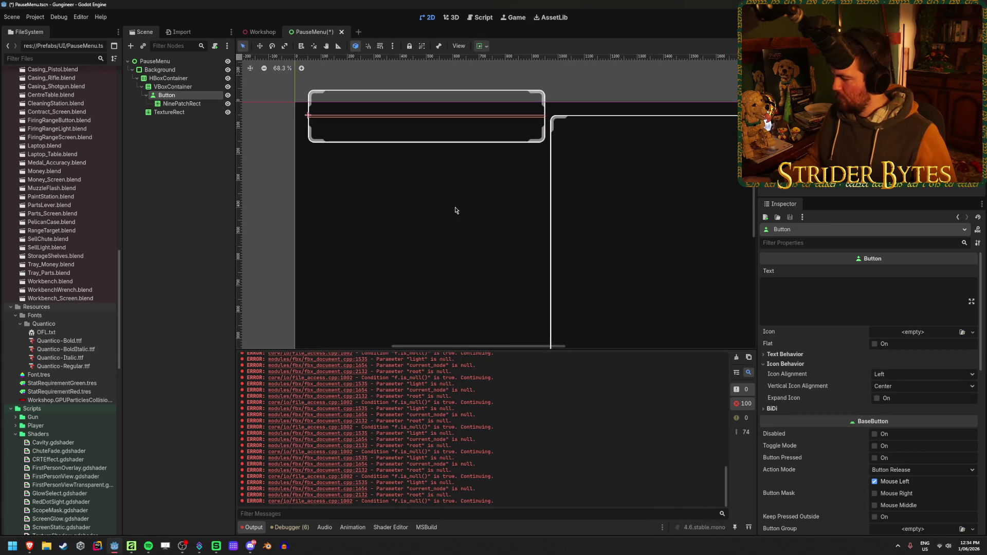
scroll(834, 310, "down", 5)
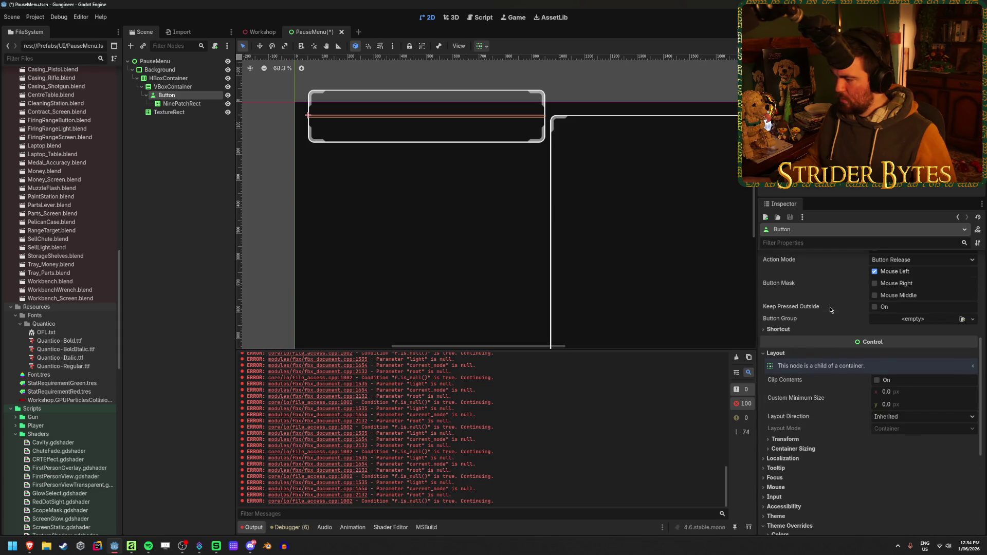
scroll(830, 309, "up", 2)
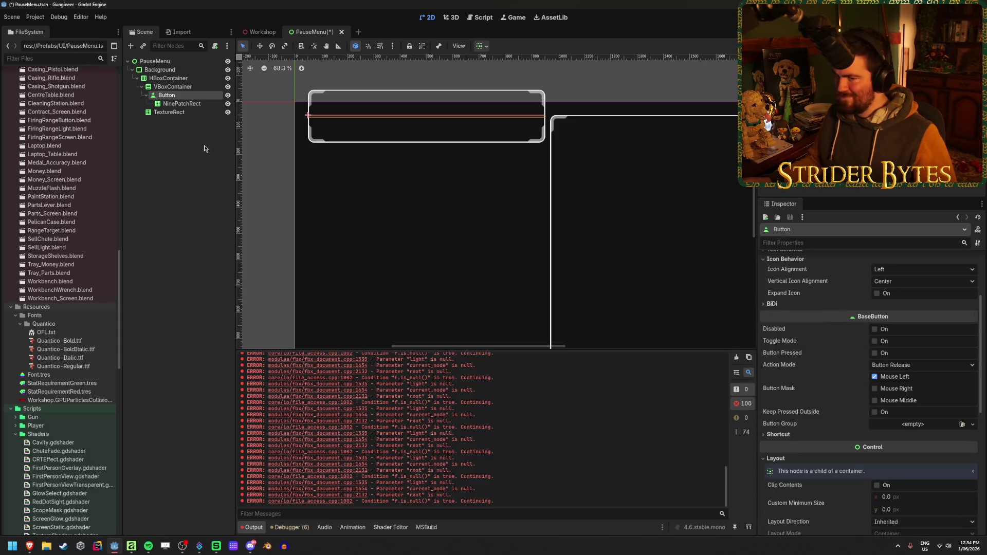
left_click(173, 86)
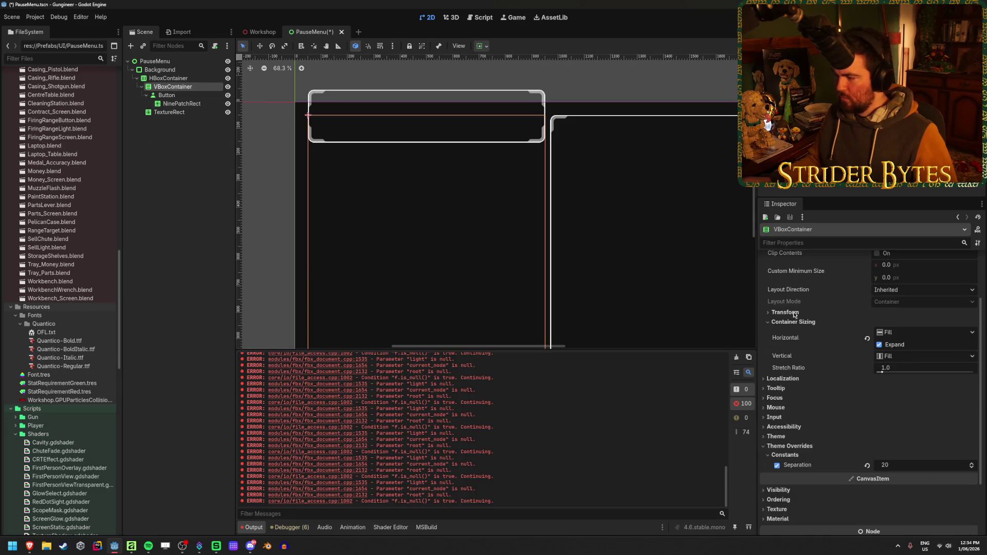
Adjust the VBoxContainer's stretch ratio and vertical sizing options
left_click_drag(882, 372, 888, 372)
left_click_drag(951, 375, 890, 374)
left_click(905, 357)
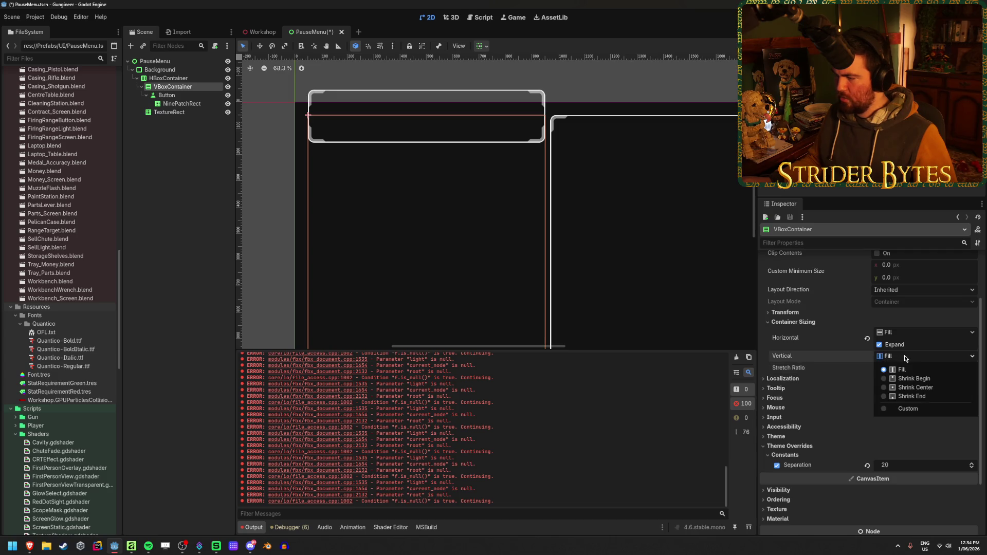
Duplicate the first Button twice with Ctrl+D, then undo the copies
left_click(170, 96)
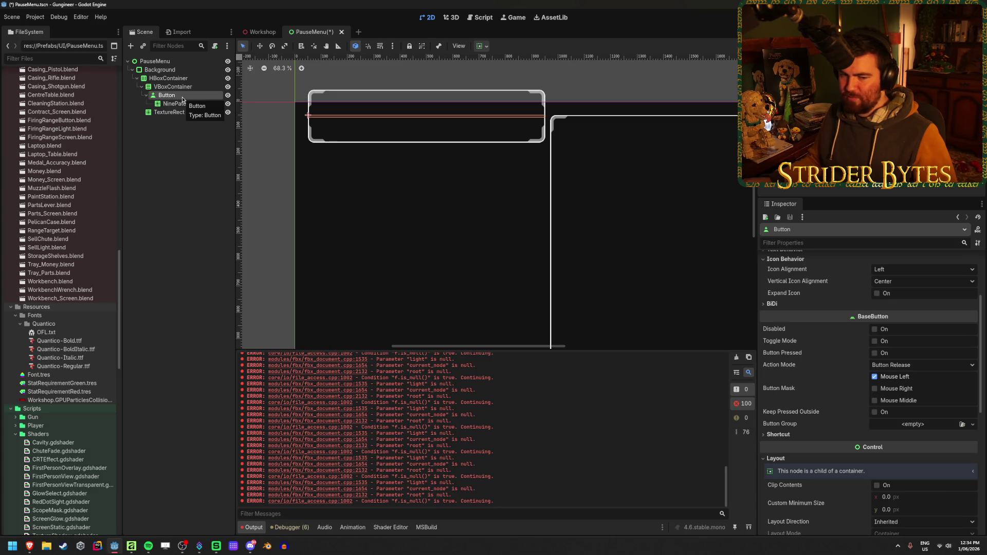
key("ctrl+d")
key("ctrl+d")
key("ctrl+d")
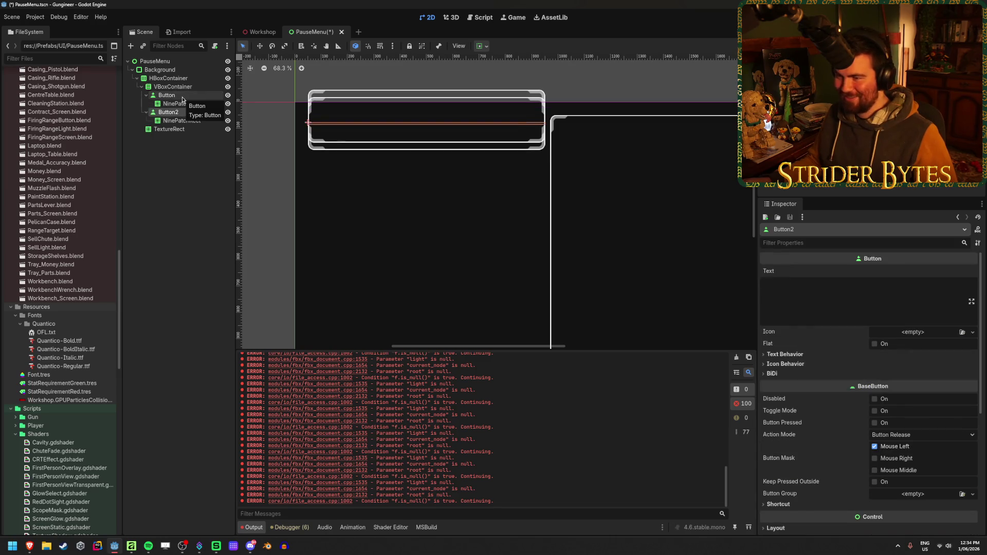
key("ctrl+d")
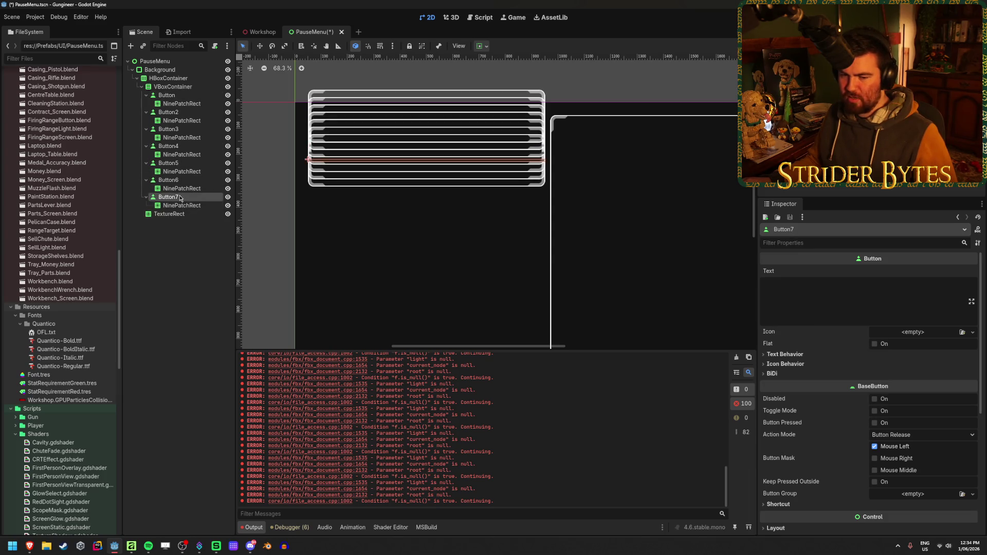
key("ctrl+z")
key("ctrl+z")
key("ctrl+z")
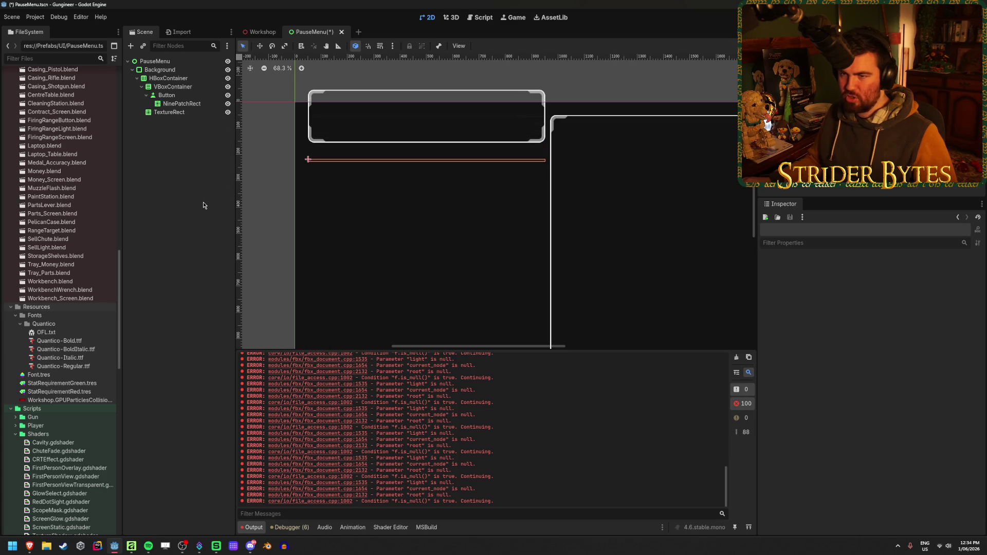
Move the NinePatchRect directly under VBoxContainer, nesting the Button inside with Full Rect anchors
left_click_drag(182, 103, 176, 95)
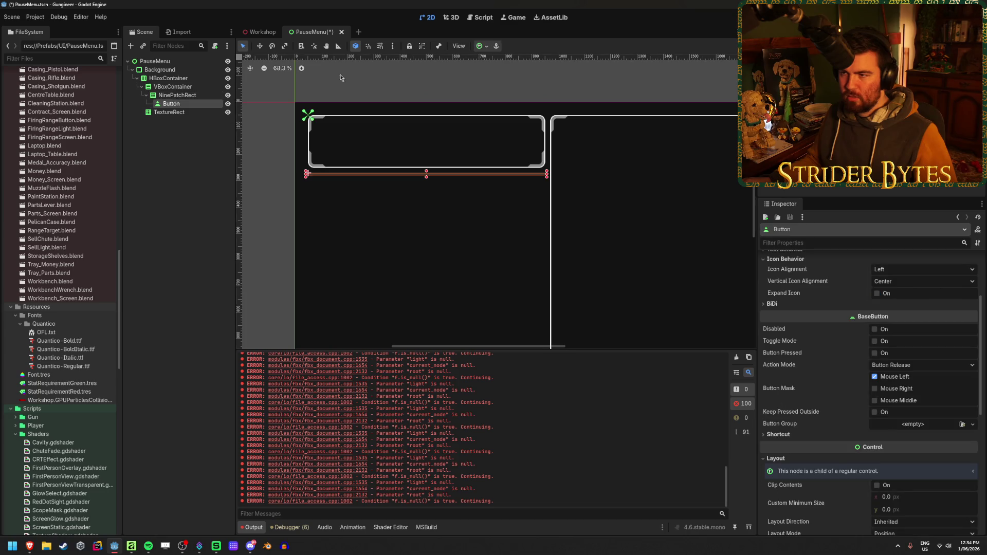
left_click(485, 46)
left_click(526, 120)
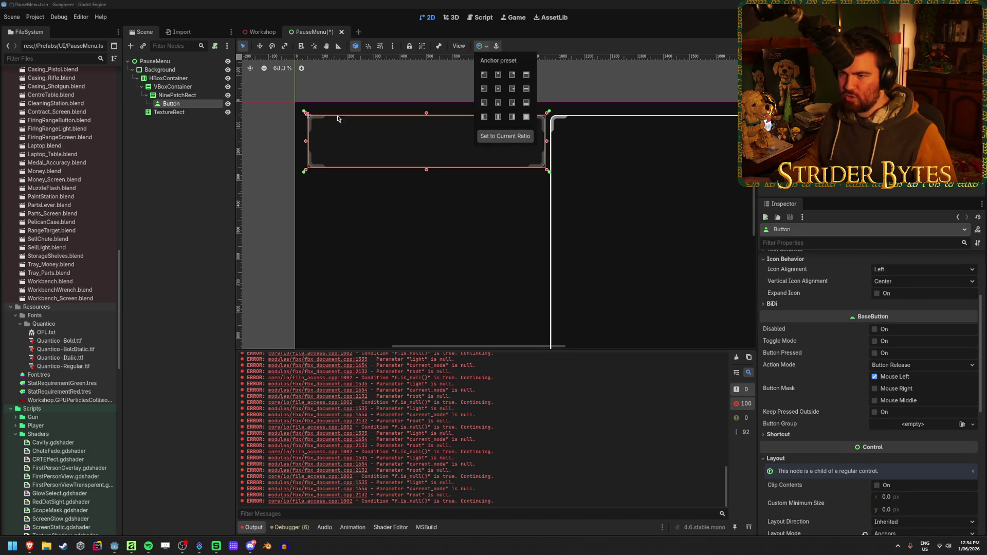
left_click(185, 156)
left_click(171, 103)
left_click(177, 95)
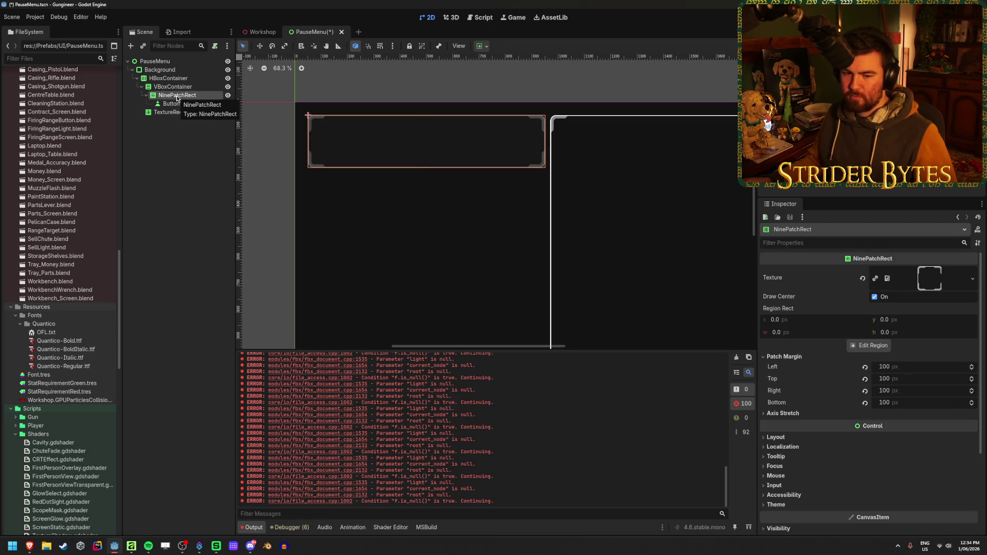
left_click(179, 104)
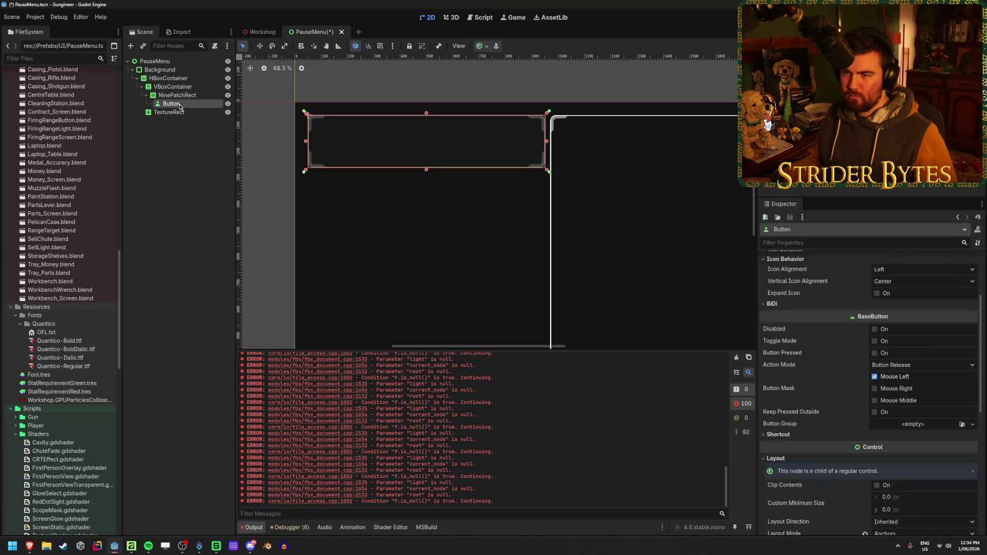
left_click(182, 96)
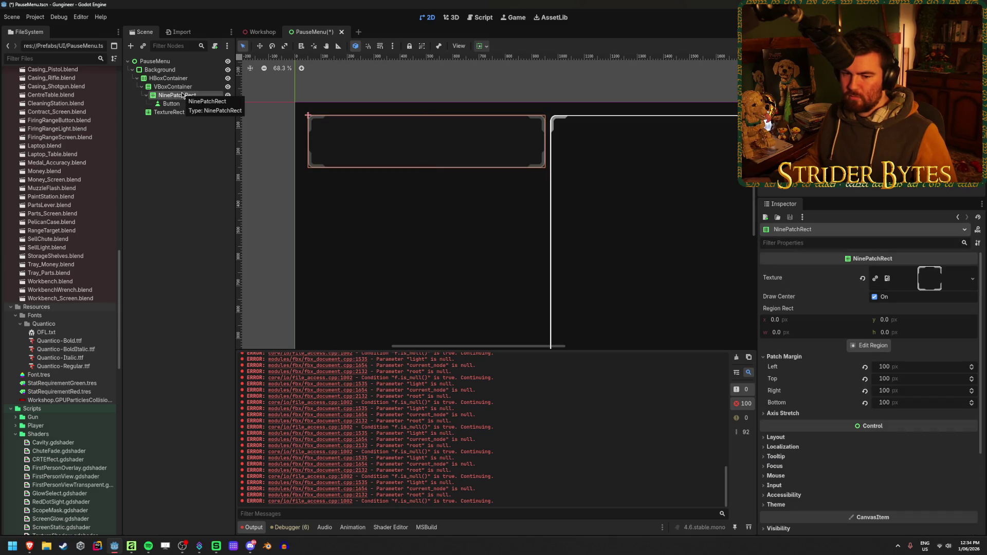
left_click(166, 223)
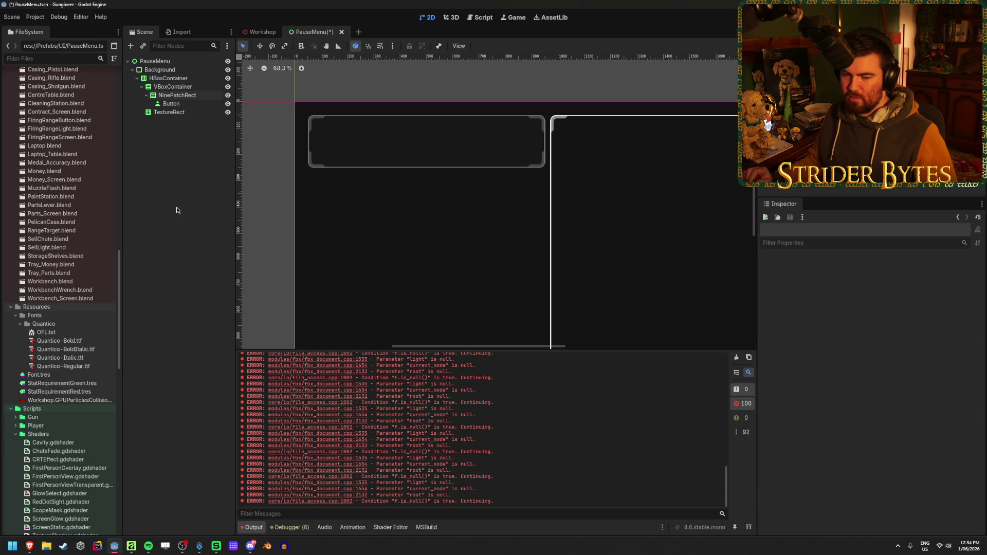
left_click(169, 96)
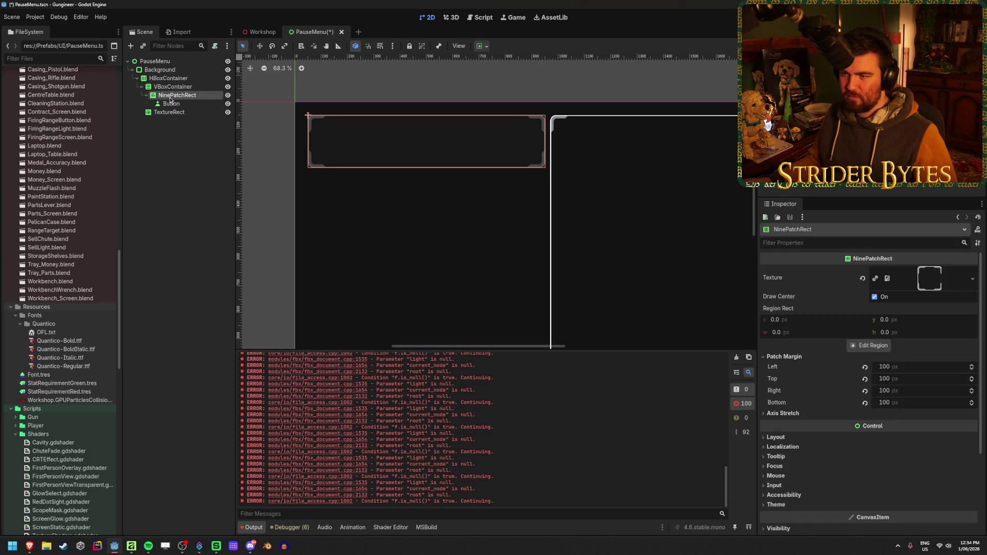
Duplicate the framed slot into seven NinePatchRects and select all seven
key("ctrl+d")
key("ctrl+d")
key("ctrl+d")
key("ctrl+d")
key("ctrl+d")
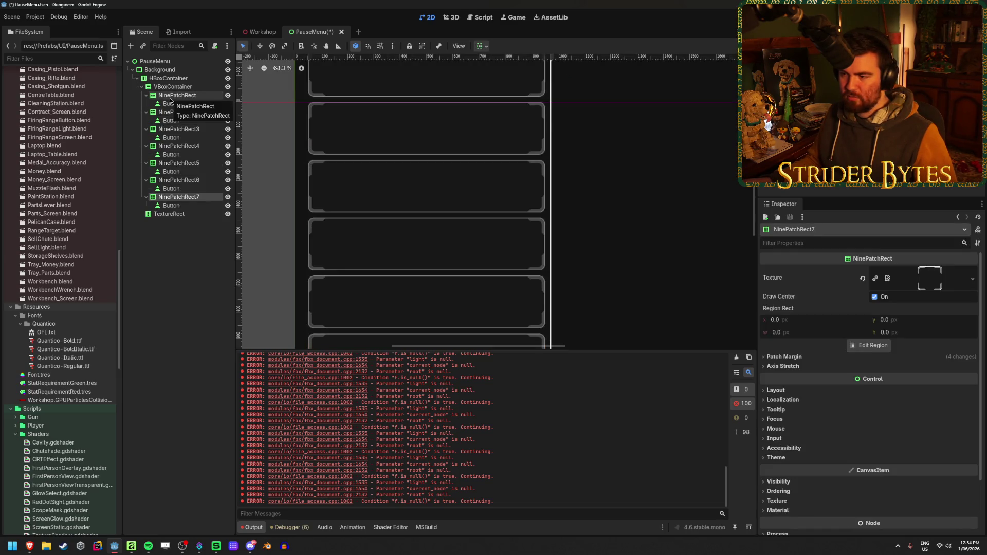
scroll(385, 272, "down", 4)
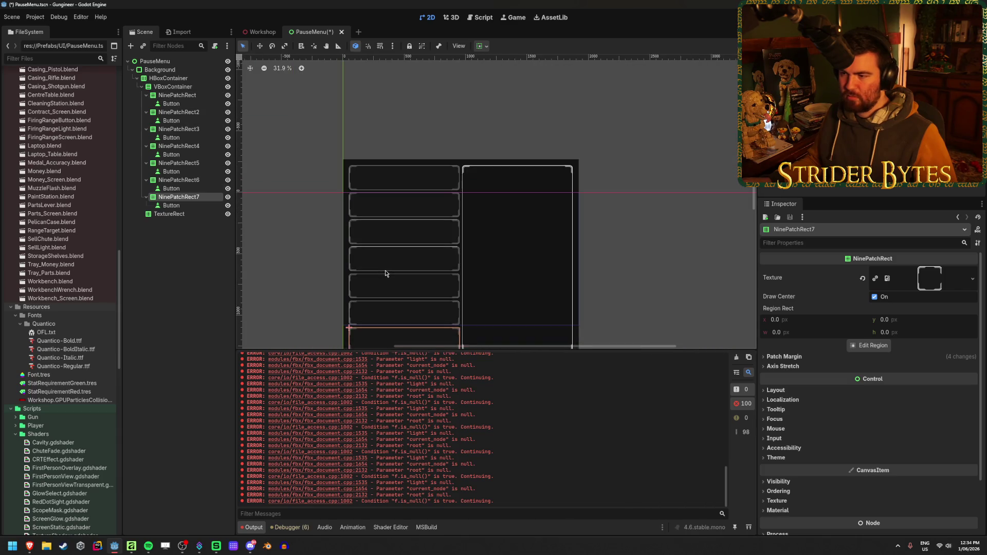
left_click(178, 180, "ctrl")
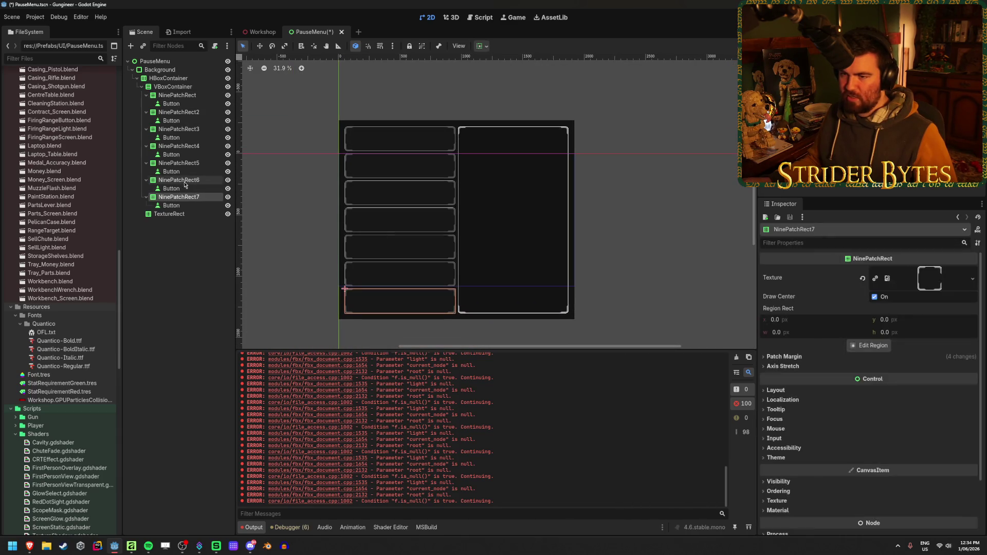
left_click(190, 163, "ctrl")
left_click(191, 146, "ctrl")
left_click(192, 129, "ctrl")
left_click(193, 112, "ctrl")
left_click(194, 98, "ctrl")
Set the top and bottom patch margins of all seven frames to 50 px
left_click(786, 342)
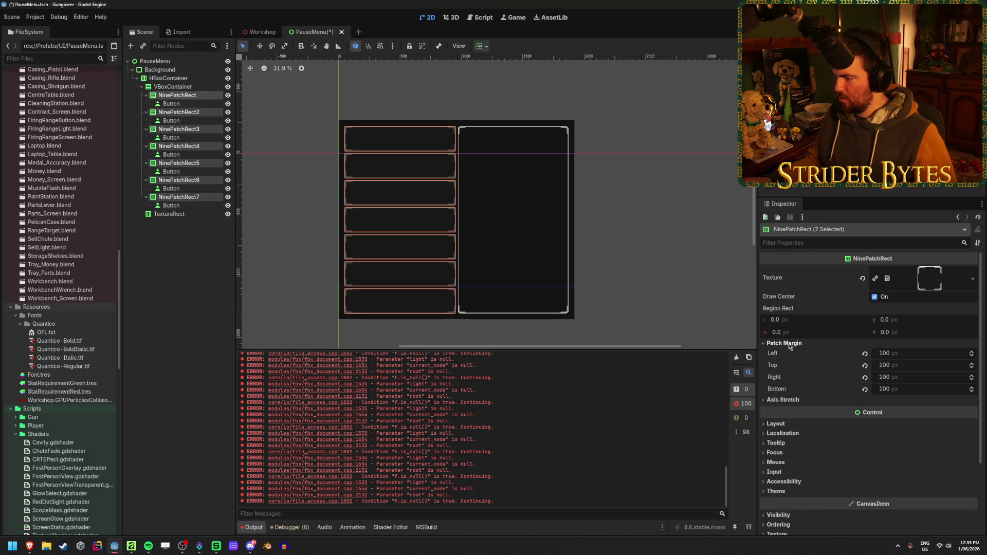
left_click_drag(898, 368, 881, 368)
scroll(453, 222, "up", 6)
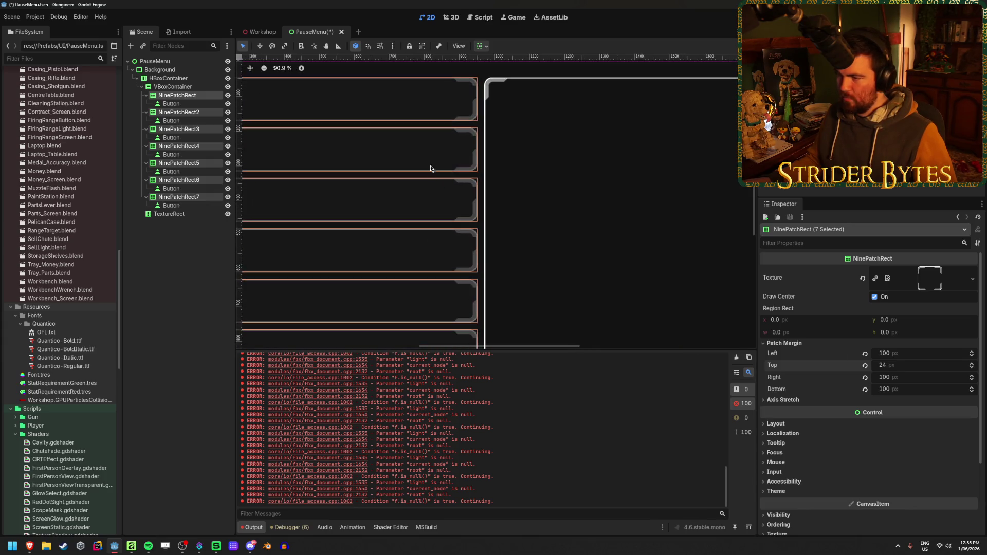
scroll(496, 202, "down", 2)
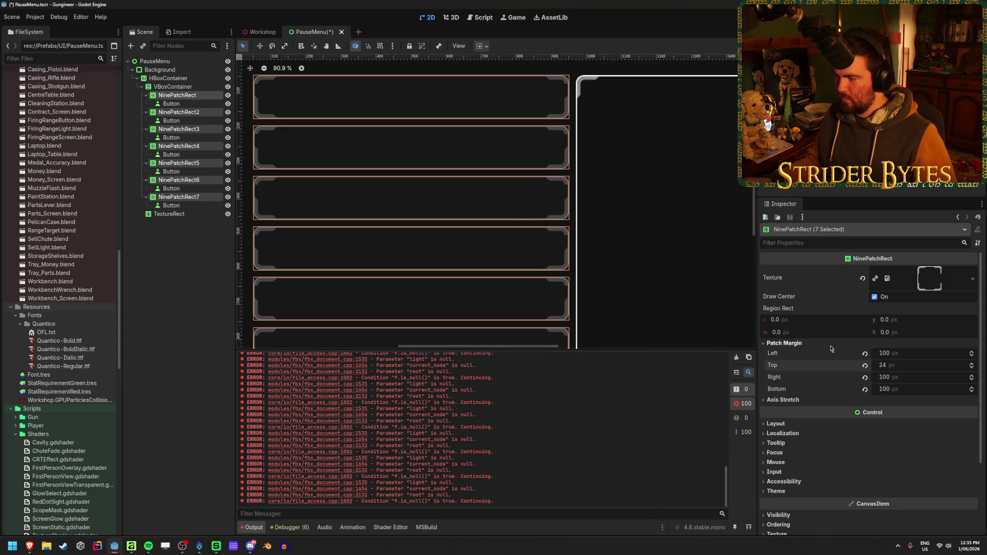
left_click(906, 365)
type("2")
key("Tab")
key("Tab")
type("25")
key("Return")
left_click(902, 366)
type("50")
key("Tab")
key("Tab")
type("50")
key("Return")
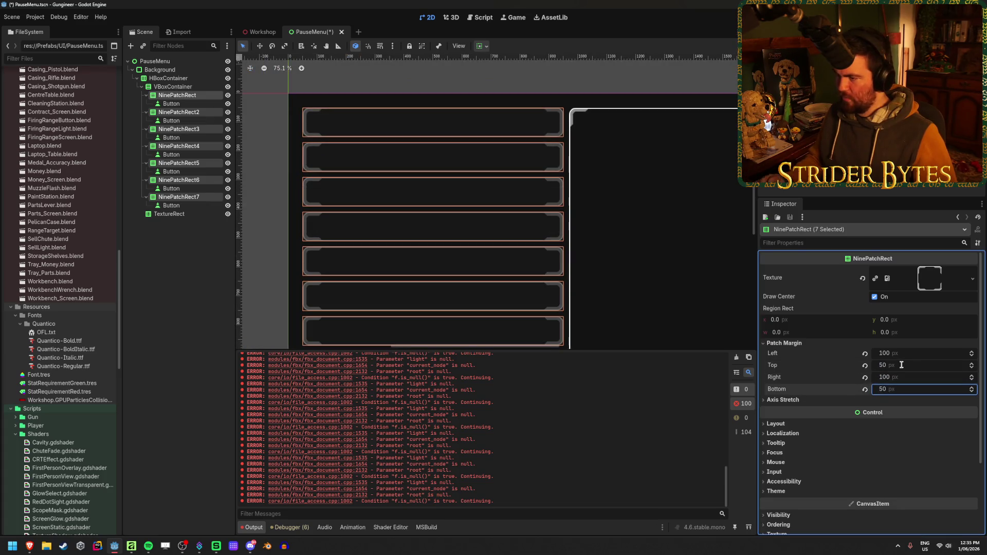
scroll(638, 231, "down", 3)
left_click_drag(636, 208, 592, 209)
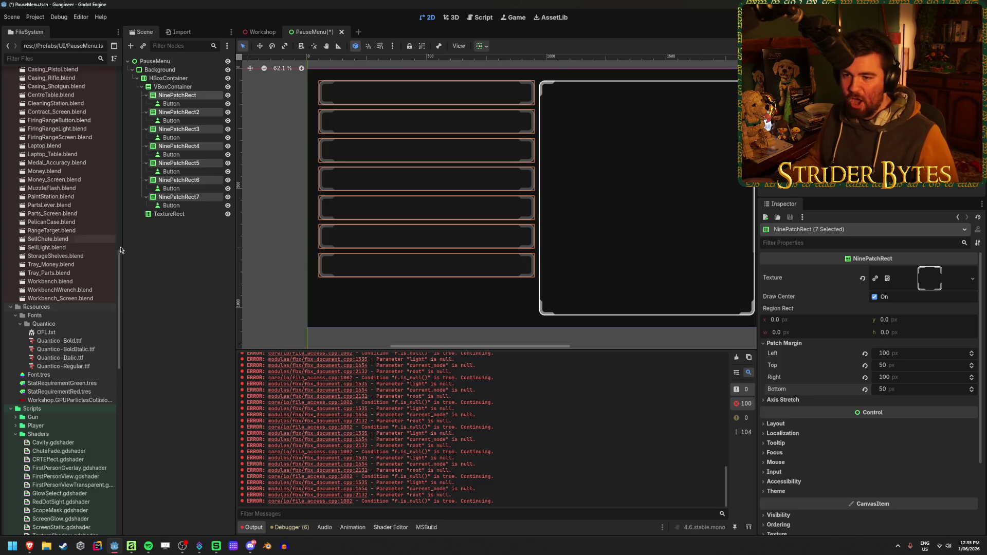
Select the Button inside the first NinePatchRect frame
left_click(158, 273)
left_click(172, 171)
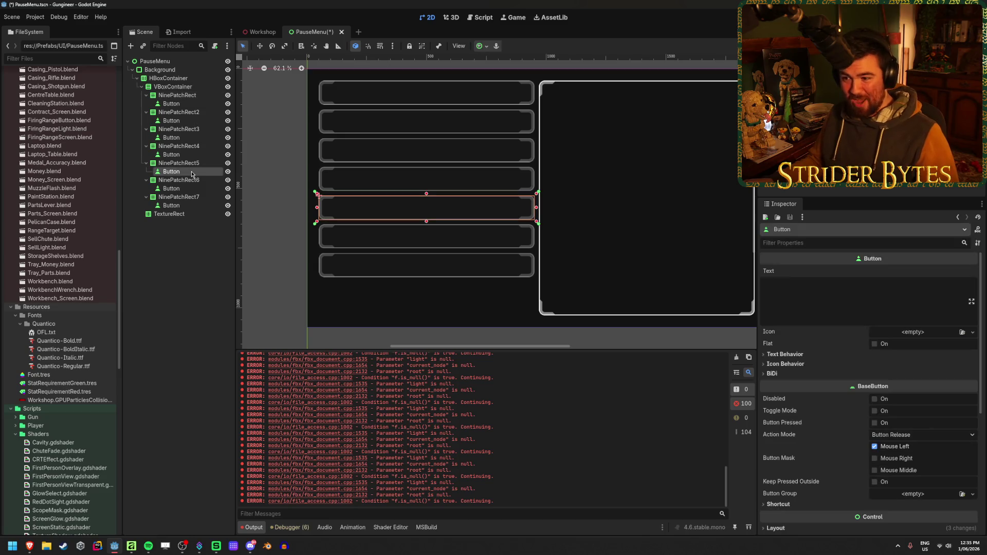
left_click(187, 107)
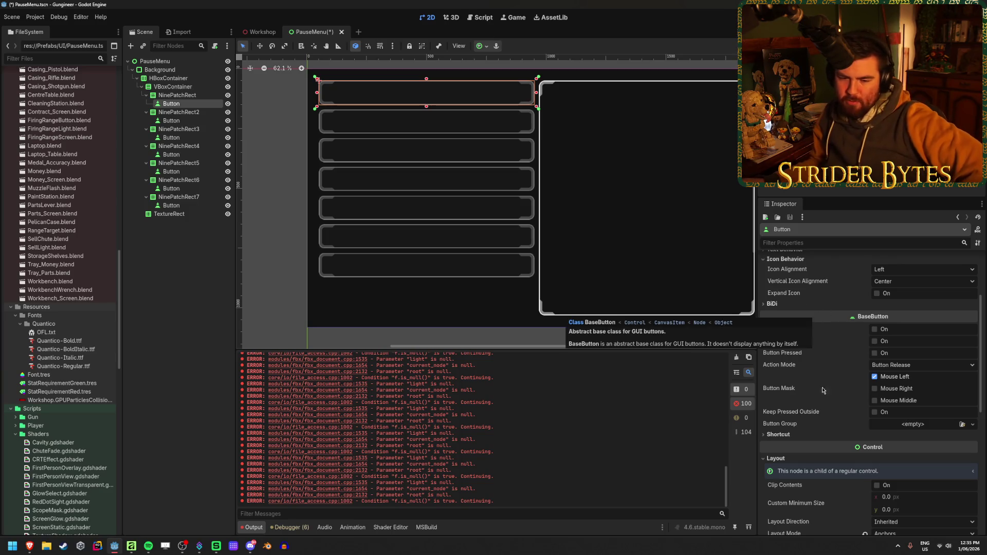
scroll(821, 387, "up", 3)
Set the button's text to GRAPHICS and its text alignment to Left
left_click(805, 298)
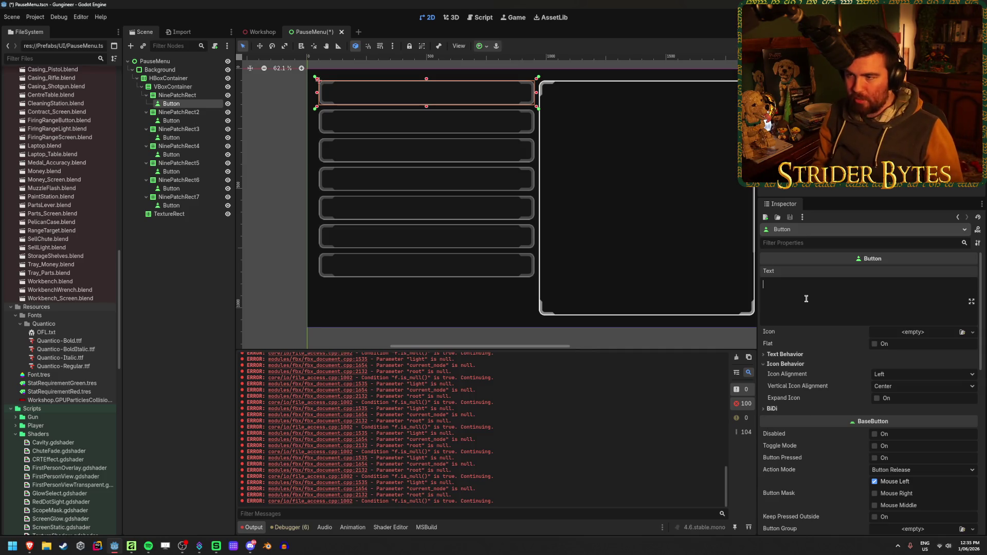
key("Caps_Lock")
type("GRAOP")
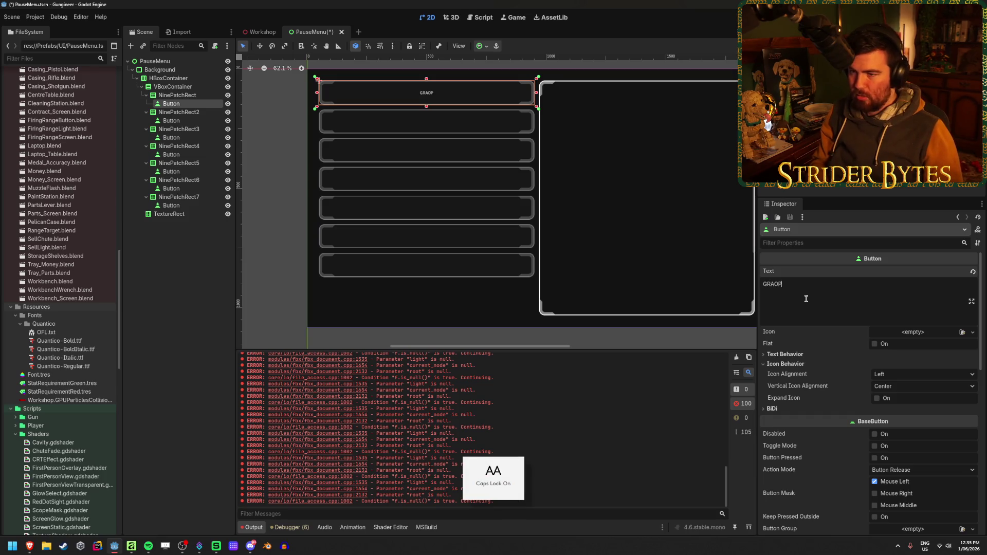
key("BackSpace")
key("BackSpace")
type("PHICS")
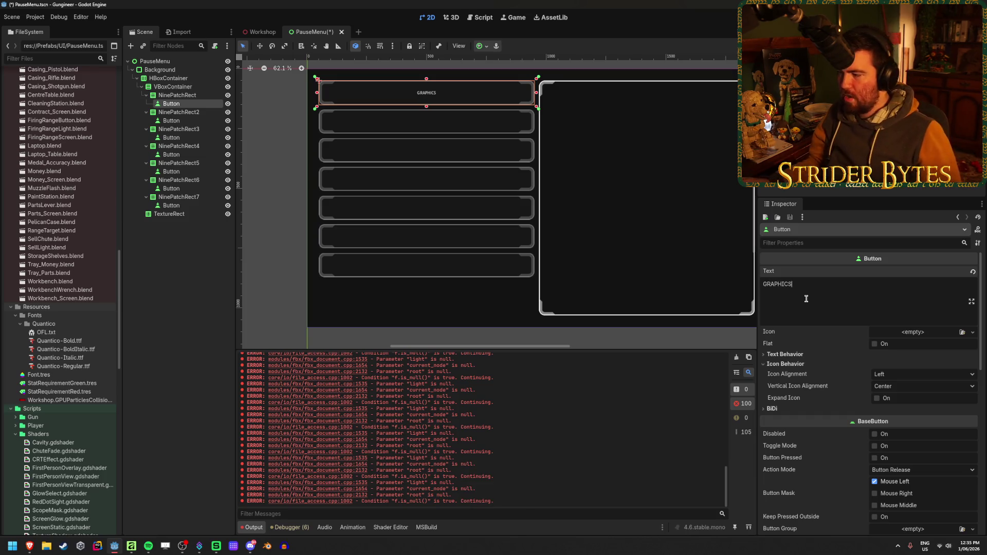
left_click(808, 356)
left_click(903, 365)
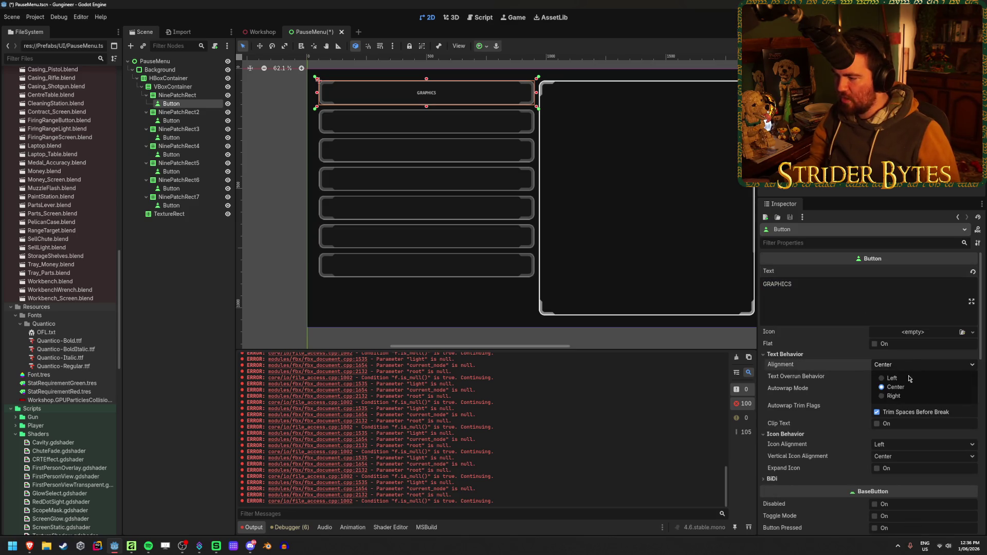
left_click(892, 378)
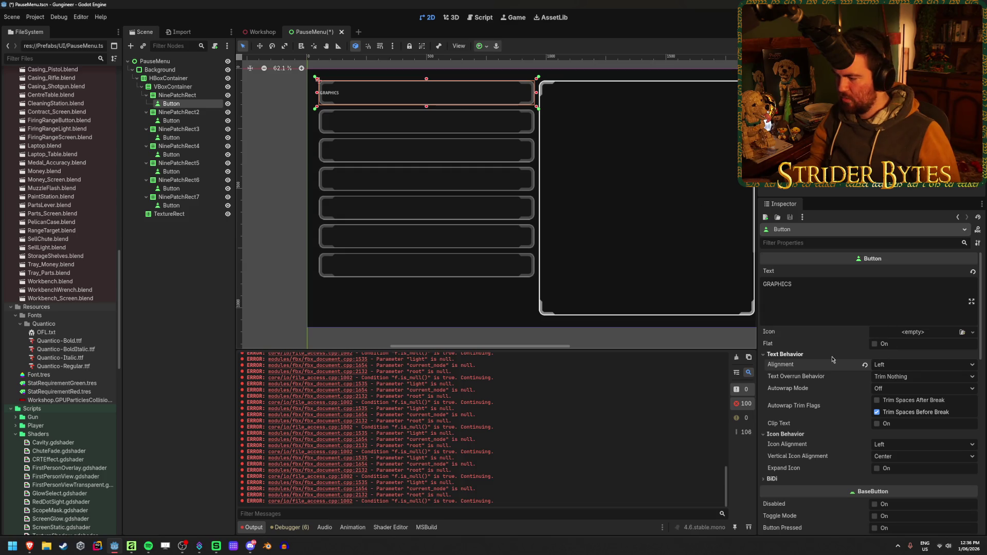
scroll(828, 358, "down", 10)
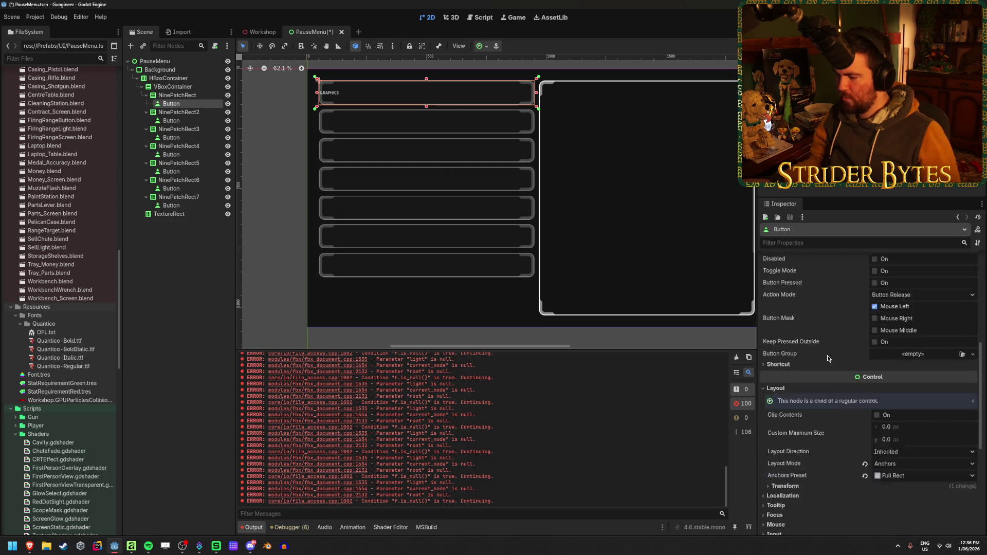
Enable the Font Size theme override and set it to 72 px
scroll(817, 357, "up", 3)
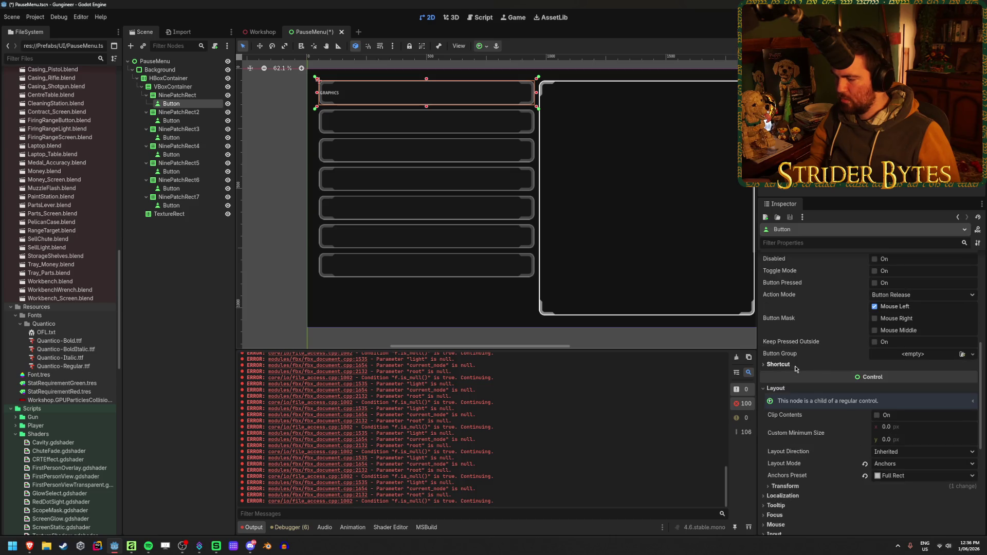
scroll(795, 368, "down", 6)
left_click(792, 463)
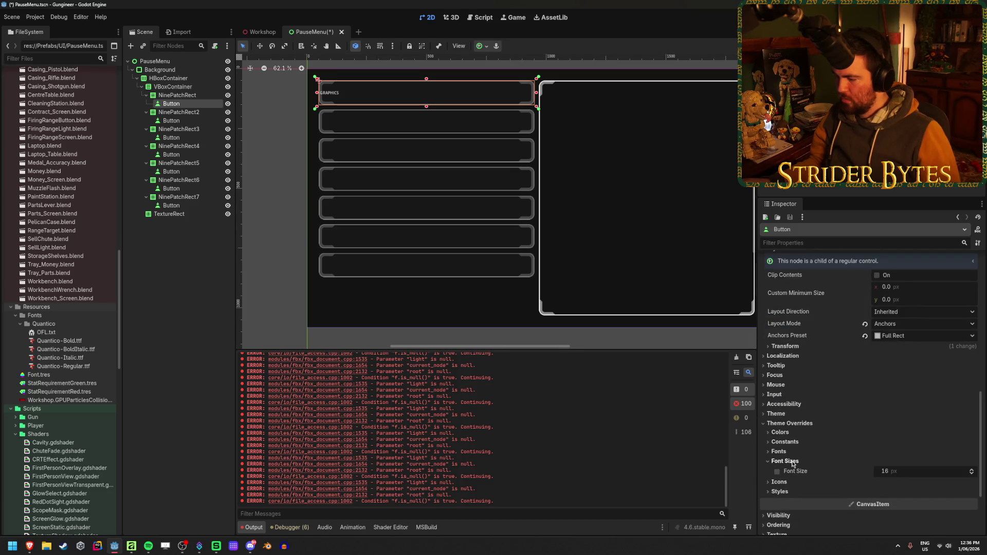
left_click_drag(890, 473, 886, 472)
Try constant overrides, then revert H Separation to 4 and Line Spacing to 0
left_click(812, 452)
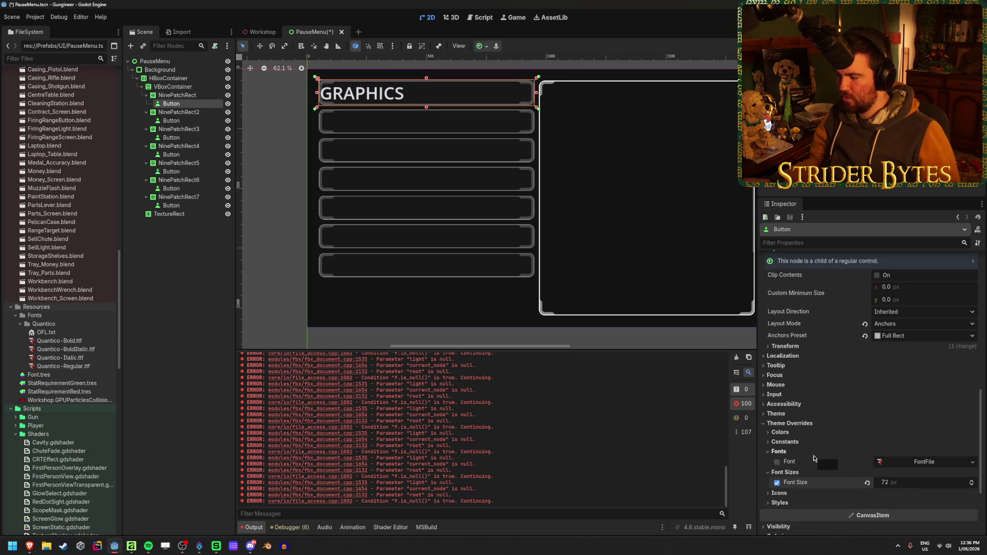
left_click(786, 442)
scroll(792, 443, "down", 3)
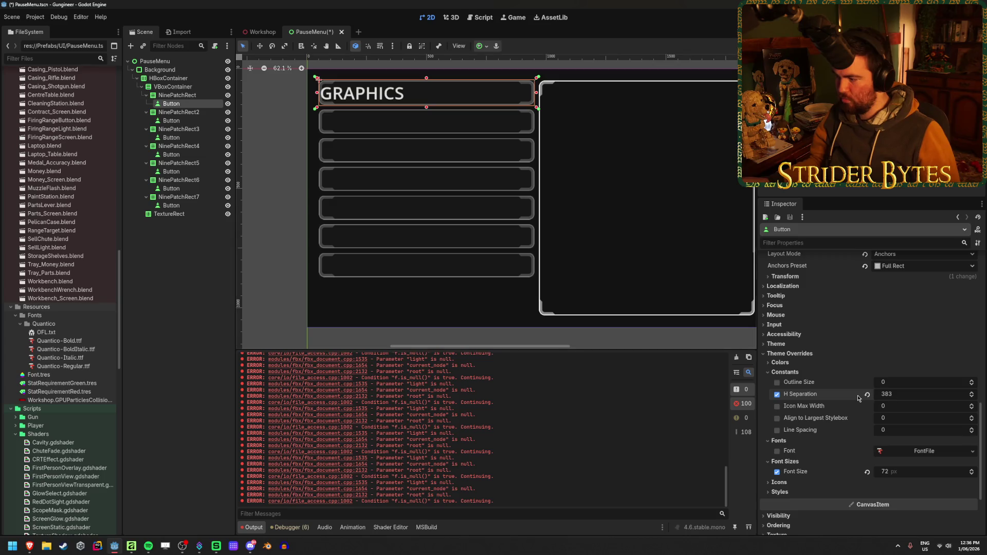
left_click(868, 394)
left_click_drag(910, 434, 958, 434)
left_click(867, 430)
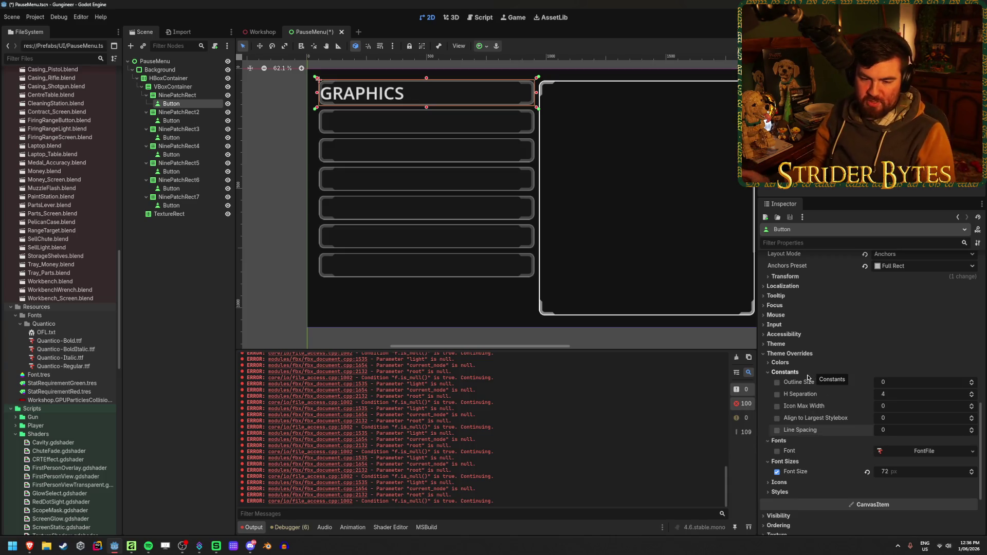
Review the Icon and Style overrides, then collapse the Styles section
left_click(779, 483)
left_click(780, 505)
scroll(812, 437, "down", 5)
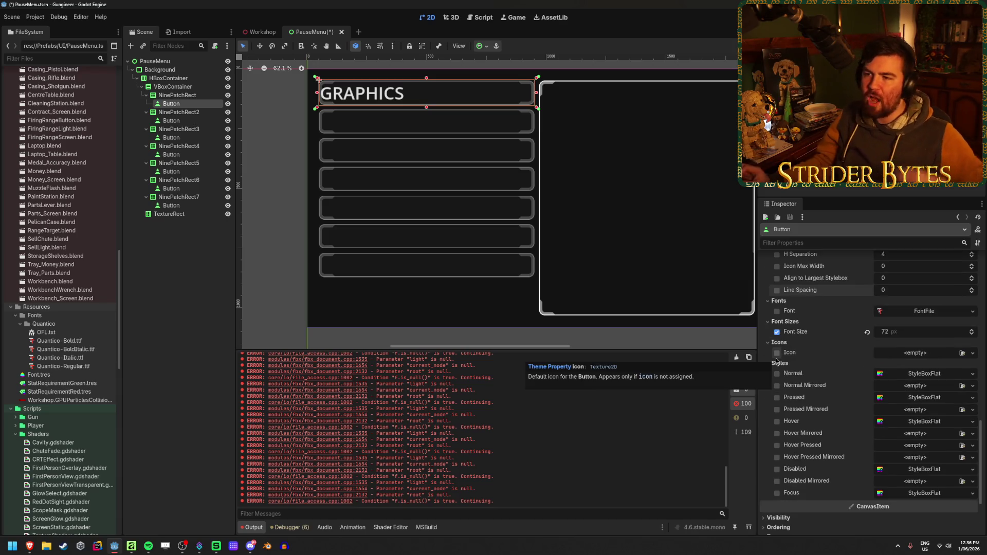
scroll(577, 136, "down", 2)
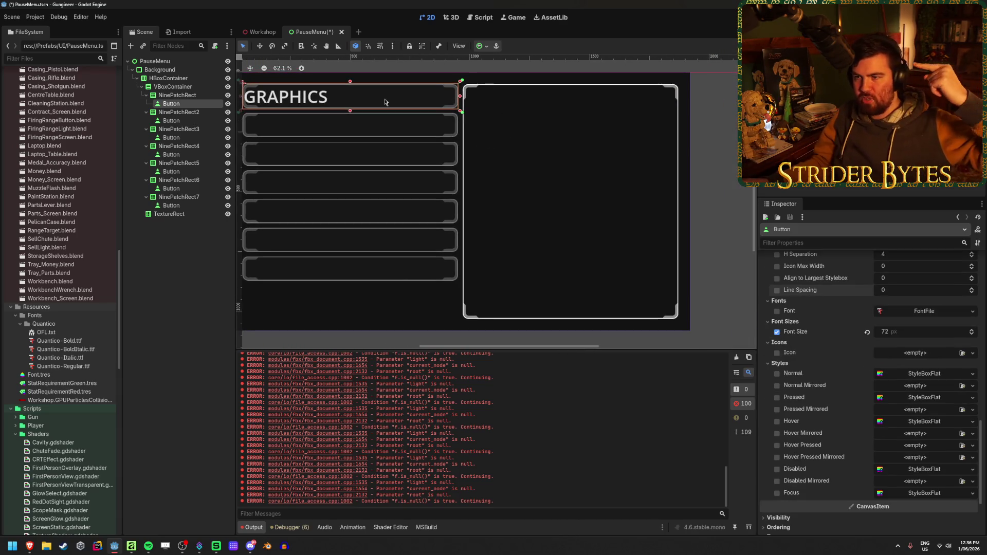
scroll(402, 105, "up", 1)
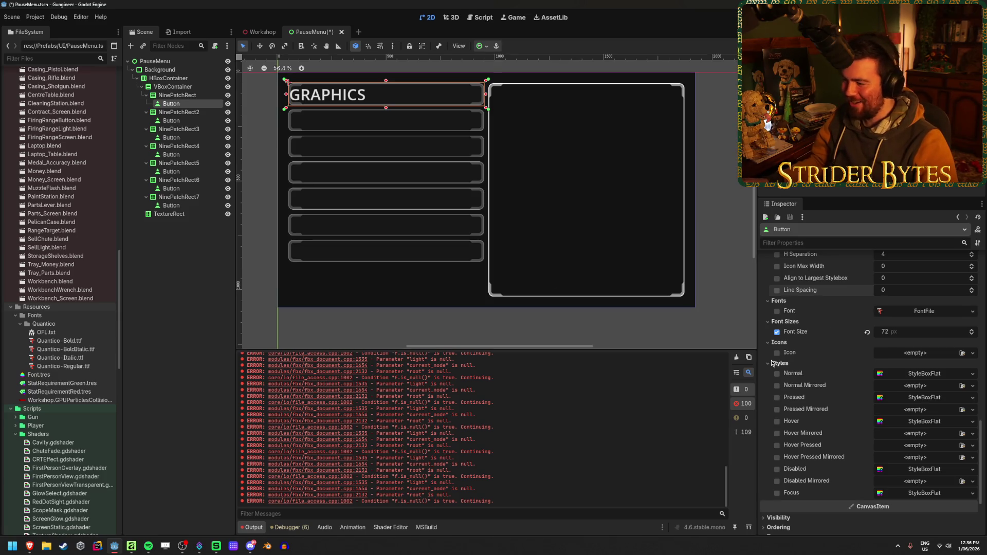
left_click(786, 363)
scroll(790, 355, "up", 2)
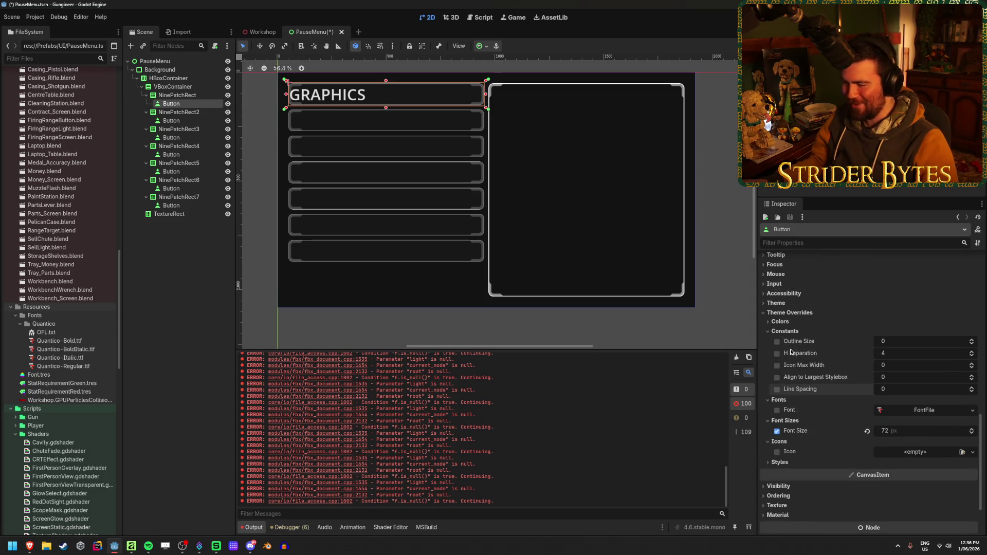
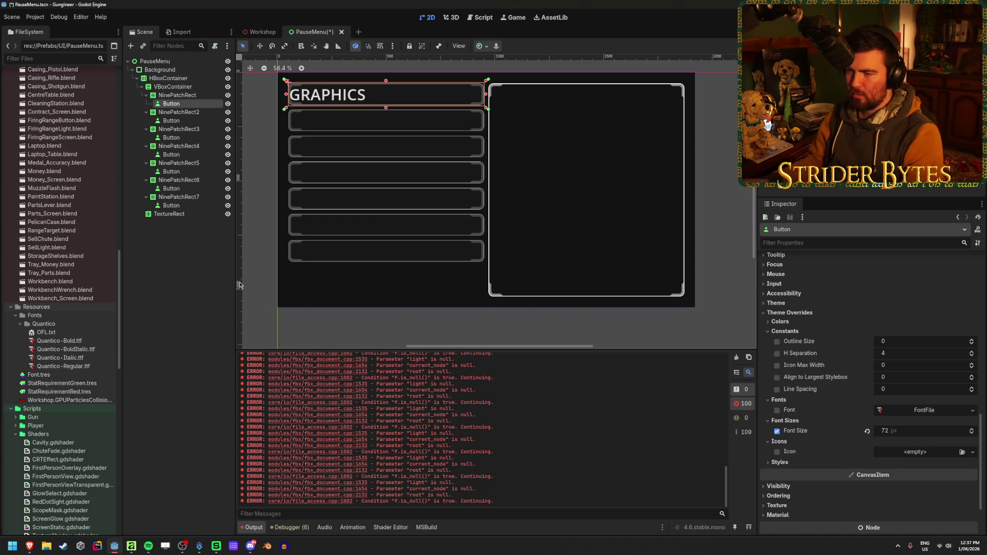
Reselect the GRAPHICS button in the Scene dock after several deselections
left_click(181, 268)
left_click(190, 105)
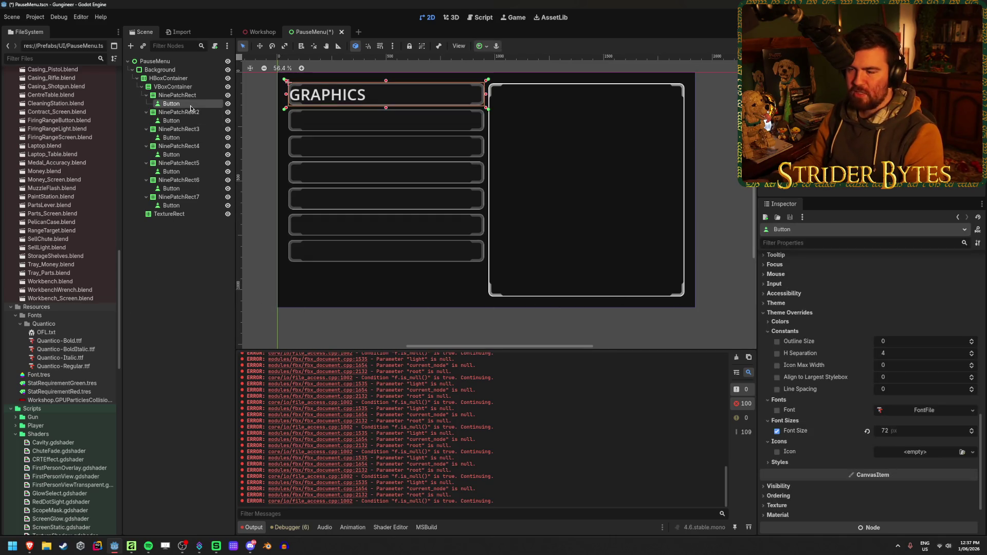
left_click(177, 250)
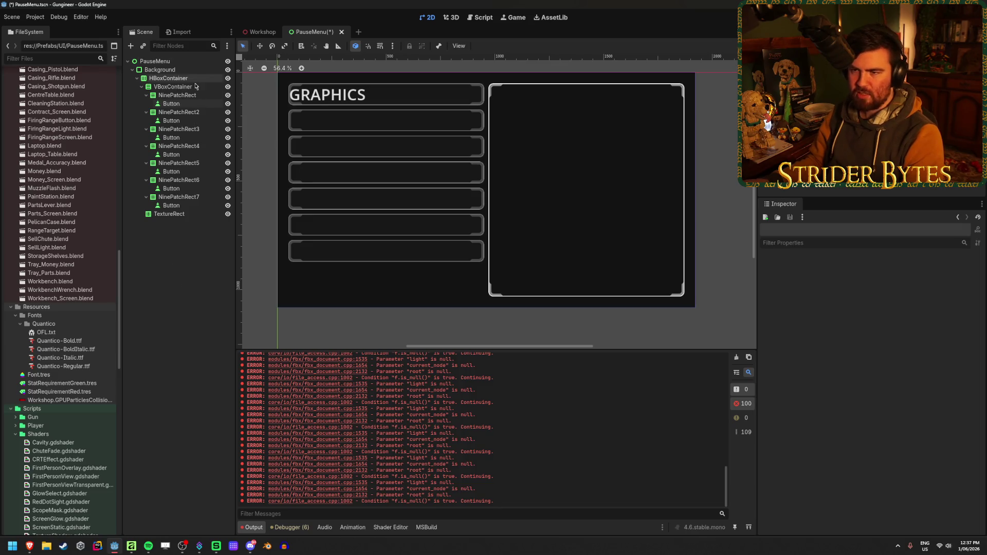
left_click(189, 104)
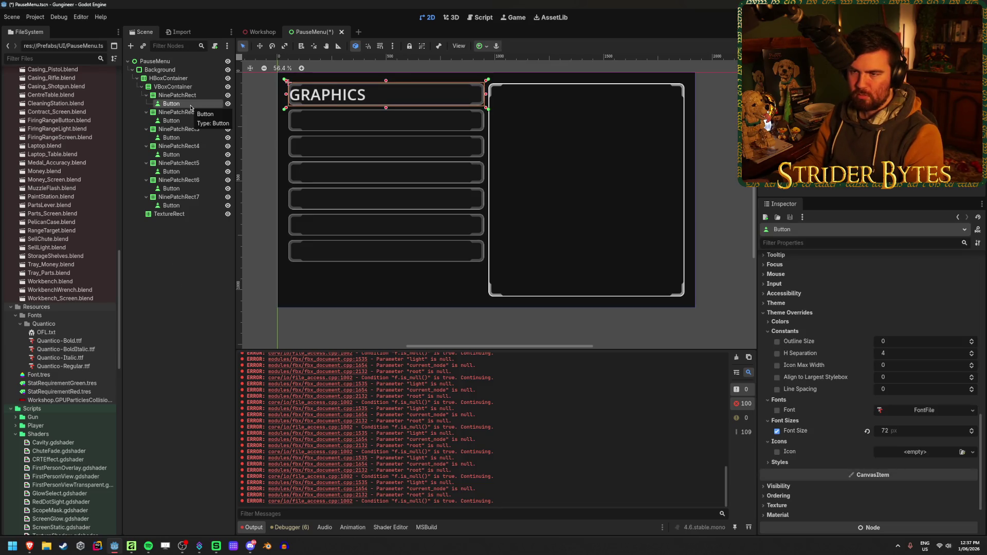
key("Up")
key("Down")
left_click(154, 352)
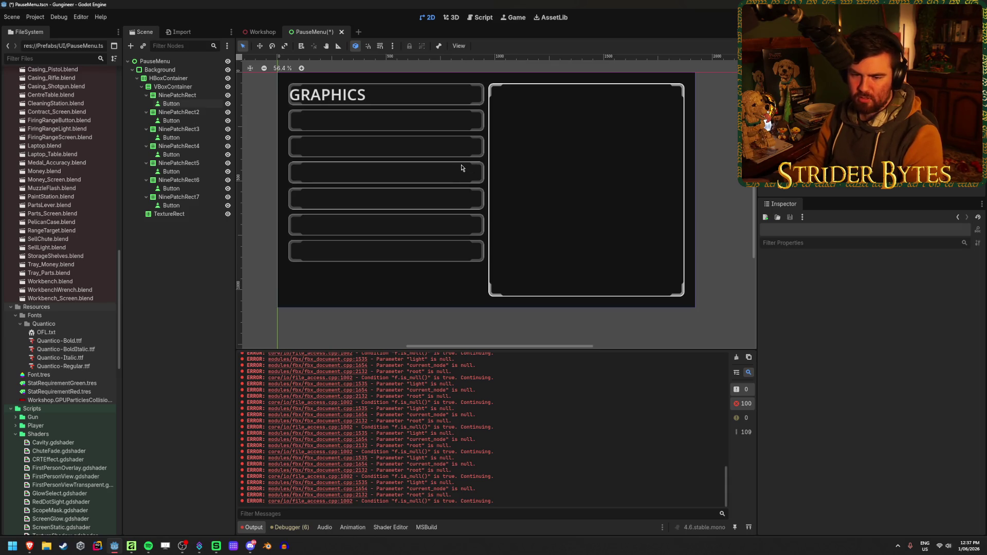
left_click(204, 104)
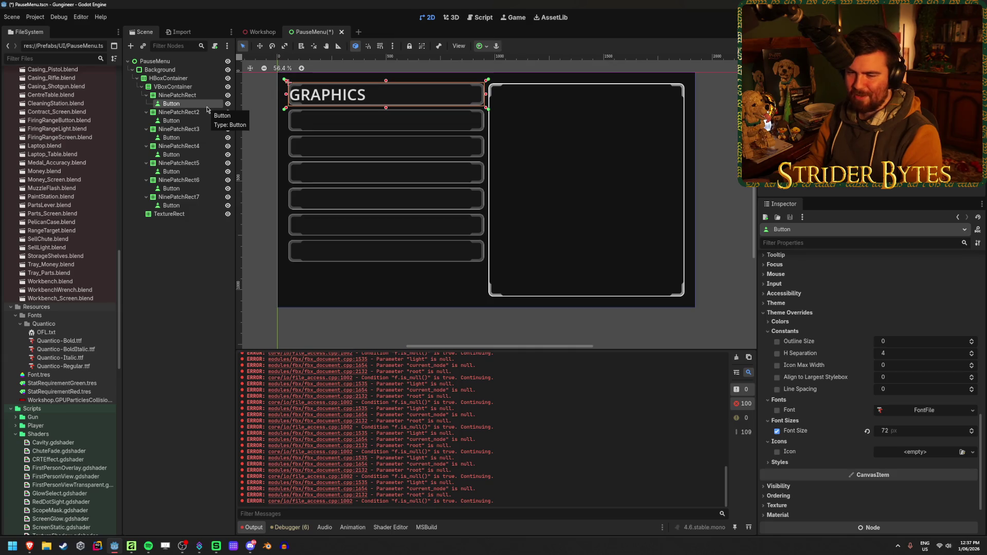
left_click(196, 299)
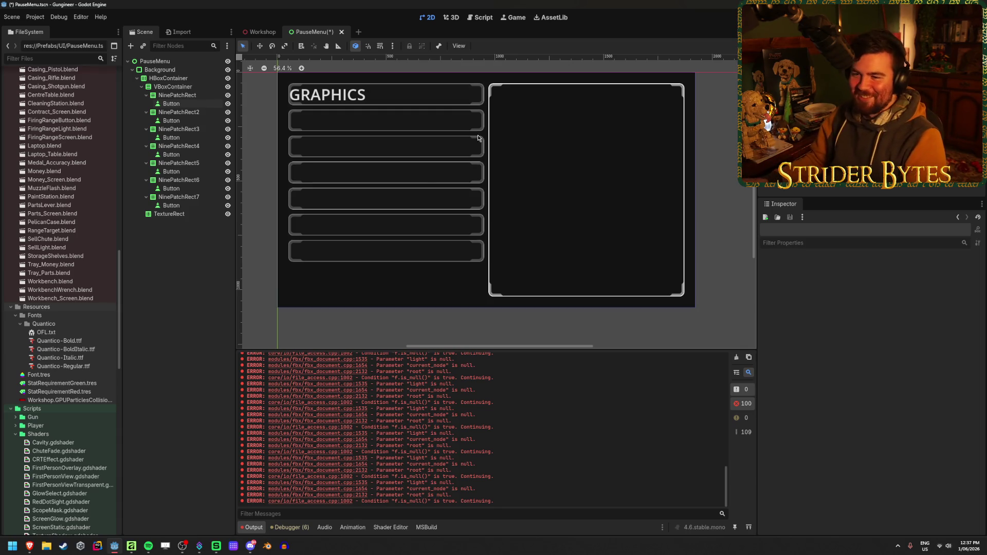
left_click(198, 105)
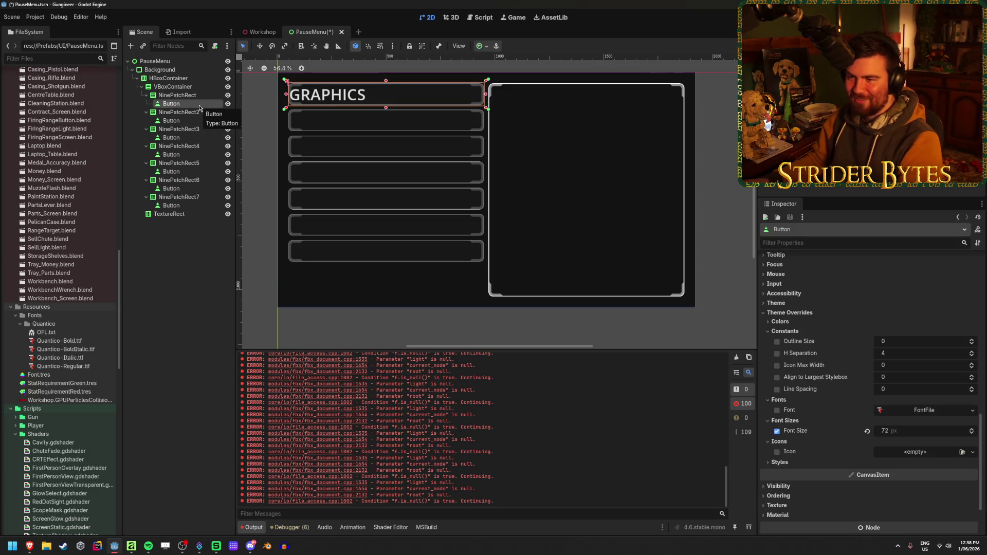
key("Escape")
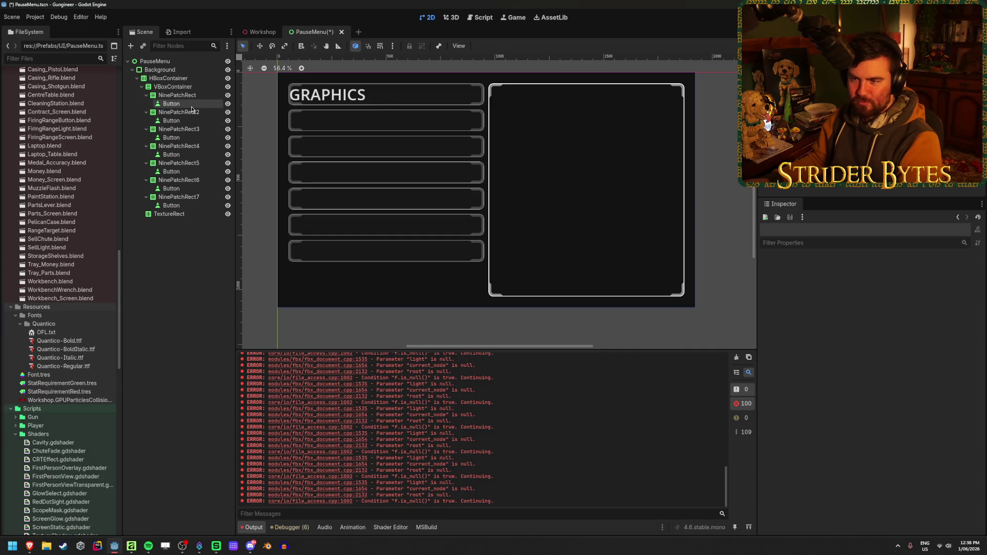
left_click(191, 106)
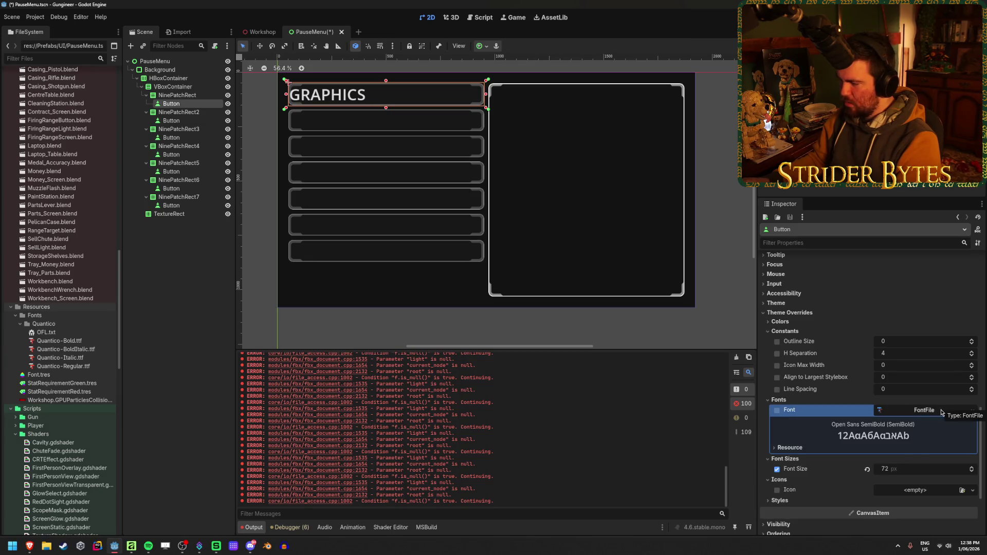
Preview the button's font override, then collapse the preview
left_click(778, 411)
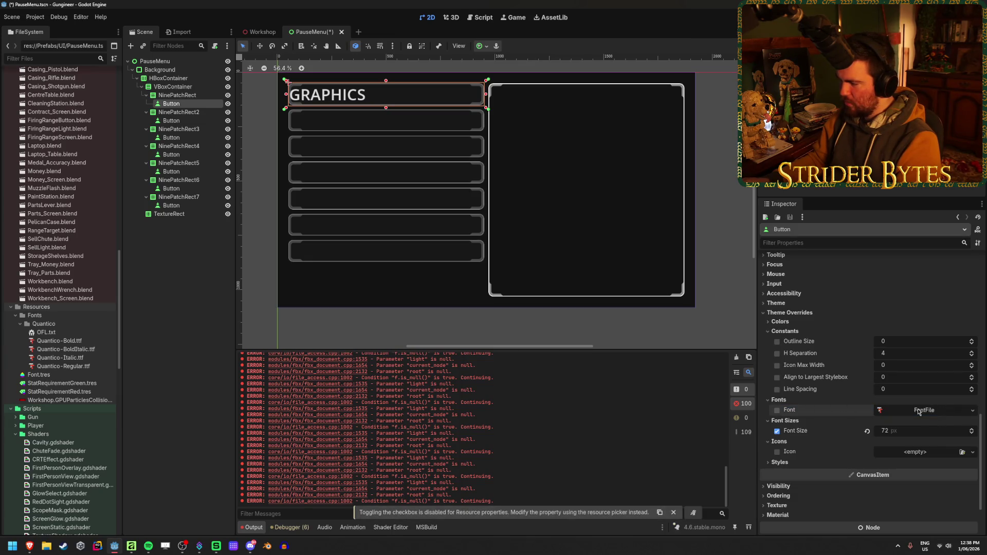
left_click(791, 410)
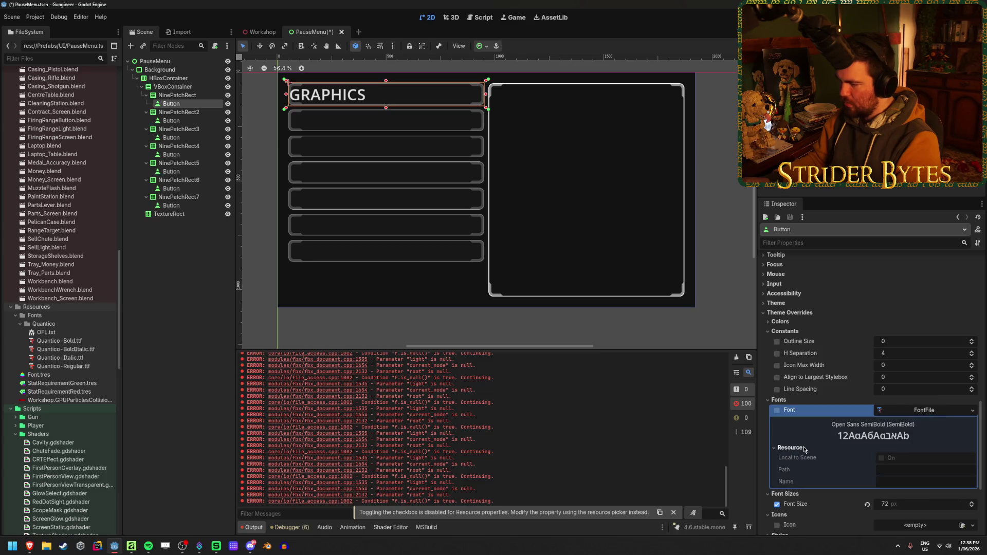
left_click(934, 409)
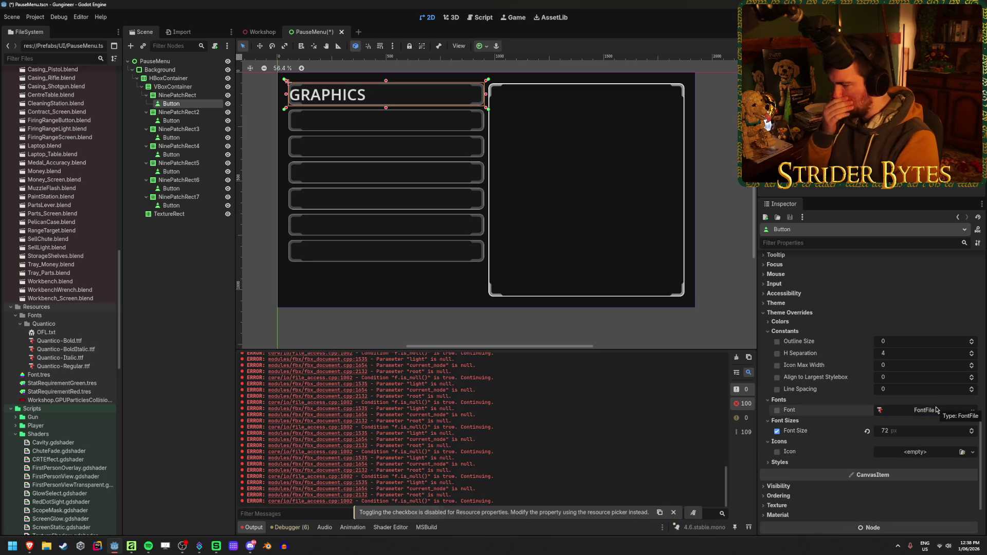
Try a stars texture as the button's icon, then undo its removal
left_click(778, 452)
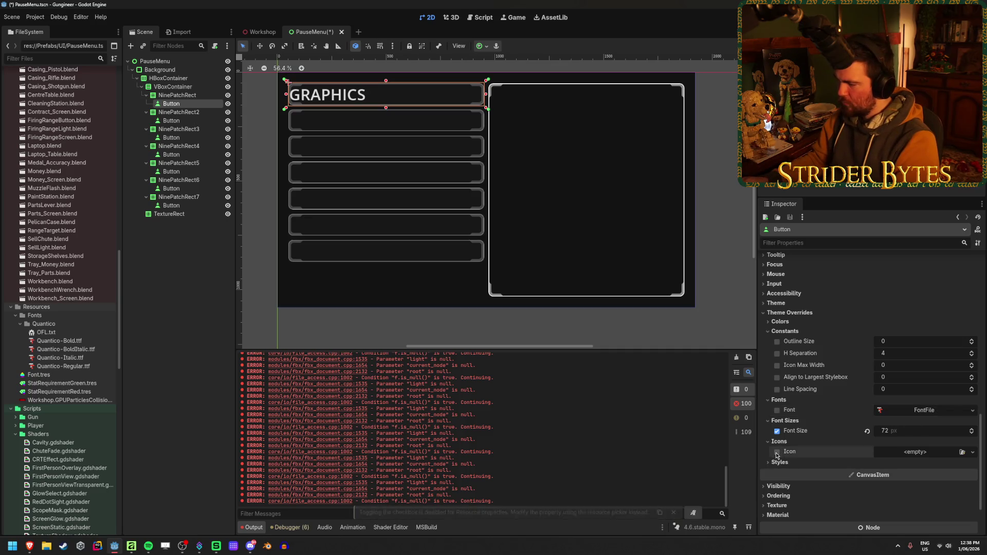
left_click(972, 452)
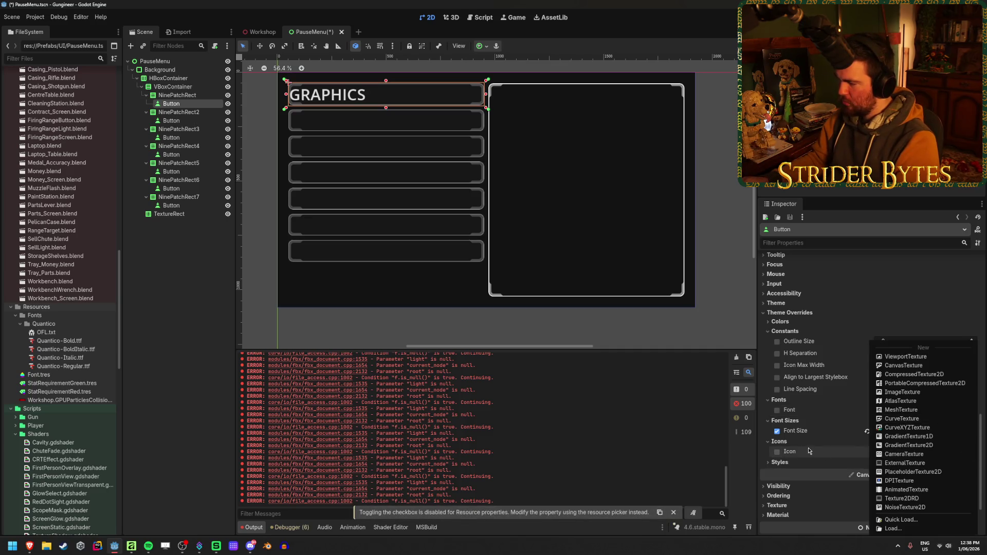
left_click(962, 451)
left_click(962, 452)
double_click(512, 276)
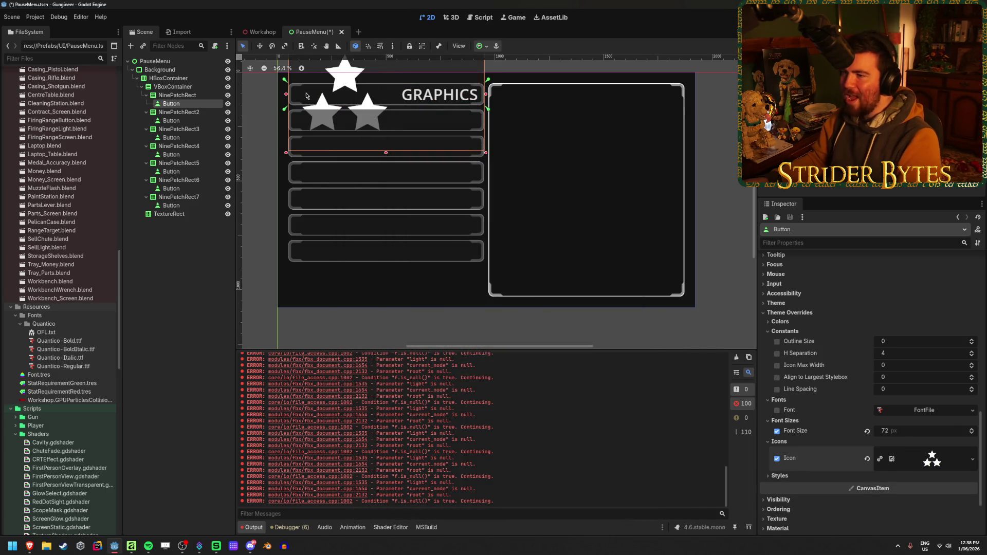
left_click(932, 458)
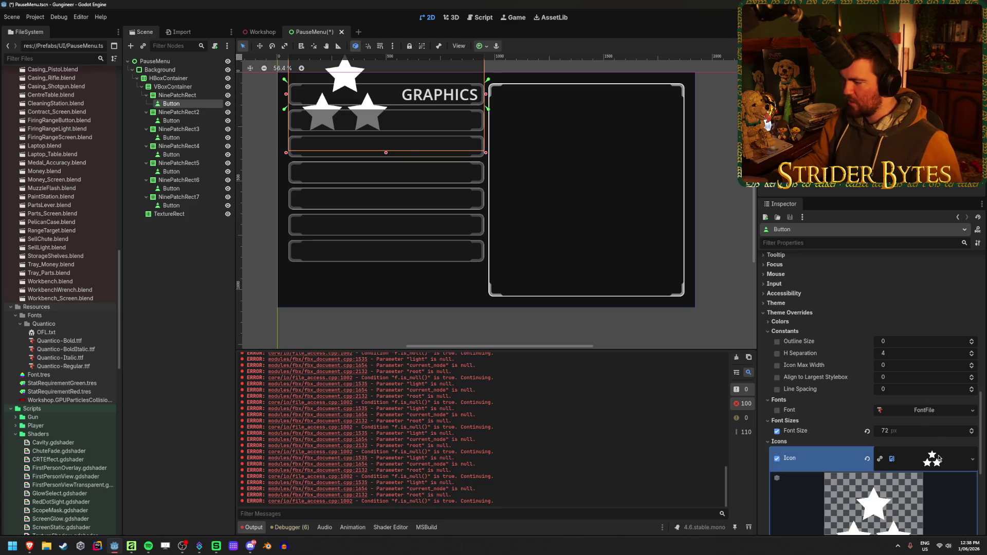
left_click(934, 360)
key("ctrl+z")
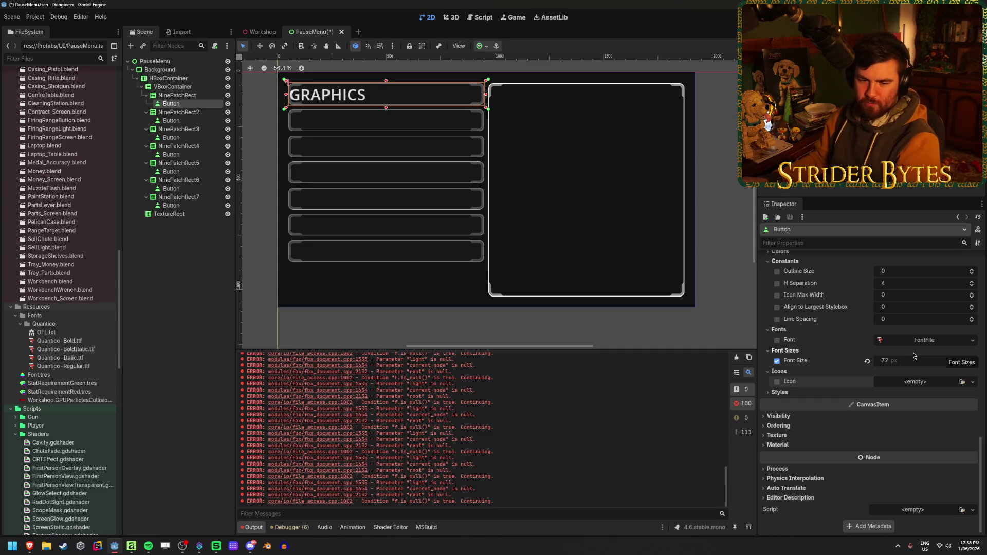
Expand and collapse the Shortcut section, then expand Theme Overrides > Styles
scroll(817, 391, "up", 3)
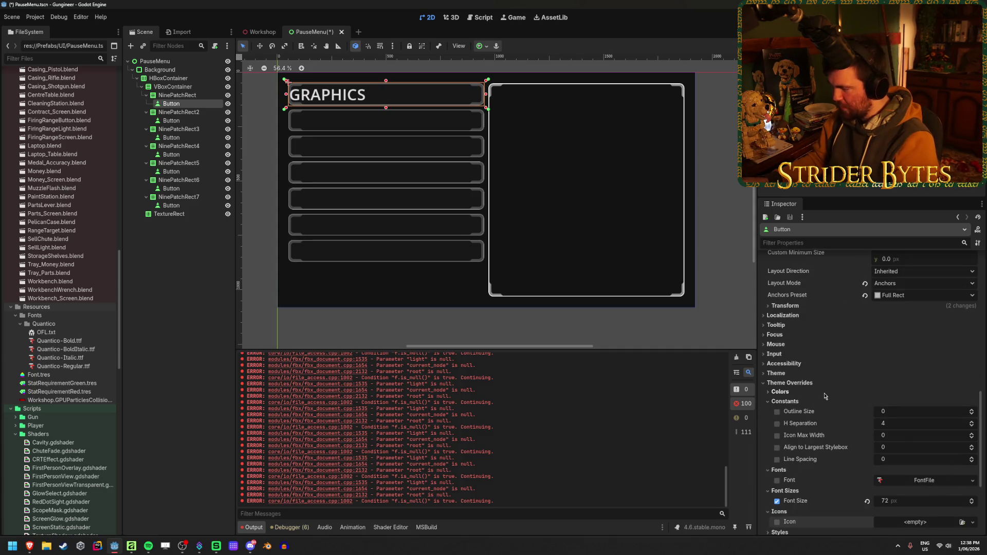
scroll(824, 391, "up", 2)
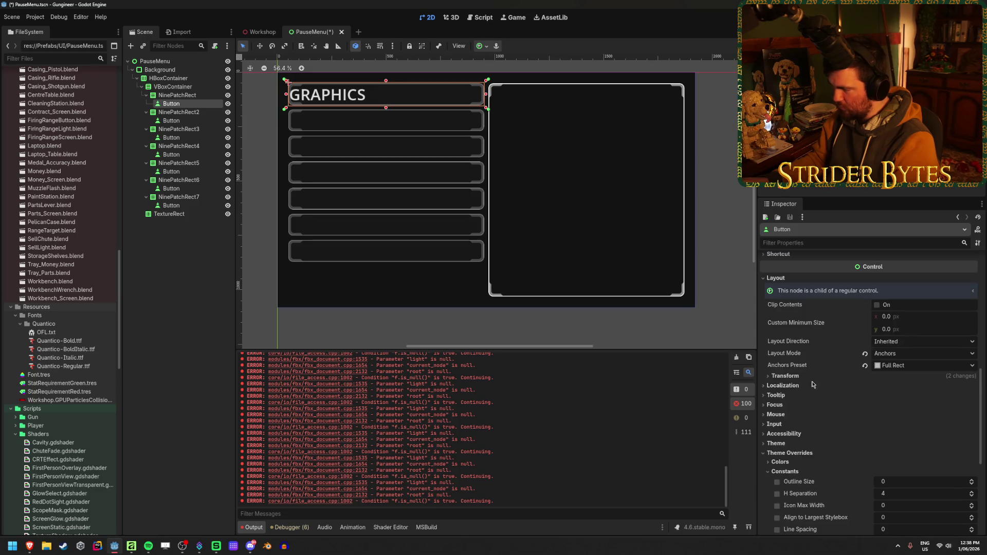
scroll(805, 378, "up", 10)
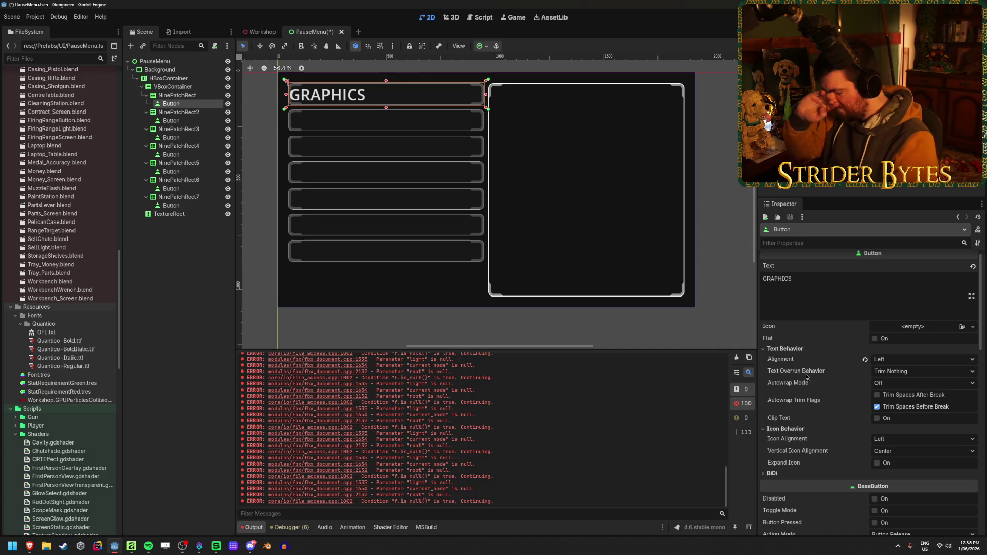
scroll(805, 378, "down", 1)
scroll(805, 377, "down", 3)
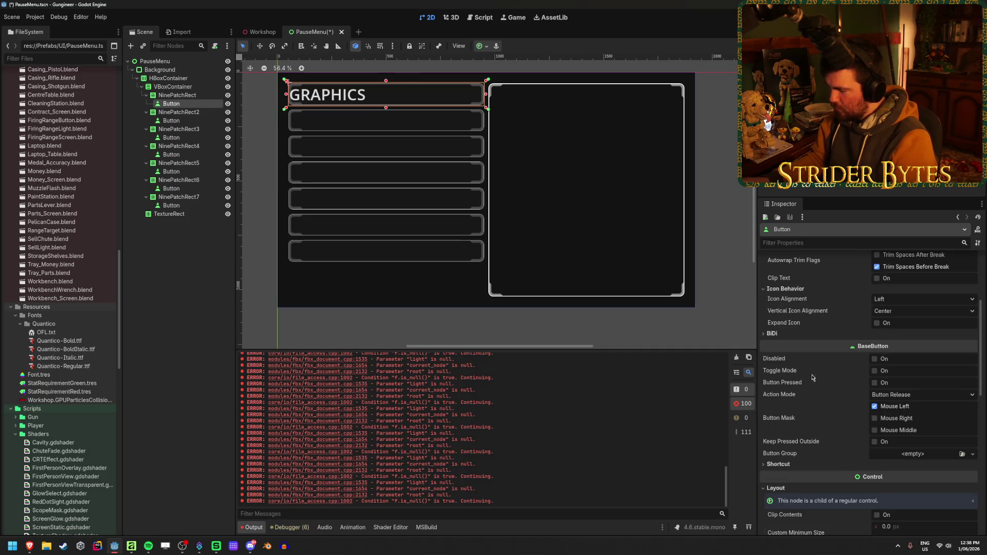
left_click(777, 464)
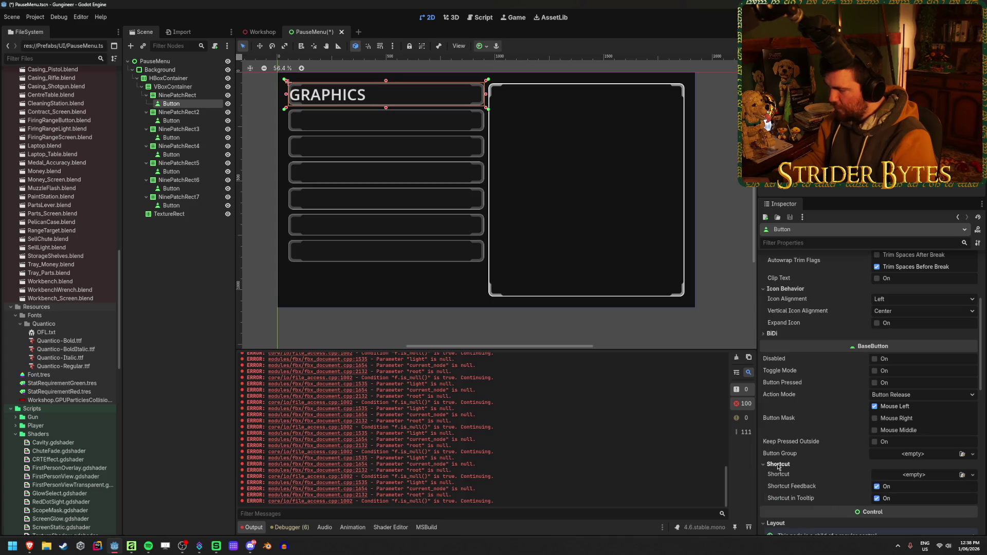
left_click(777, 464)
scroll(798, 393, "down", 4)
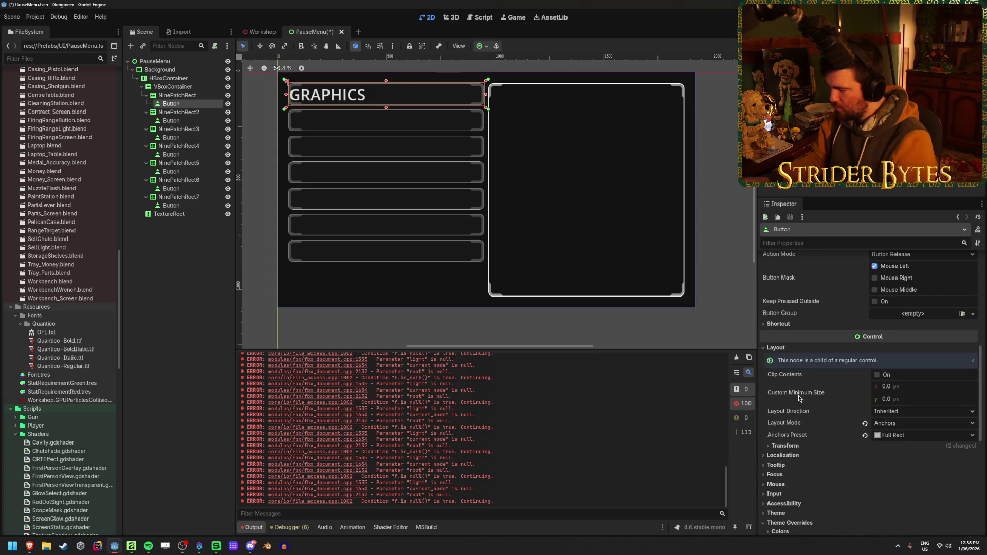
scroll(799, 392, "down", 5)
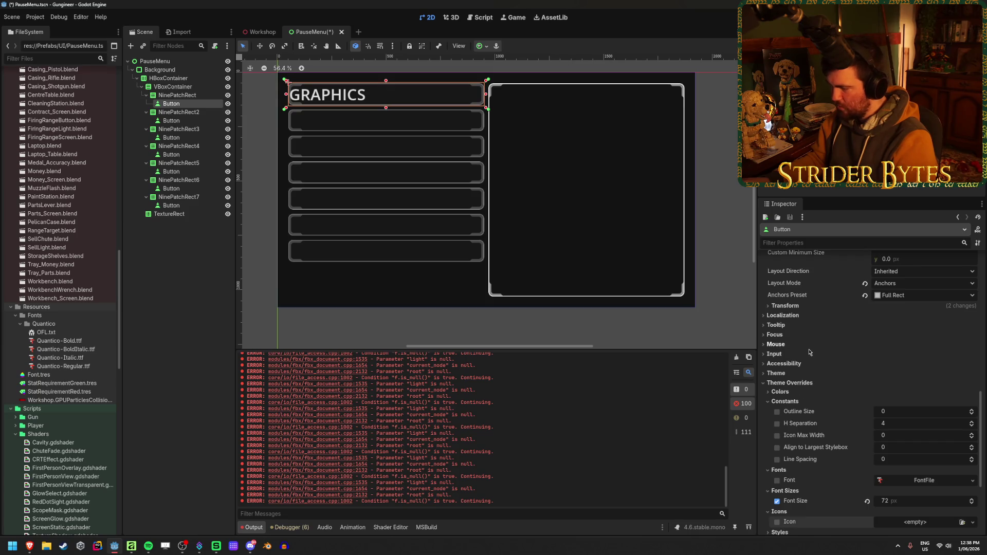
left_click(779, 497)
scroll(827, 411, "down", 5)
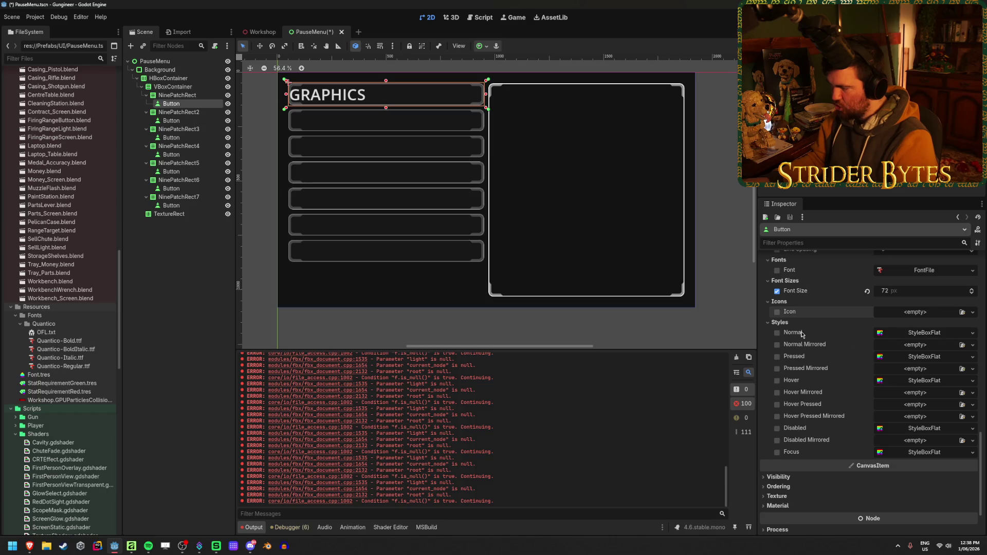
left_click(924, 334)
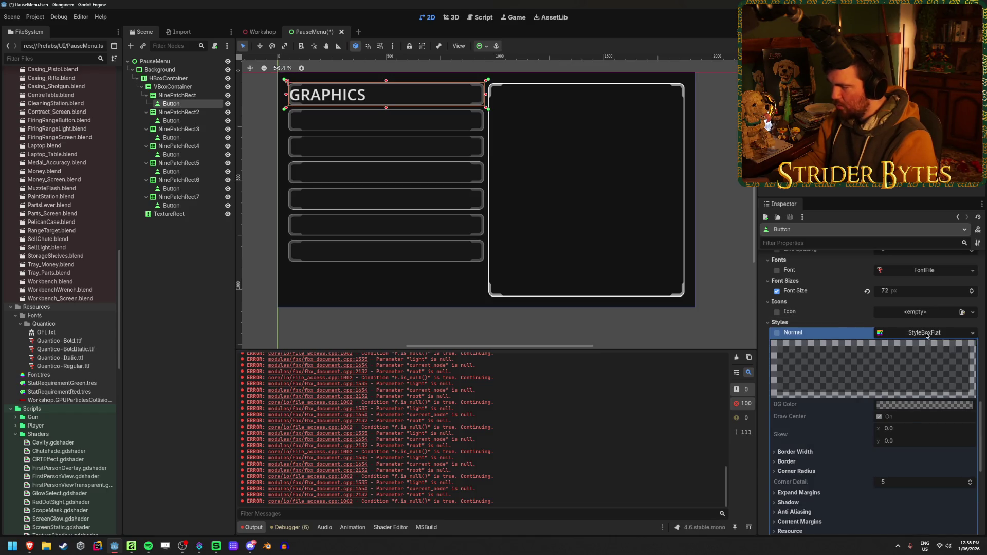
scroll(837, 344, "down", 2)
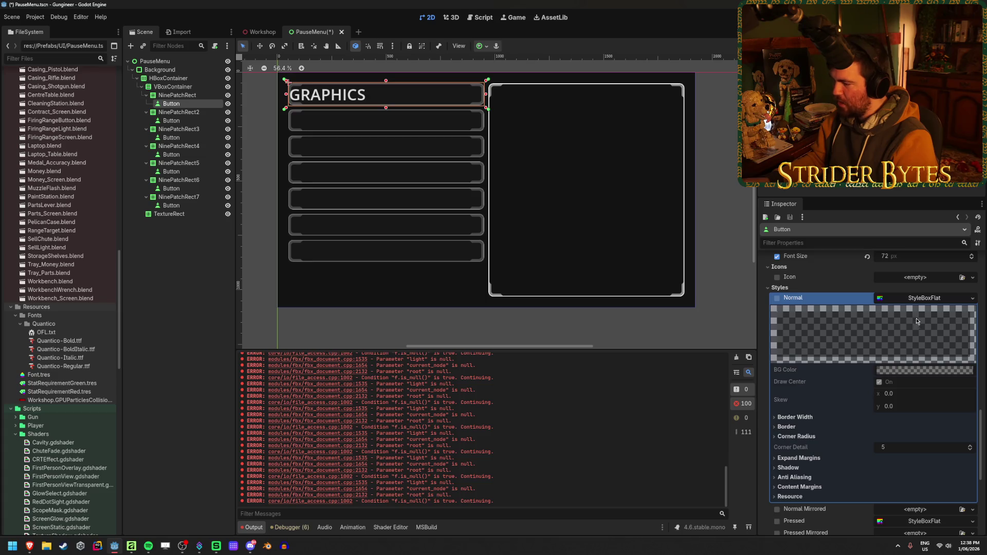
left_click(938, 300)
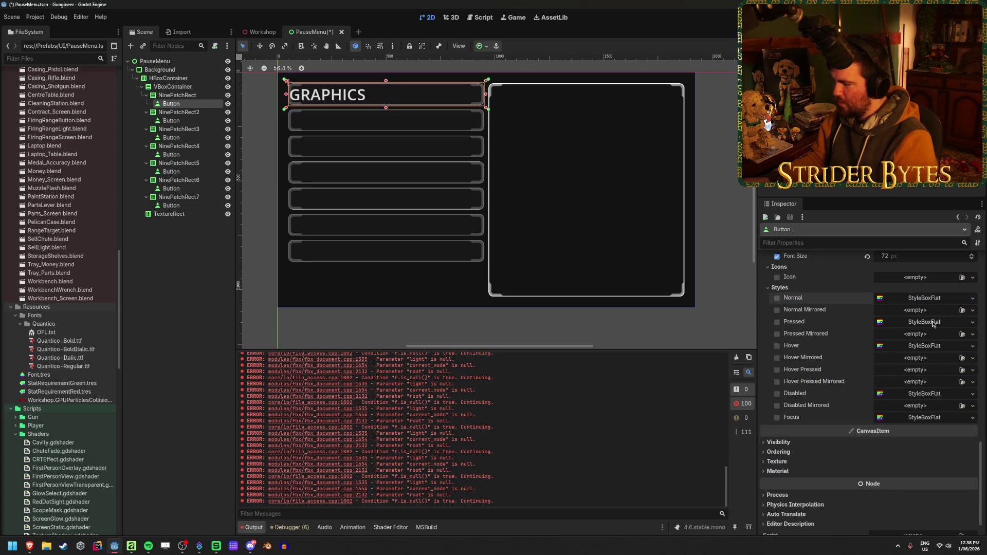
left_click(931, 322)
left_click(933, 323)
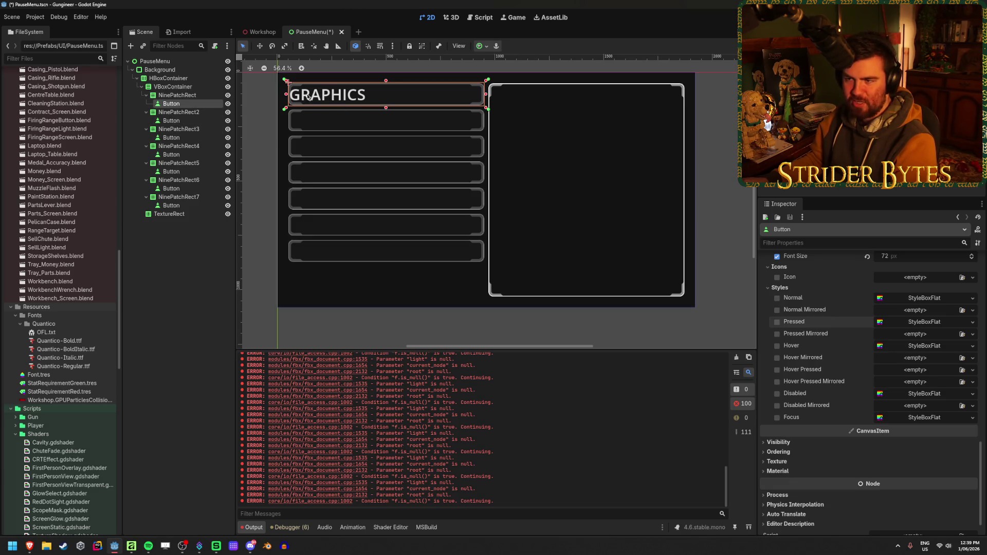
left_click(172, 103)
scroll(897, 302, "up", 10)
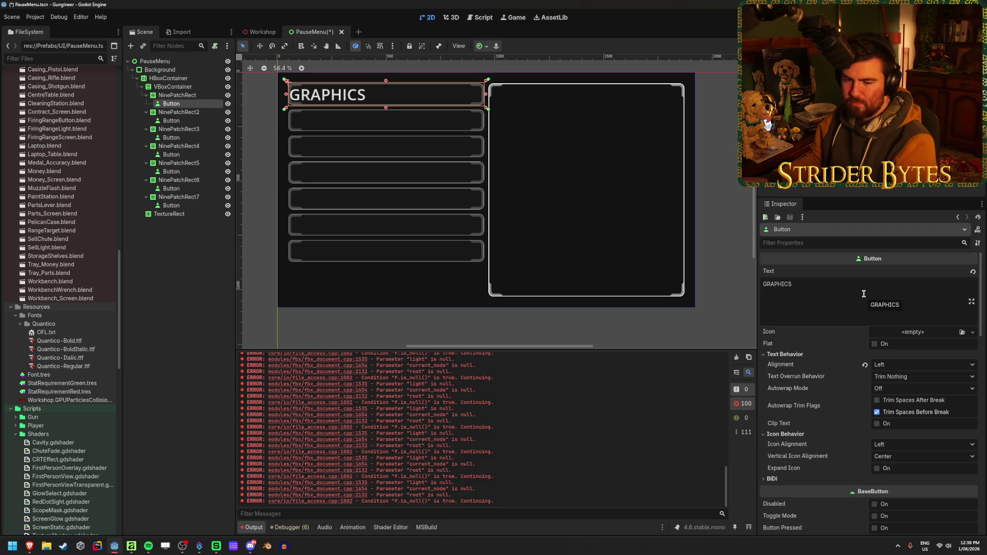
scroll(864, 294, "down", 15)
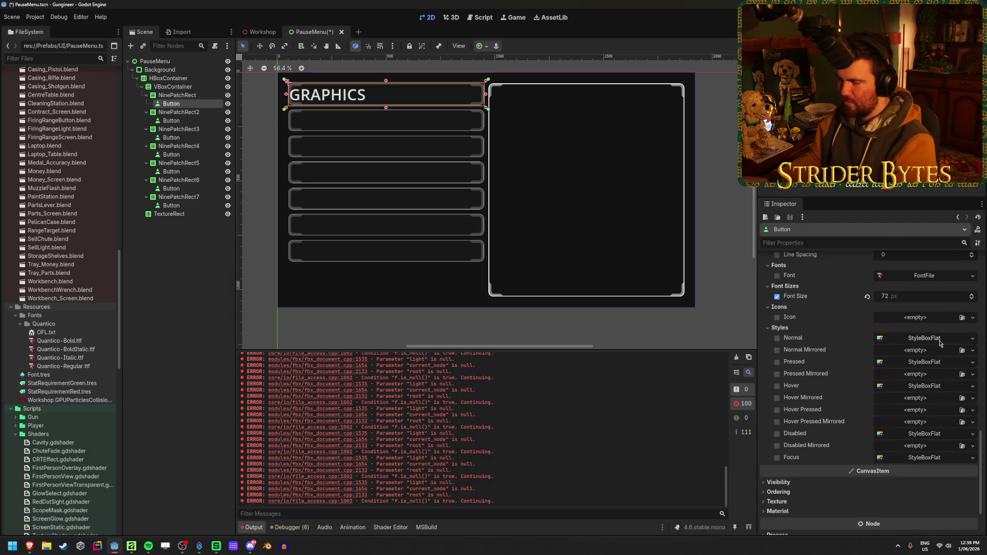
left_click(939, 342)
left_click(938, 340)
left_click(935, 362)
left_click(934, 363)
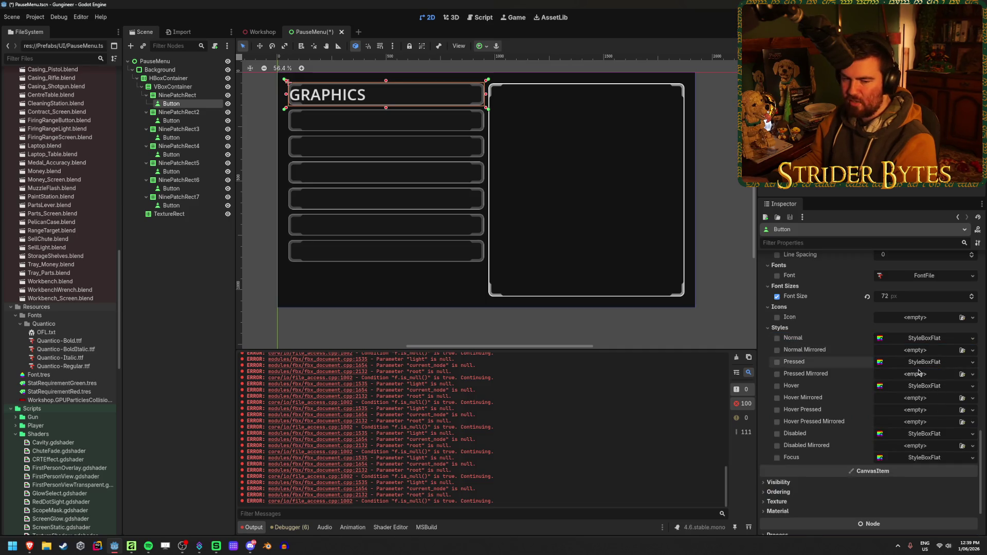
scroll(918, 371, "up", 15)
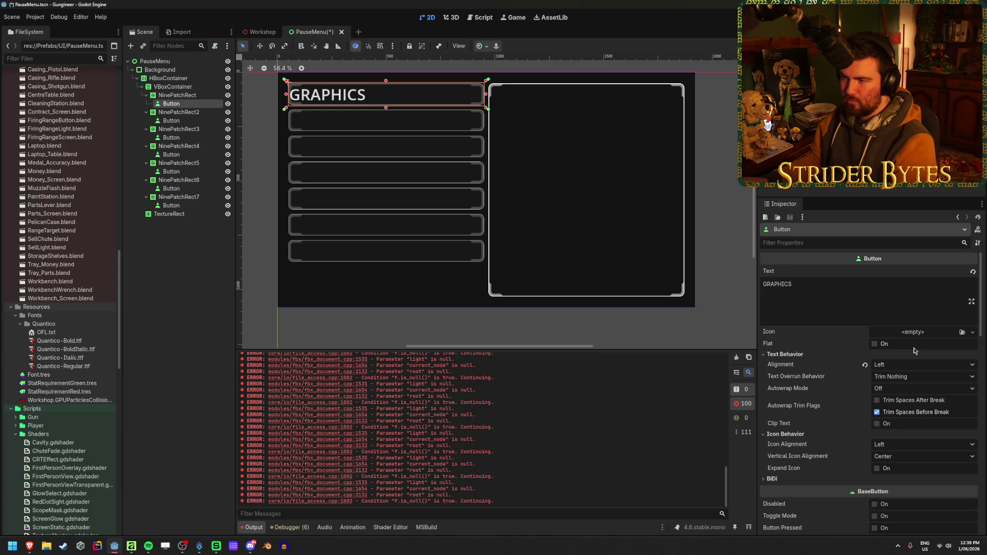
left_click(193, 286)
left_click(171, 104)
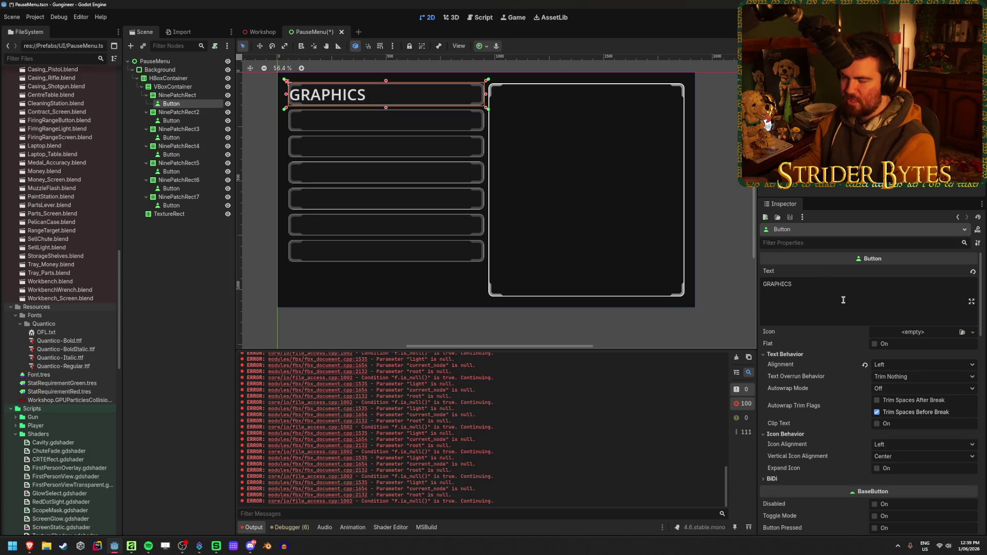
scroll(819, 310, "down", 3)
scroll(819, 311, "up", 3)
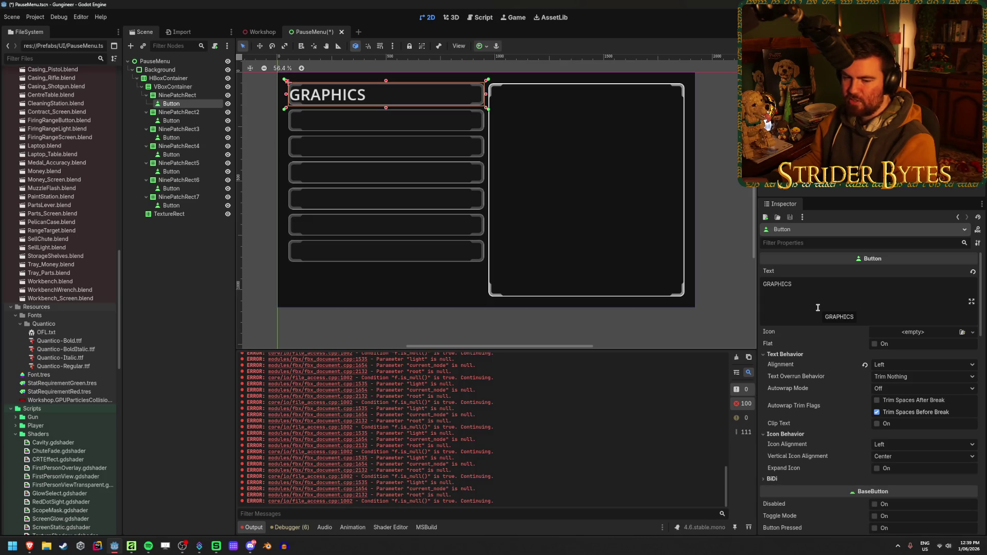
scroll(818, 307, "down", 3)
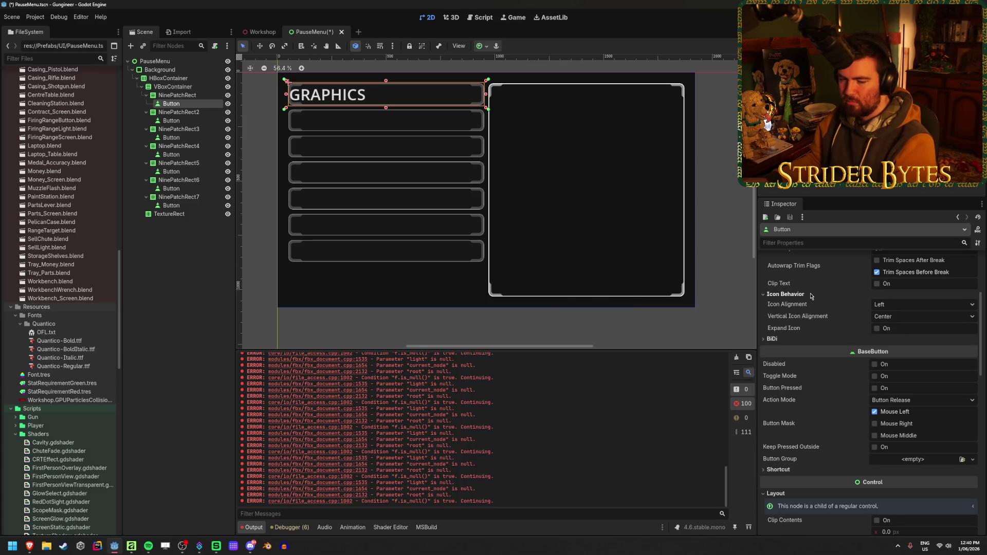
scroll(811, 296, "down", 5)
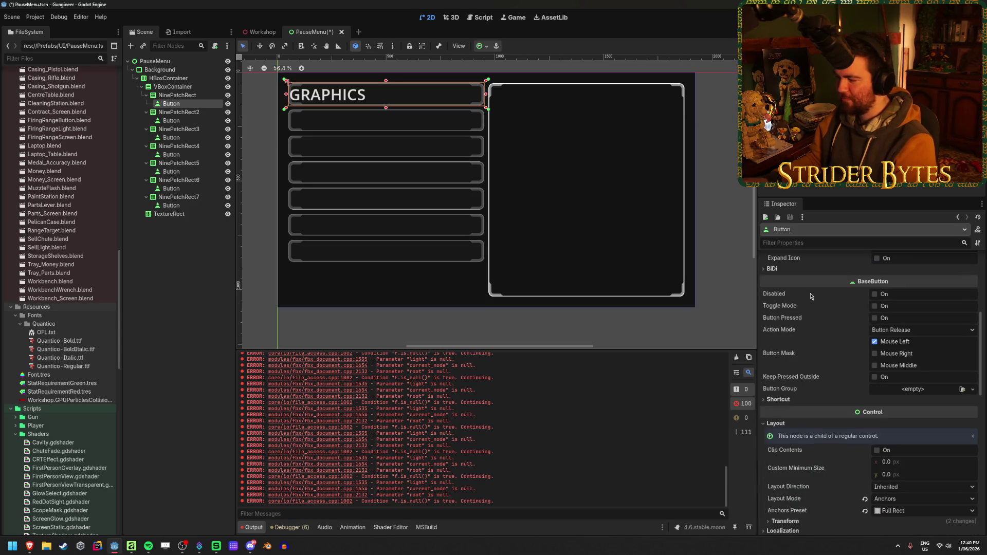
scroll(809, 291, "down", 2)
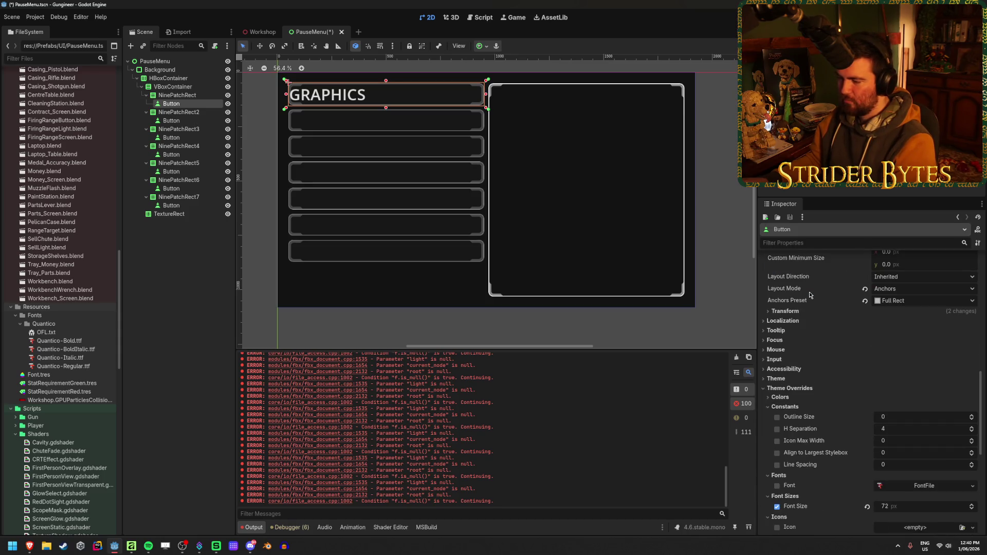
scroll(809, 291, "down", 4)
scroll(809, 292, "down", 2)
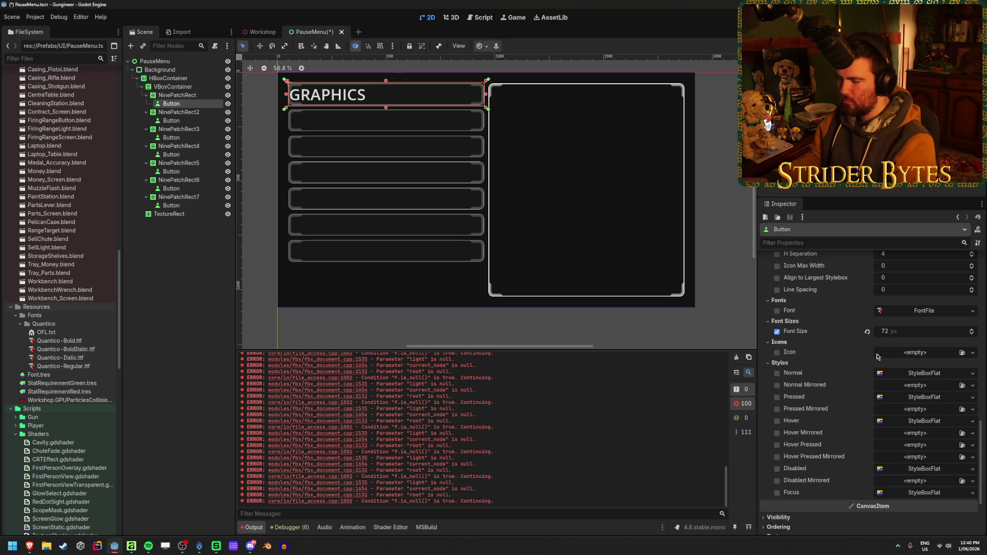
left_click(924, 372)
left_click(925, 372)
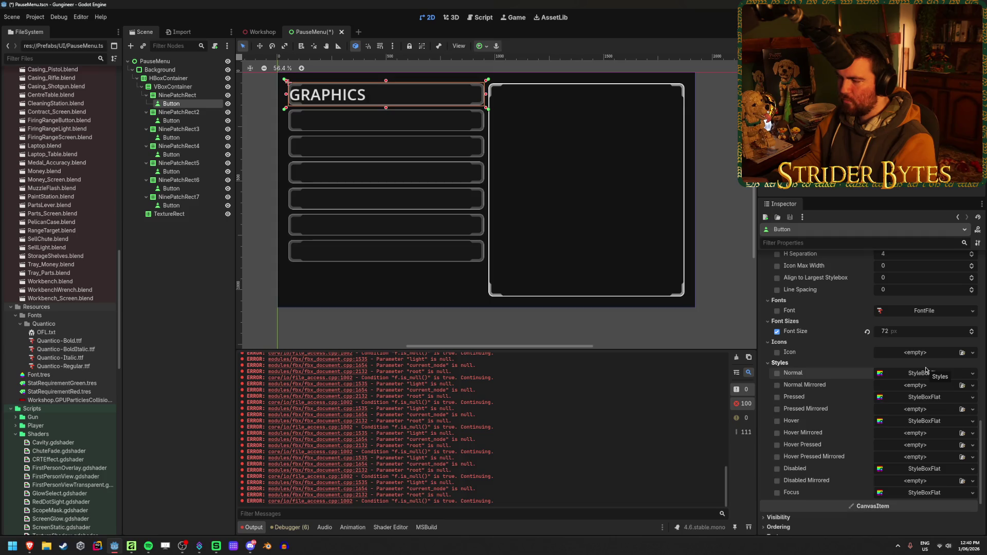
left_click(924, 373)
left_click(923, 376)
left_click(930, 398)
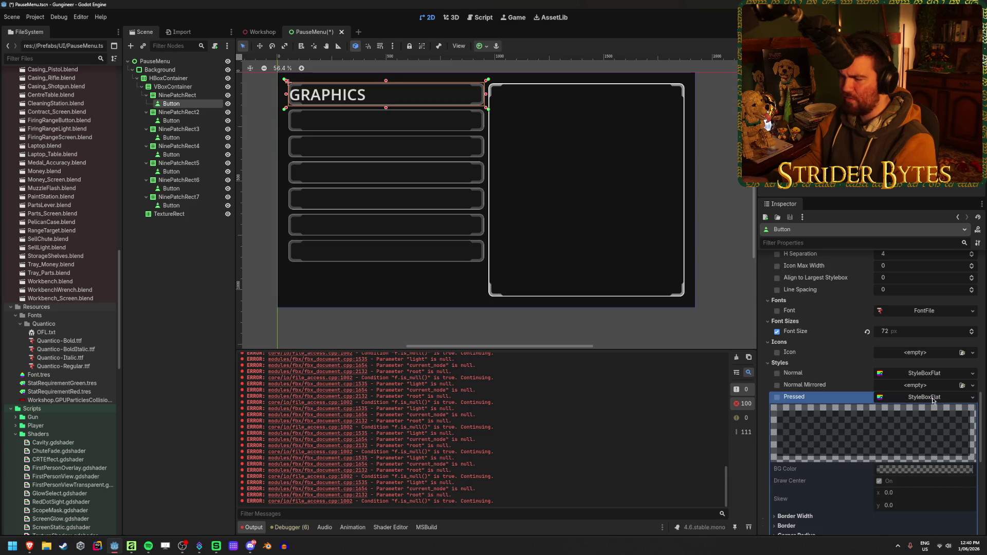
left_click(933, 398)
scroll(931, 390, "up", 10)
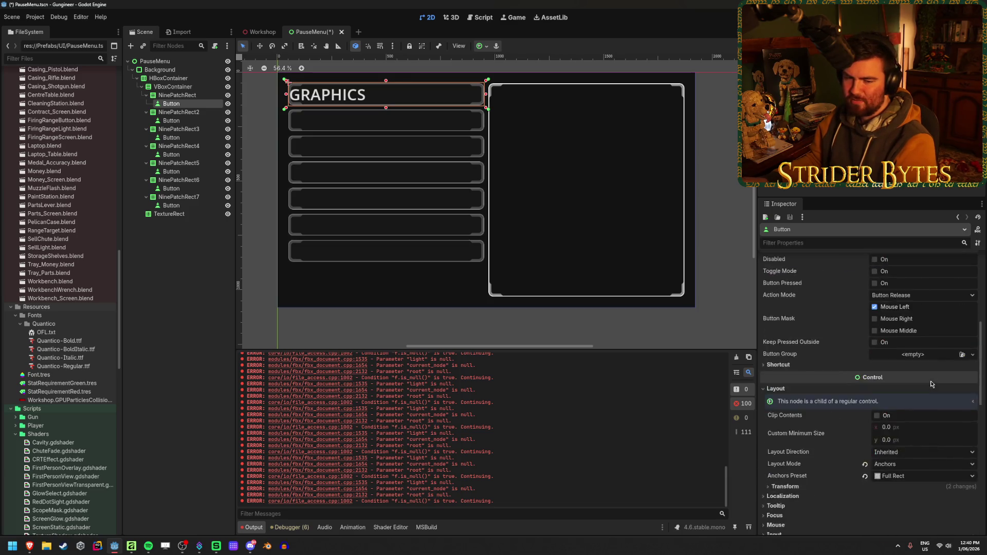
Reselect the Button node and delete its GRAPHICS text
scroll(931, 384, "up", 5)
left_click(190, 232)
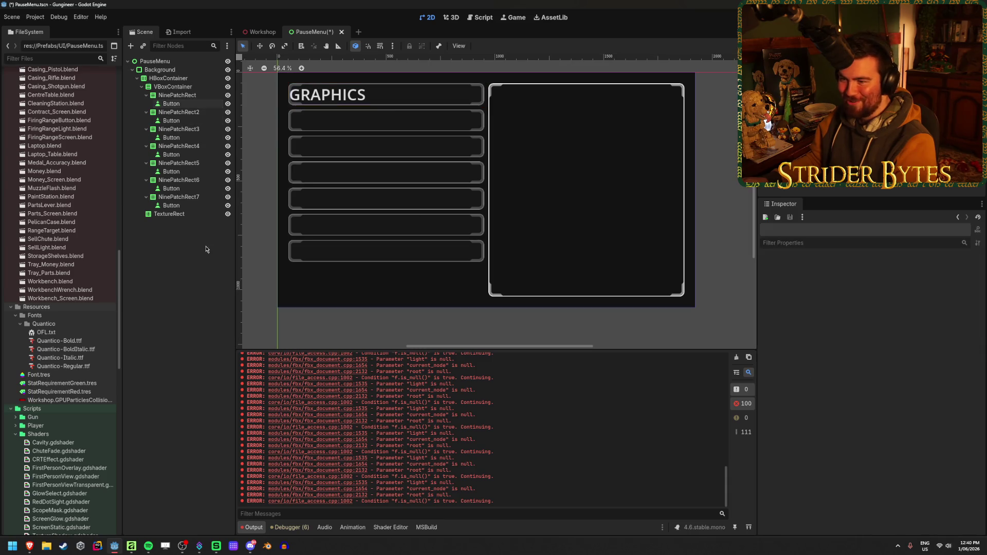
left_click(186, 105)
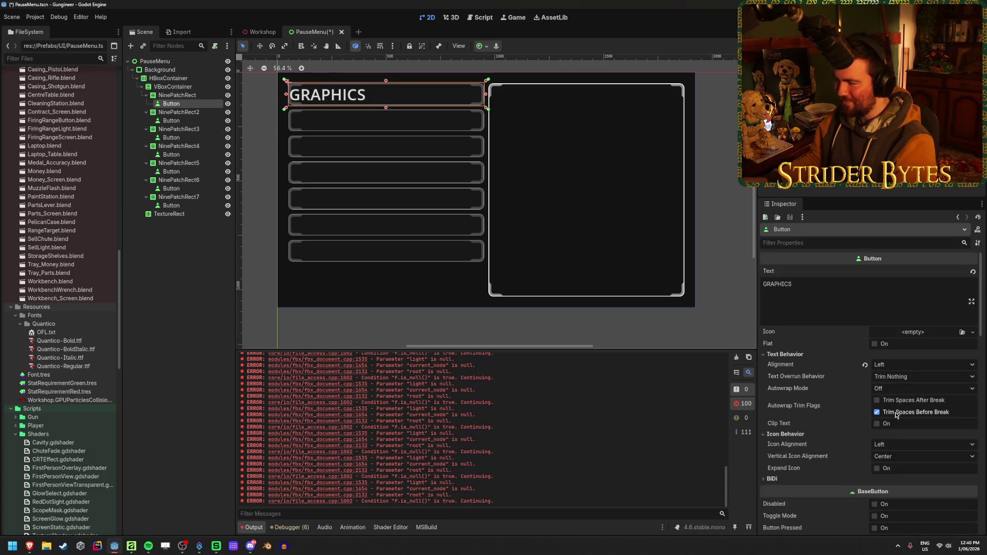
scroll(445, 304, "up", 1)
scroll(445, 303, "down", 2)
left_click(871, 293)
key("ctrl+a")
key("BackSpace")
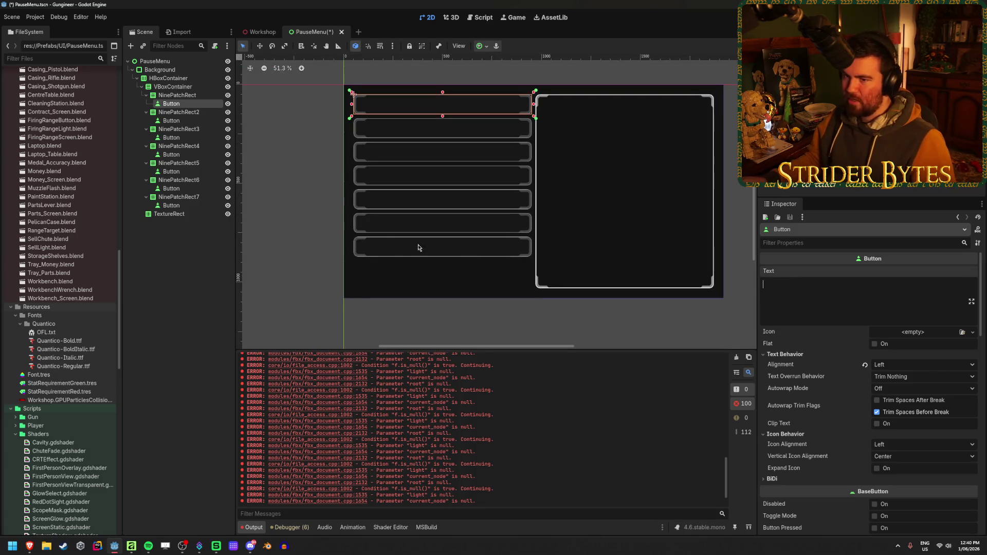
Cancel adding a child node to the Button and retype 'GRAPHICS' as its text
left_click(191, 231)
right_click(178, 103)
left_click(201, 108)
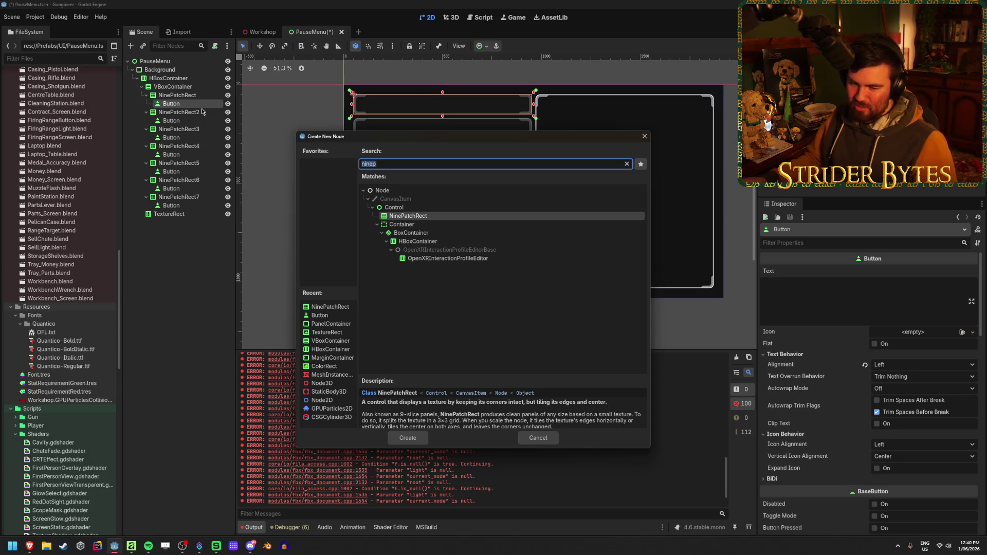
left_click(538, 437)
type("GRAPHICS")
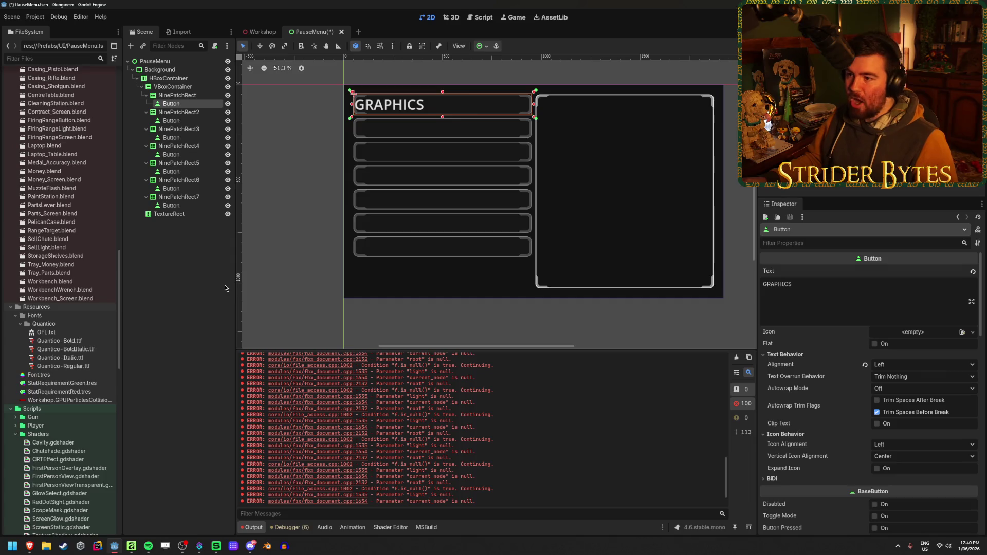
Try toggling and expanding the Normal style override under Theme Overrides > Styles
scroll(866, 435, "down", 10)
scroll(867, 436, "down", 5)
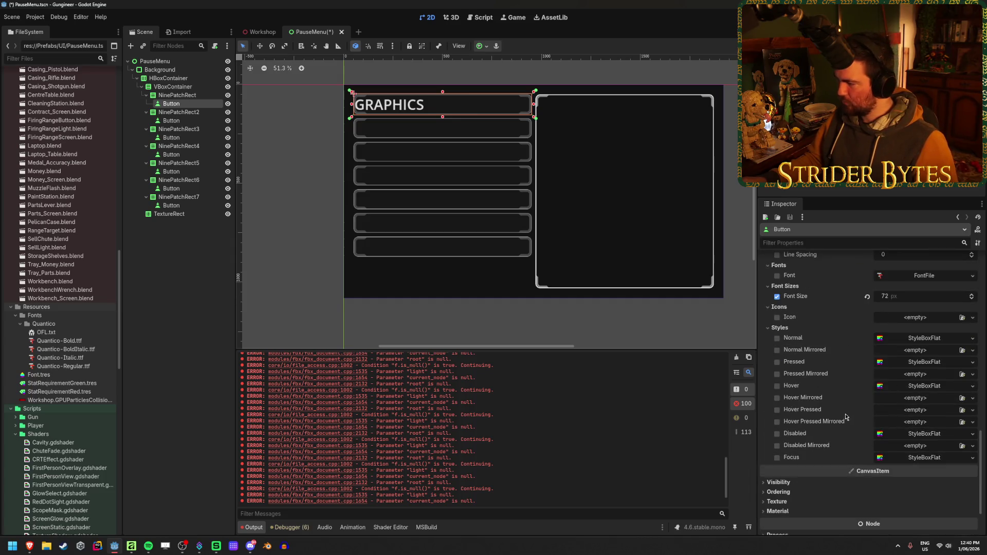
left_click(822, 338)
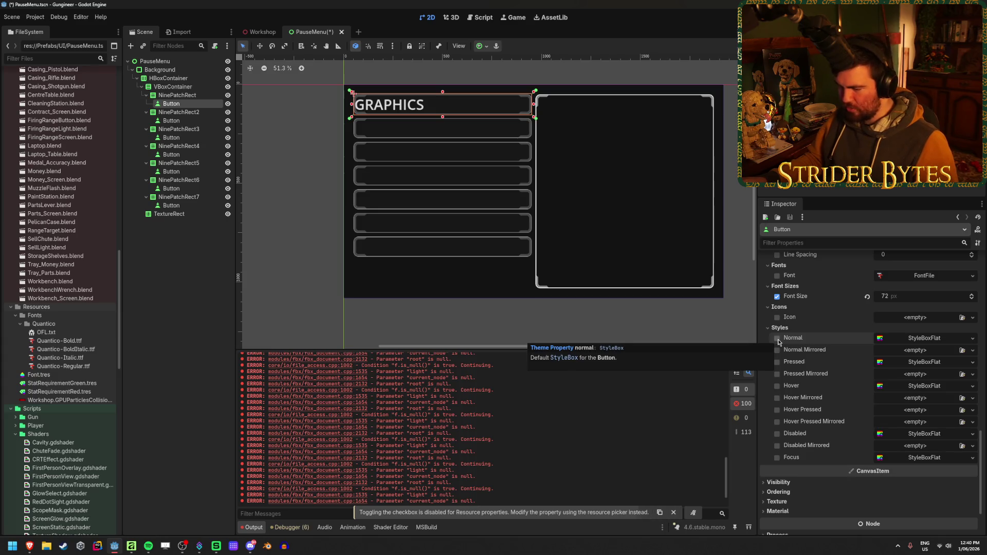
left_click(778, 342)
left_click(925, 337)
left_click(925, 337)
scroll(886, 402, "up", 4)
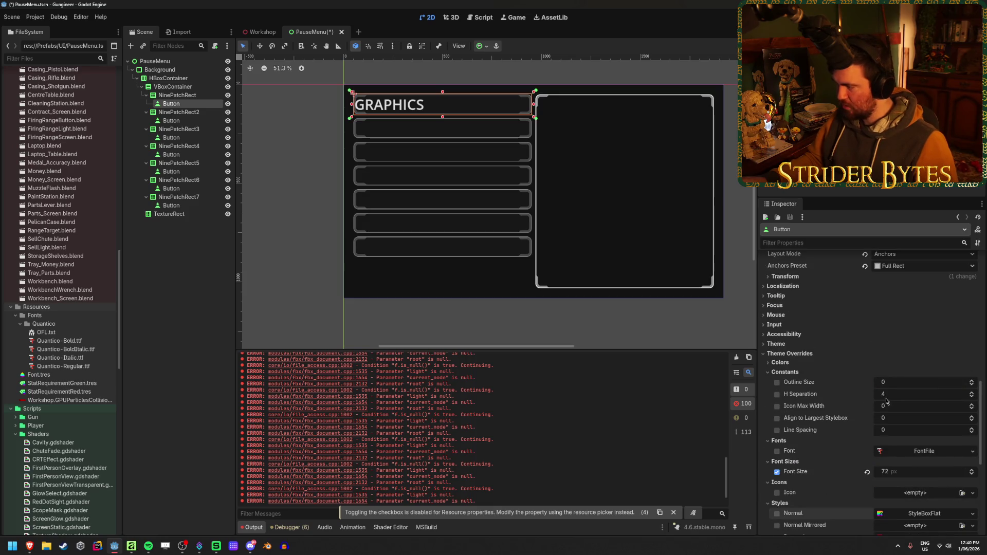
scroll(905, 390, "down", 3)
Show the Normal StyleBoxFlat's Content Margins, then open the style resource's options
left_click(924, 370)
scroll(926, 376, "down", 5)
scroll(926, 375, "up", 1)
left_click(917, 422)
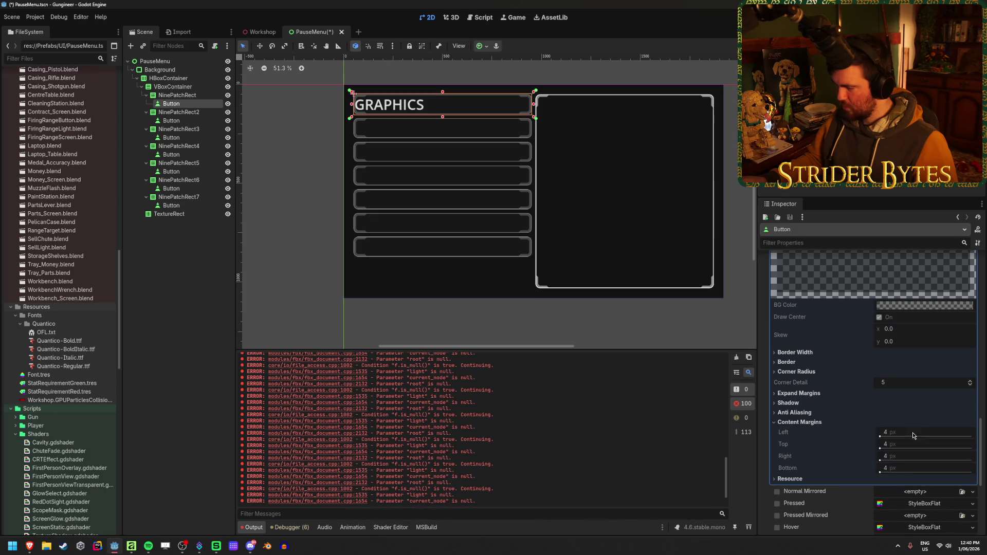
scroll(920, 370, "up", 5)
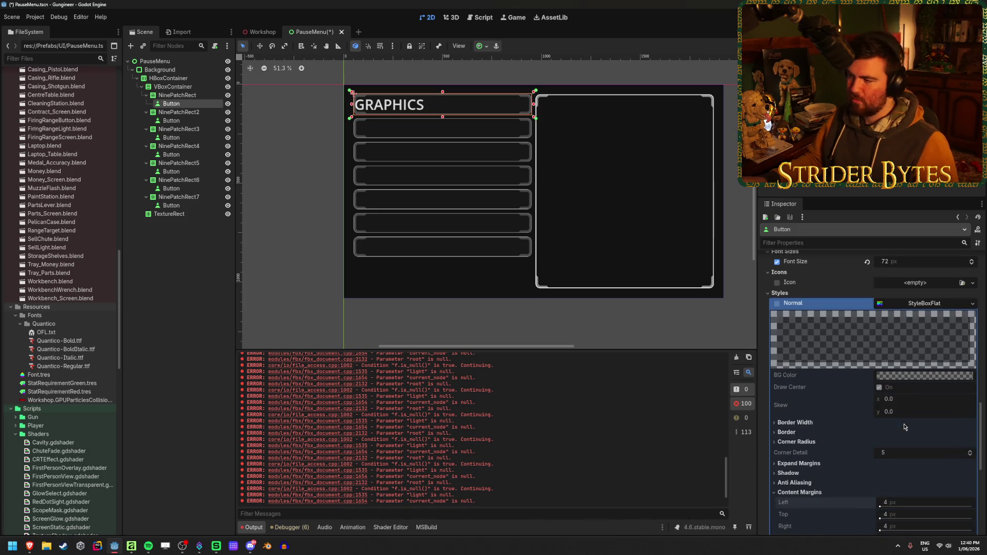
left_click(929, 303)
right_click(930, 303)
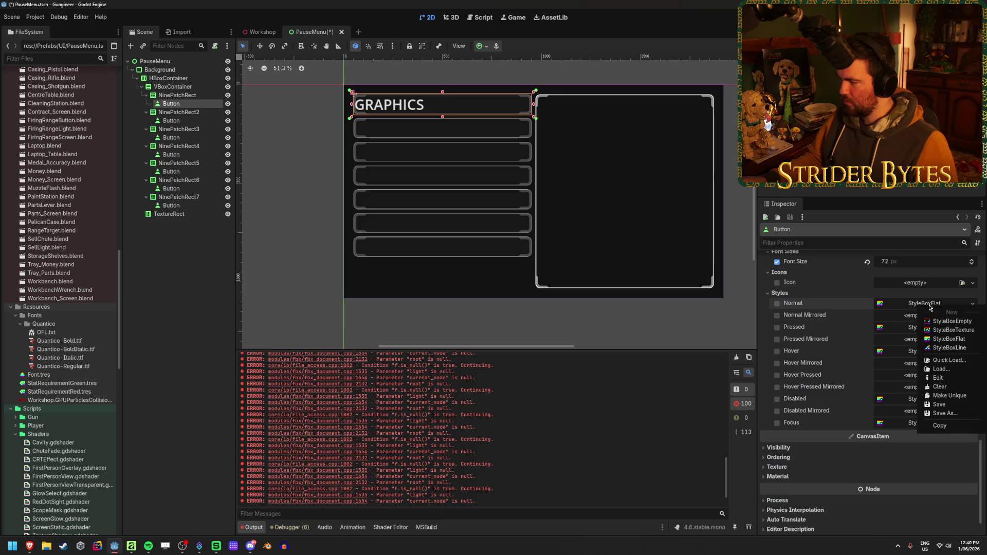
Give the button a new flat Normal style with a fully transparent background
left_click(945, 339)
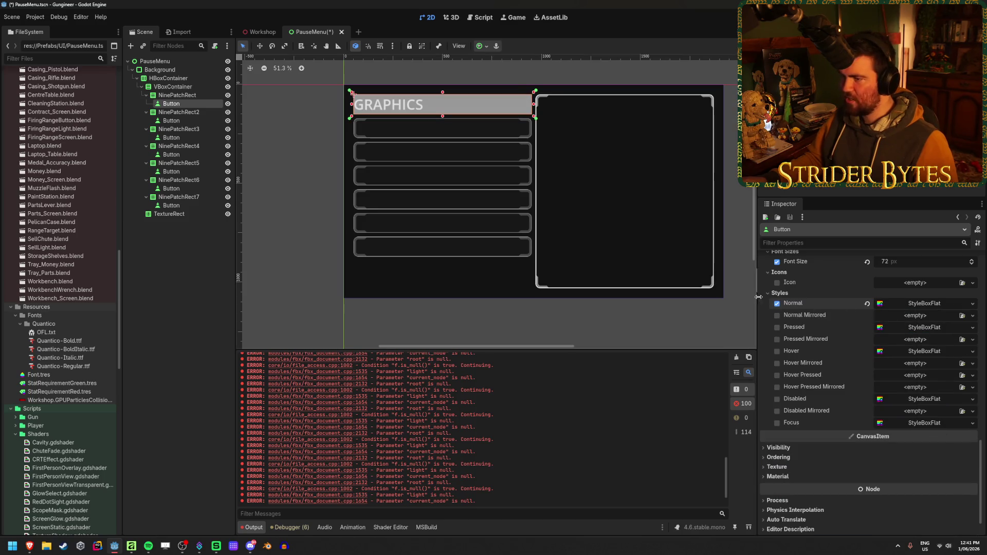
scroll(432, 126, "up", 3)
scroll(448, 214, "up", 2)
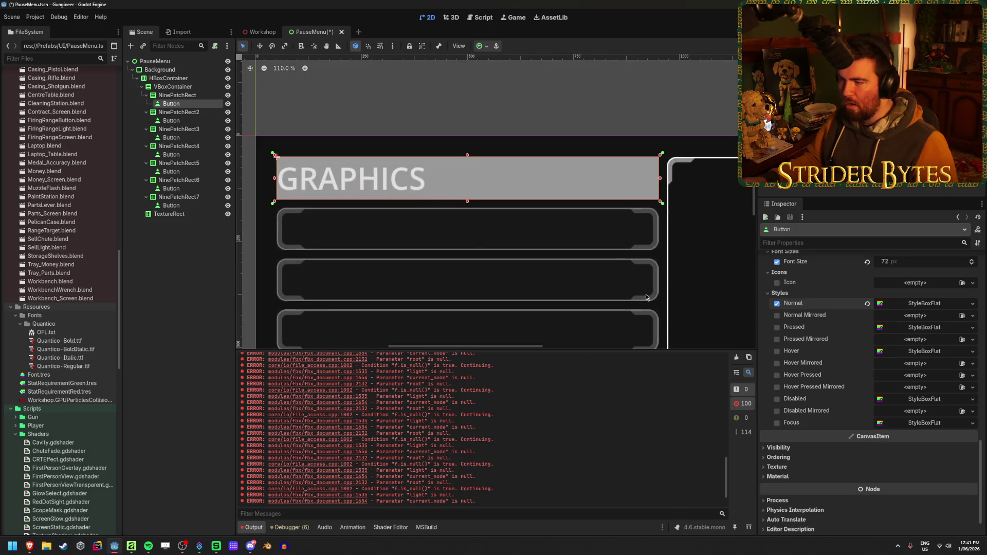
left_click(929, 304)
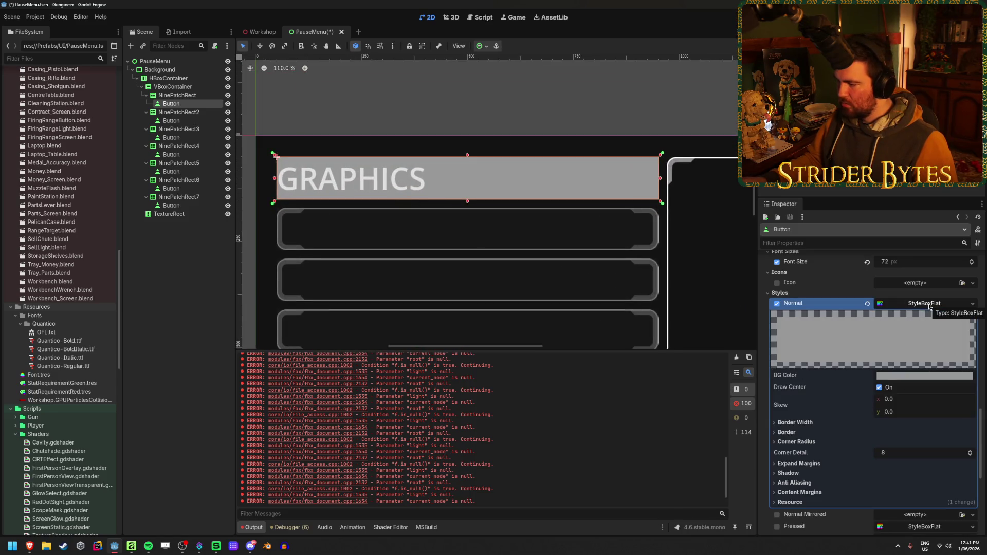
left_click(913, 376)
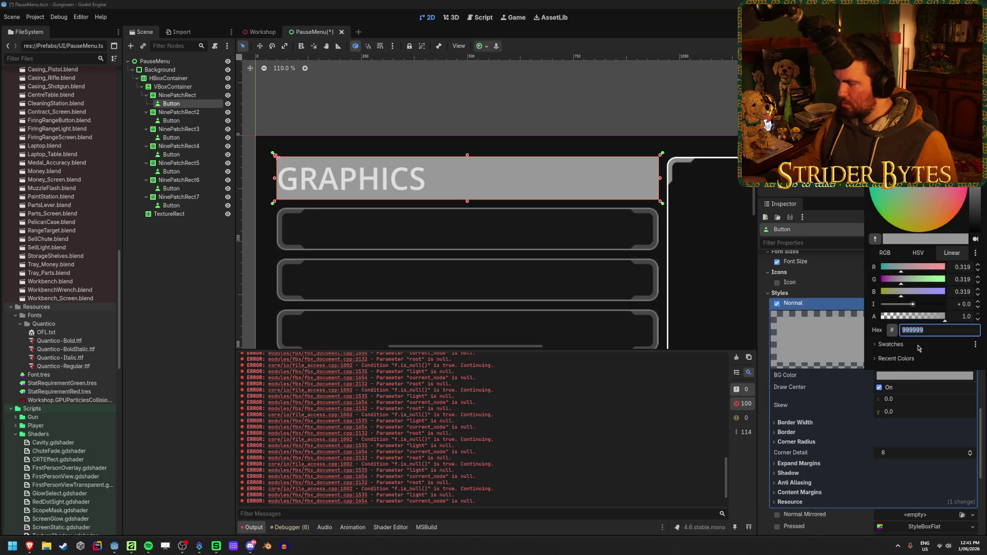
left_click_drag(935, 317, 794, 328)
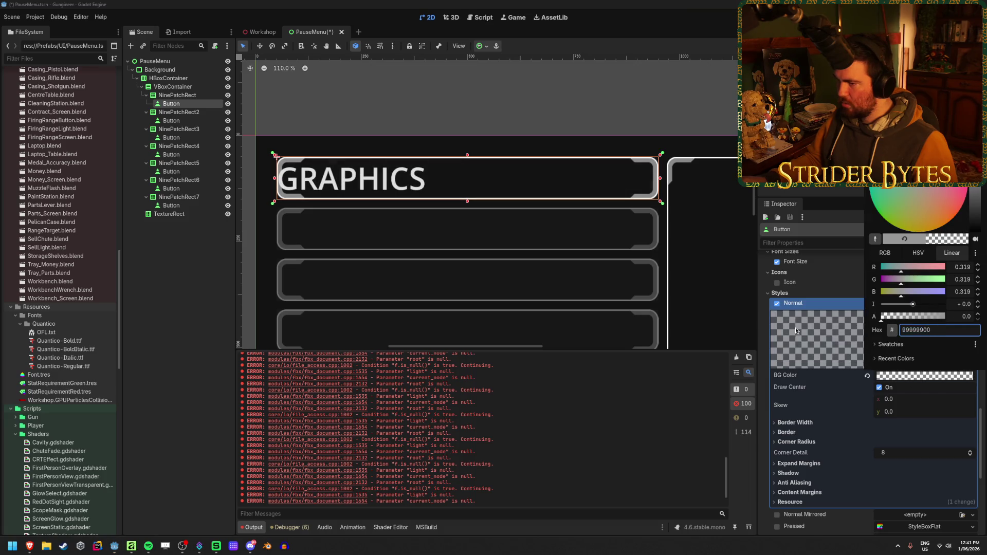
left_click(765, 322)
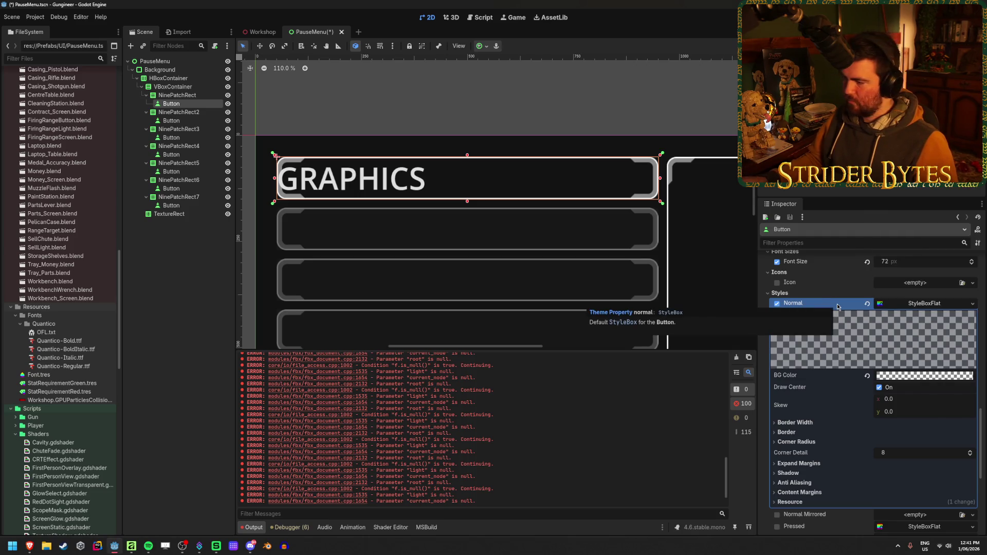
Drag the Normal style's left content margin up to 110 px
scroll(944, 315, "down", 1)
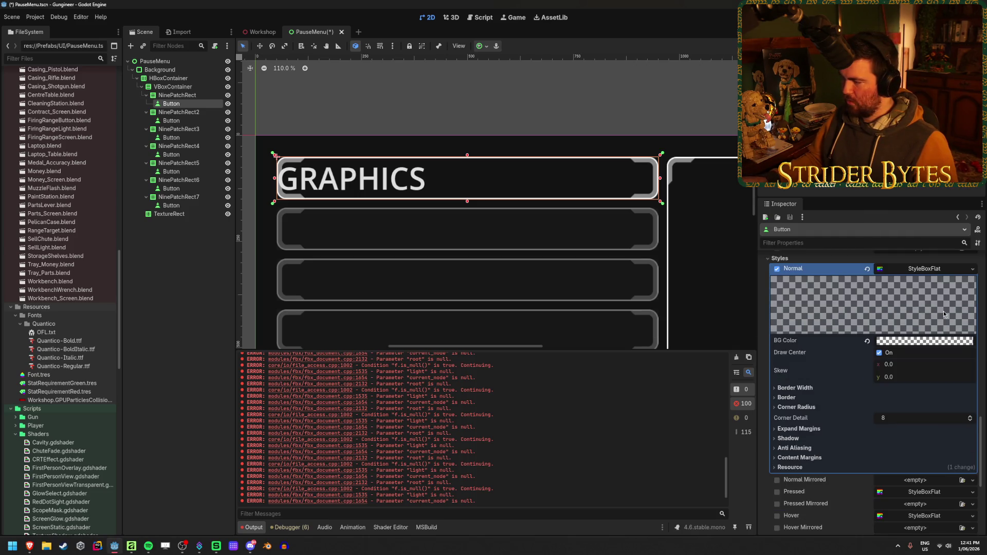
left_click(799, 458)
mouse_move(884, 471)
left_mouse_down()
mouse_move(909, 472)
mouse_move(885, 473)
left_mouse_up()
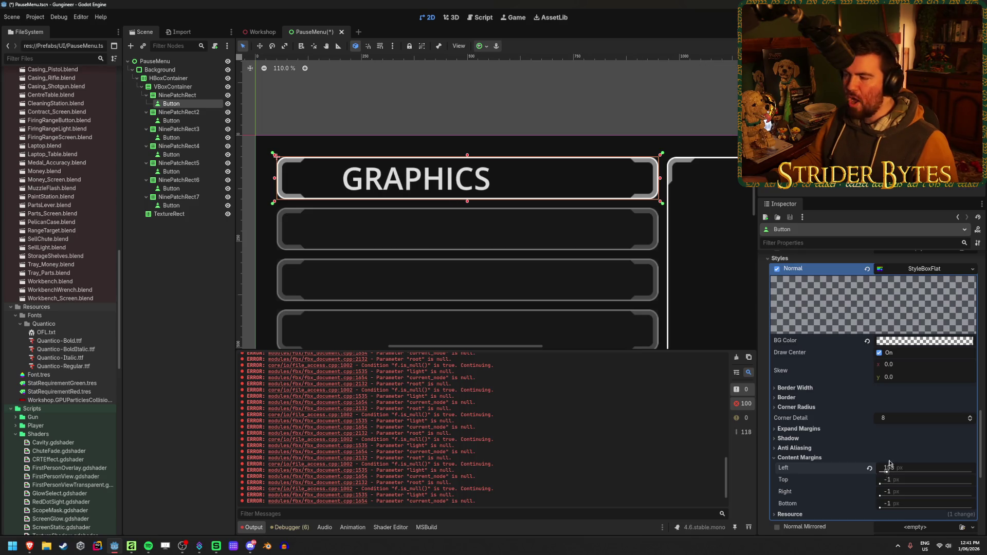
scroll(883, 463, "up", 10)
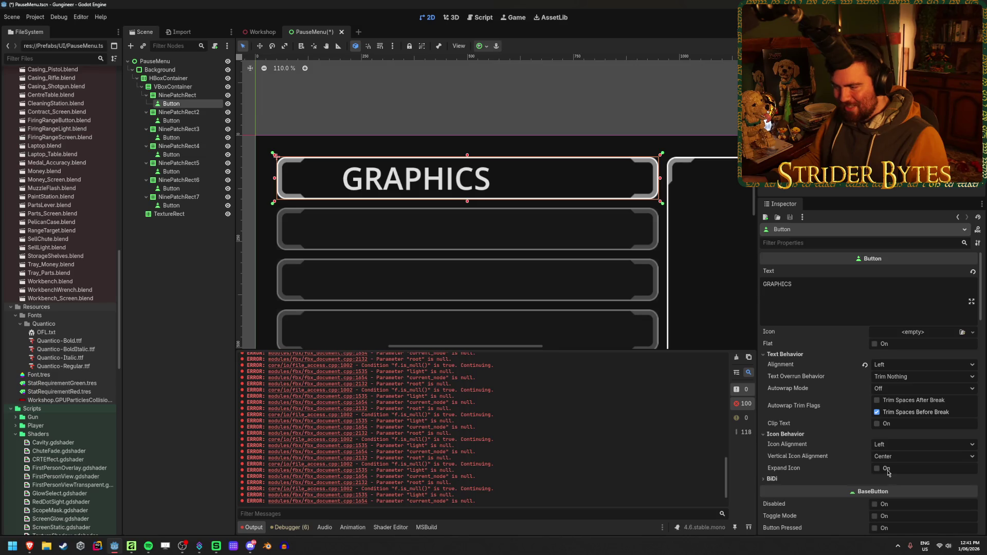
Set Stars2.png as the button's icon and enable Expand Icon
left_click(962, 332)
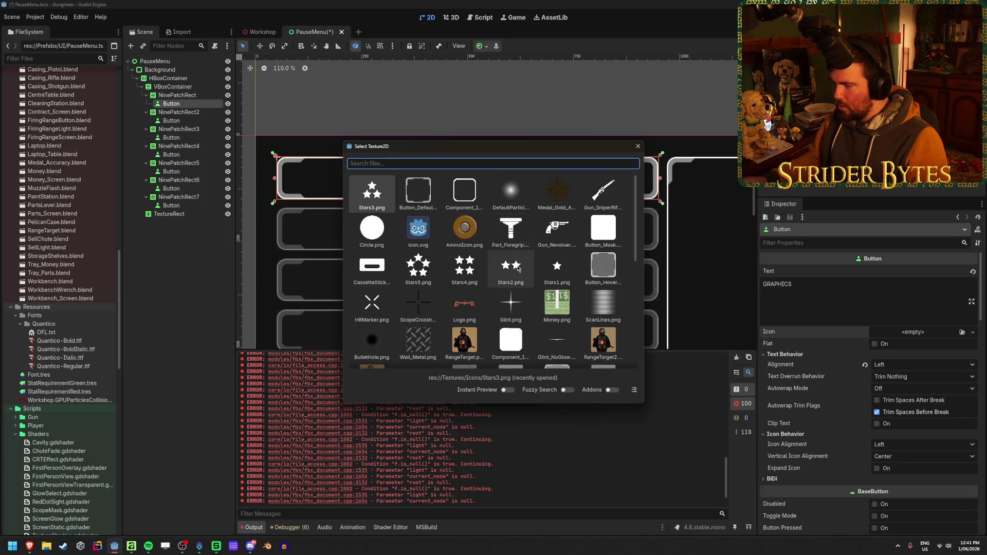
left_click(510, 266)
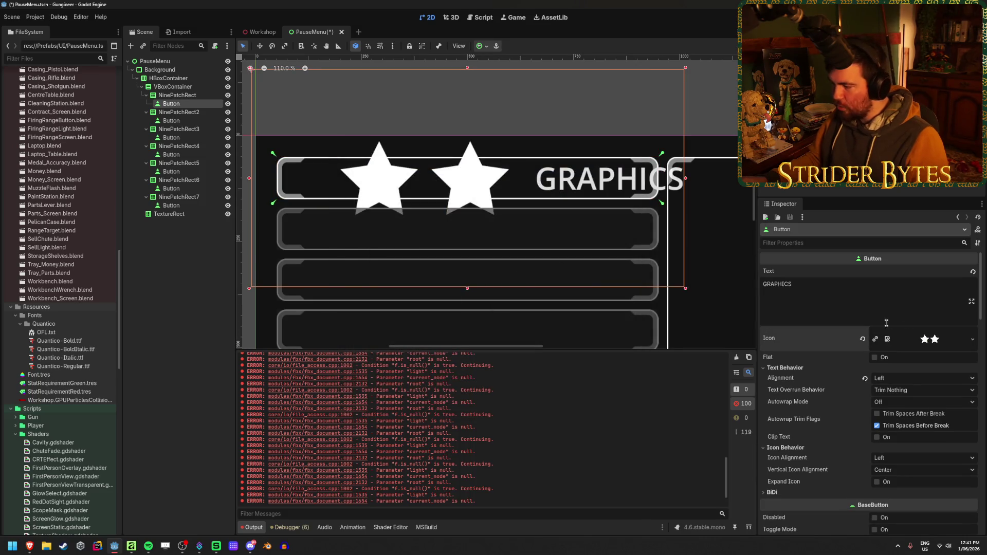
left_click(876, 482)
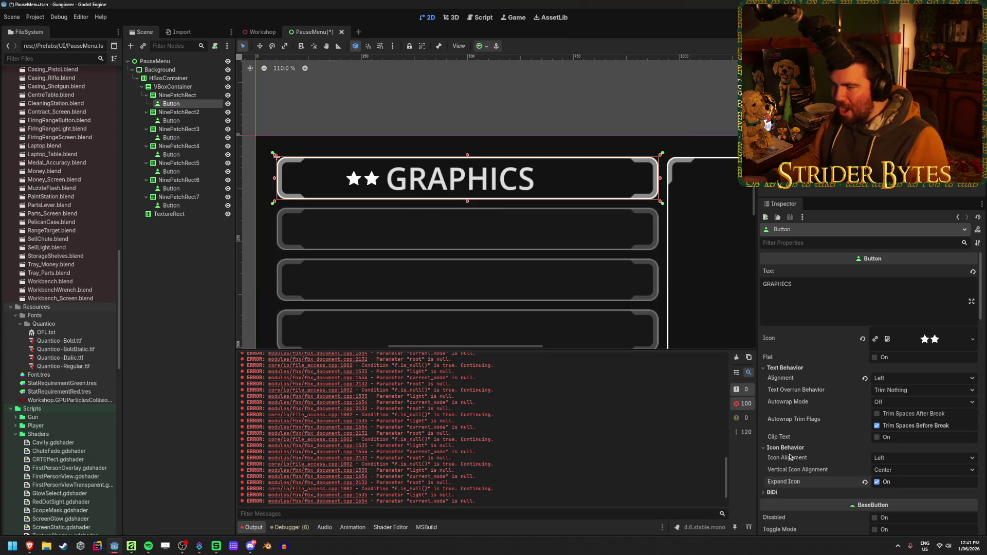
Reduce the Normal style's left content margin to 50 px
scroll(801, 406, "down", 10)
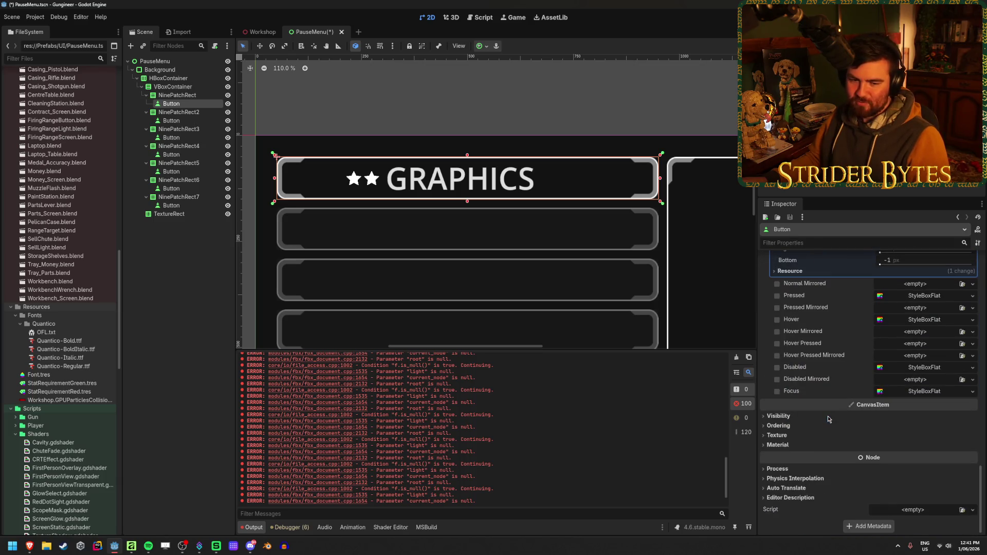
scroll(825, 400, "up", 4)
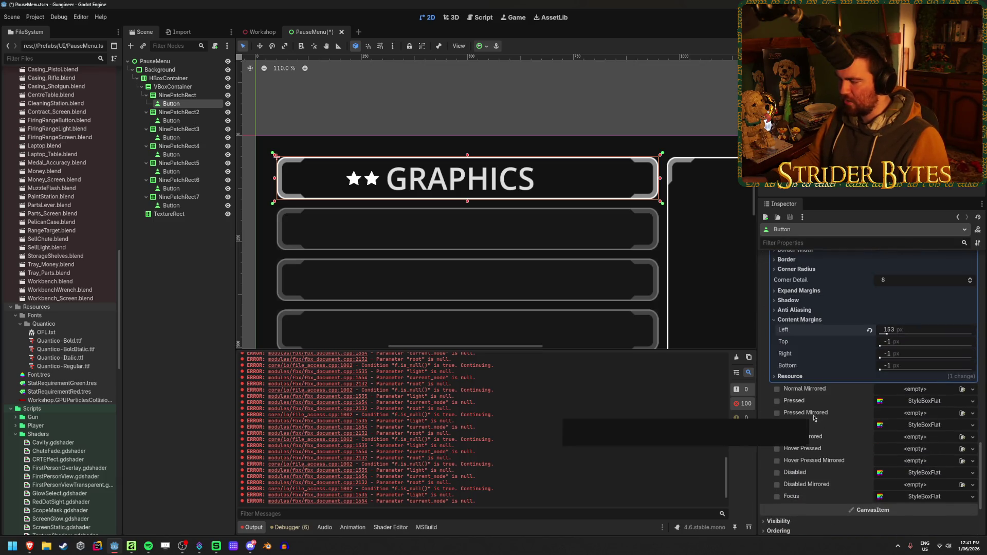
scroll(848, 386, "up", 1)
left_click_drag(886, 369, 890, 369)
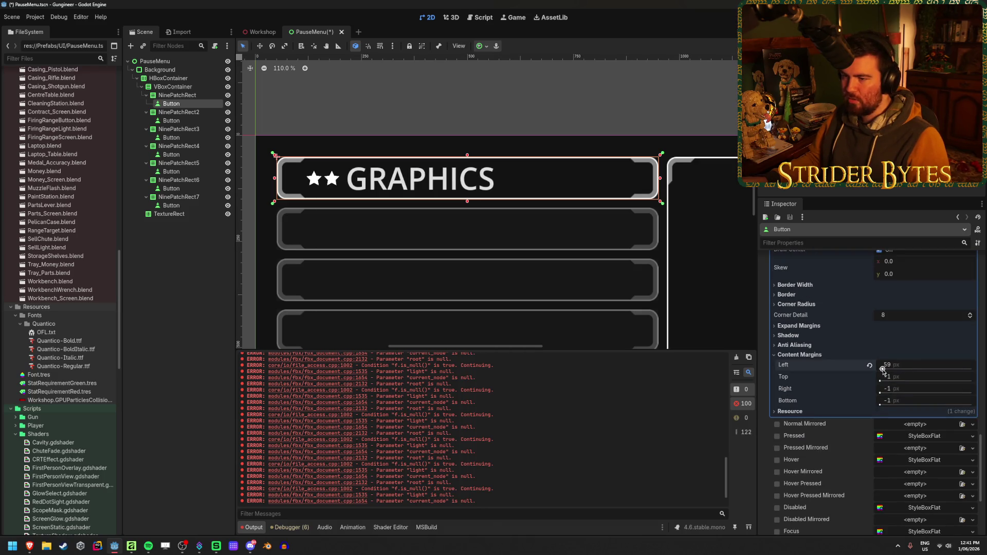
left_click(910, 368)
type("50")
key("Return")
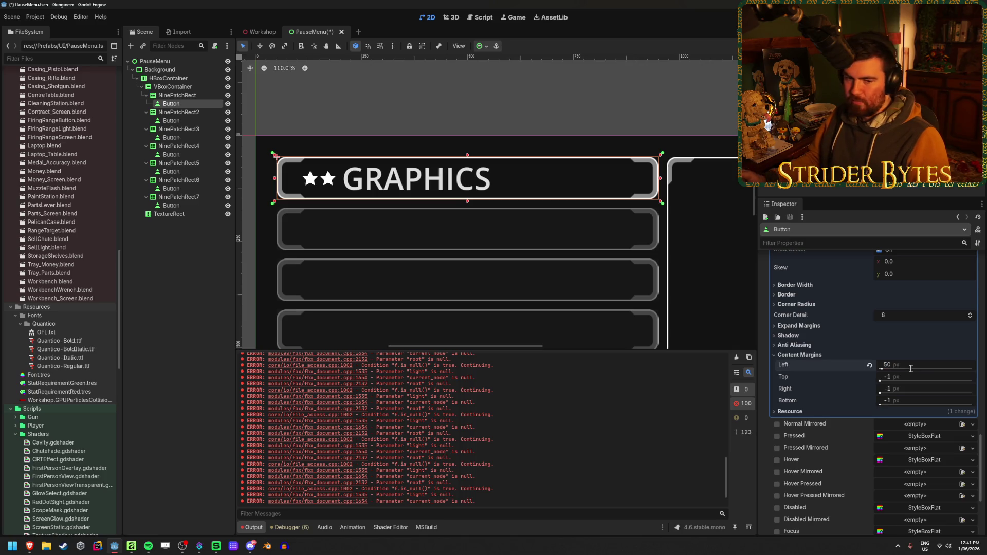
Replace the icon with a new PlaceholderTexture2D and deselect the button
scroll(411, 277, "down", 6)
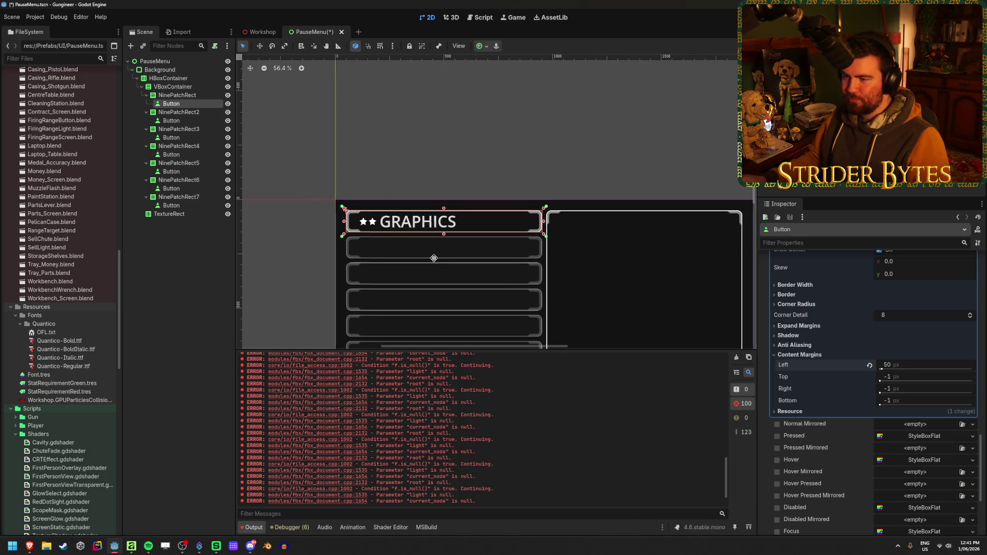
scroll(908, 391, "up", 15)
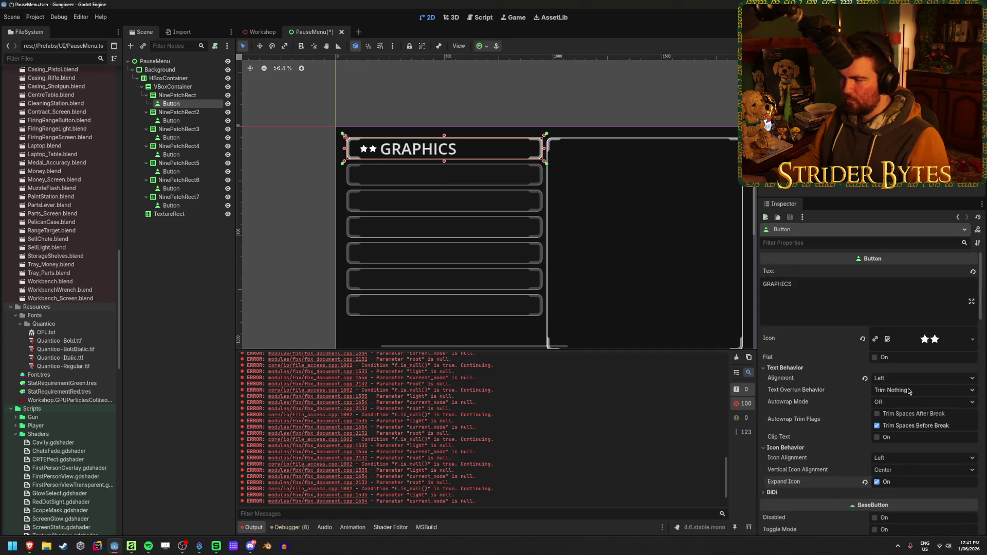
left_click(972, 339)
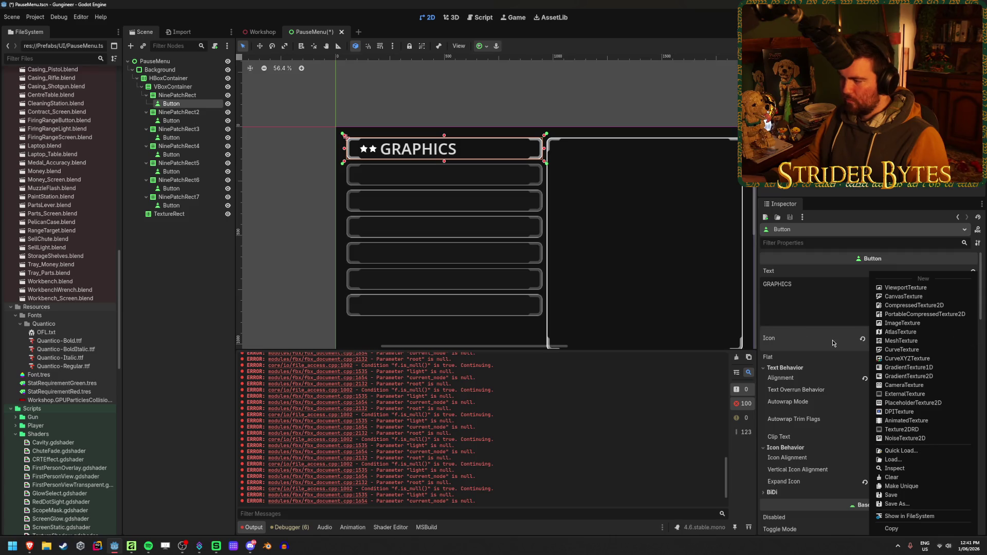
left_click(904, 402)
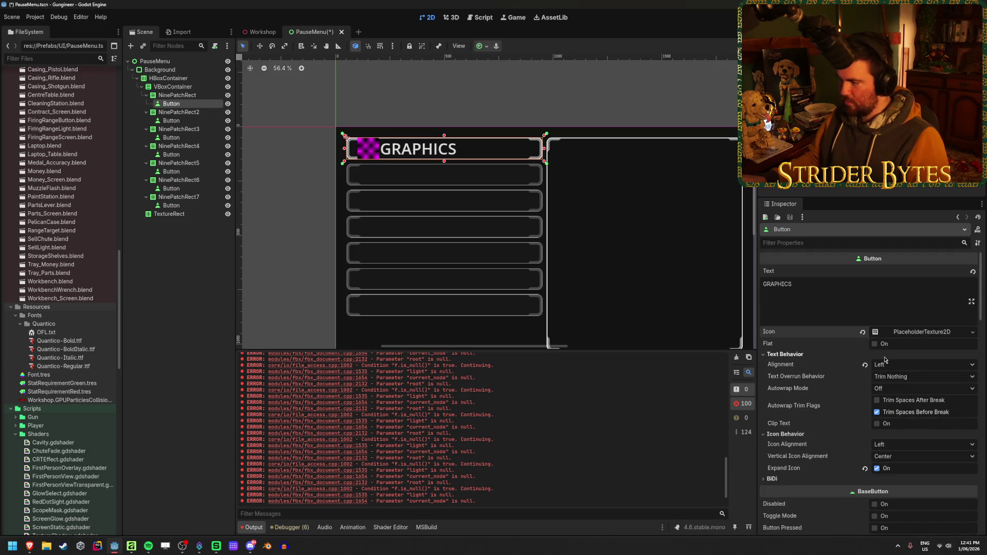
left_click(162, 298)
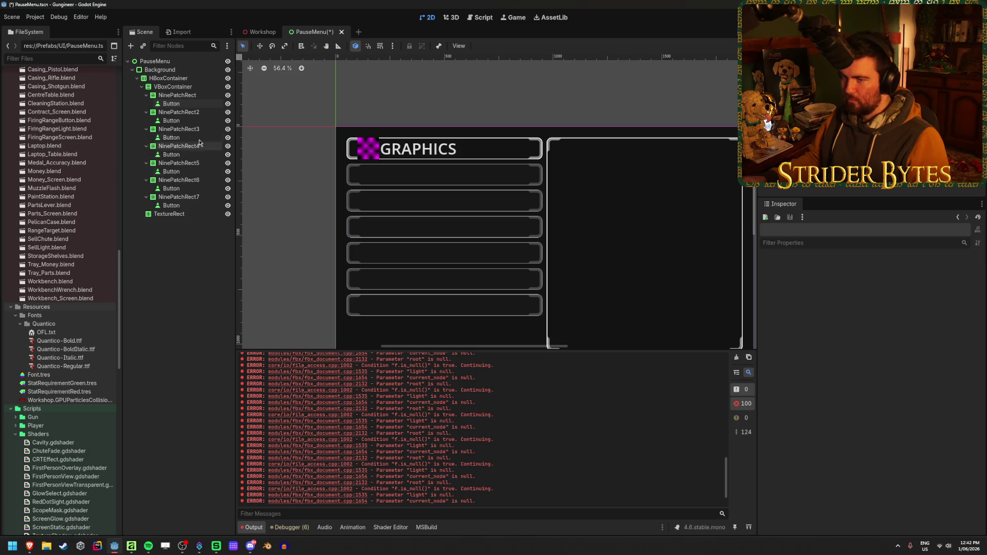
left_click(196, 105)
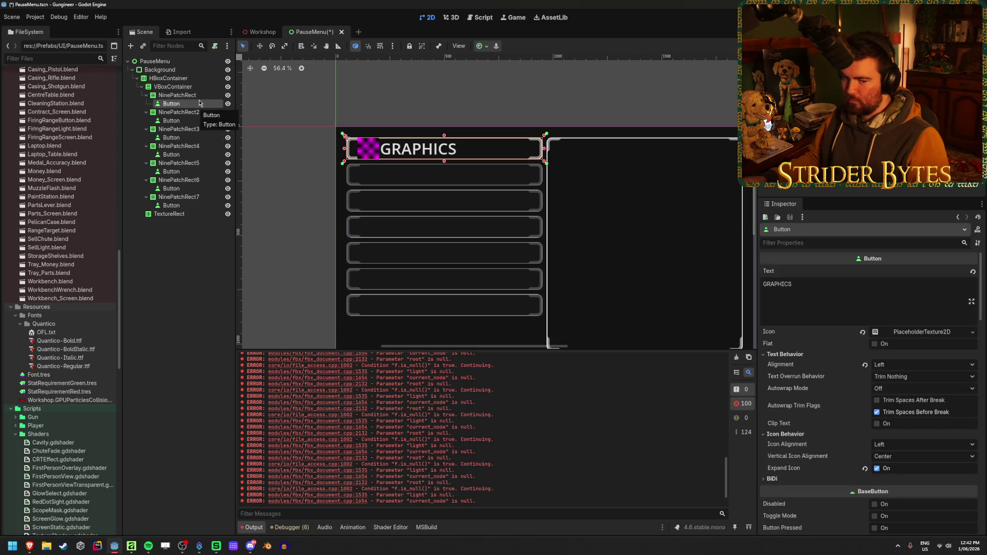
scroll(880, 409, "down", 5)
scroll(880, 410, "down", 10)
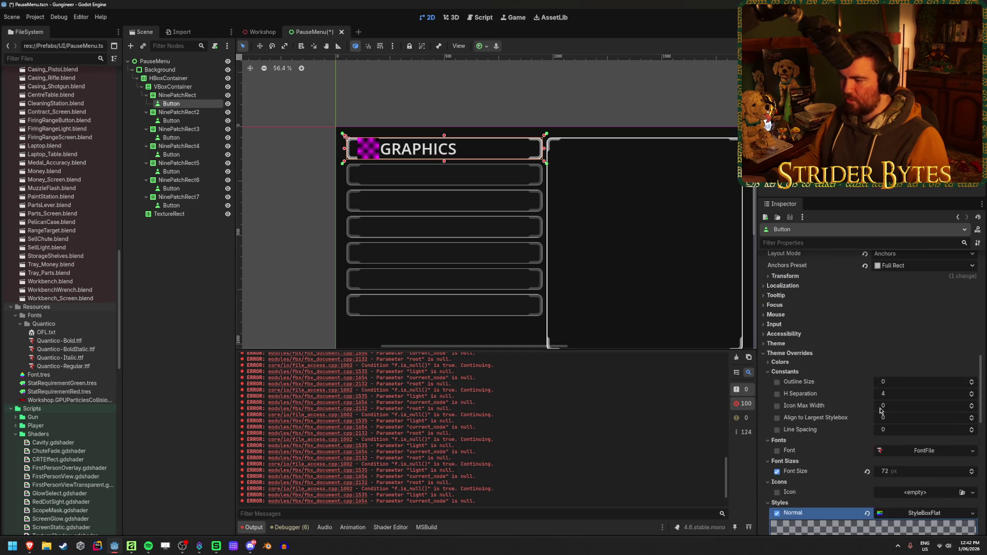
left_click(885, 377)
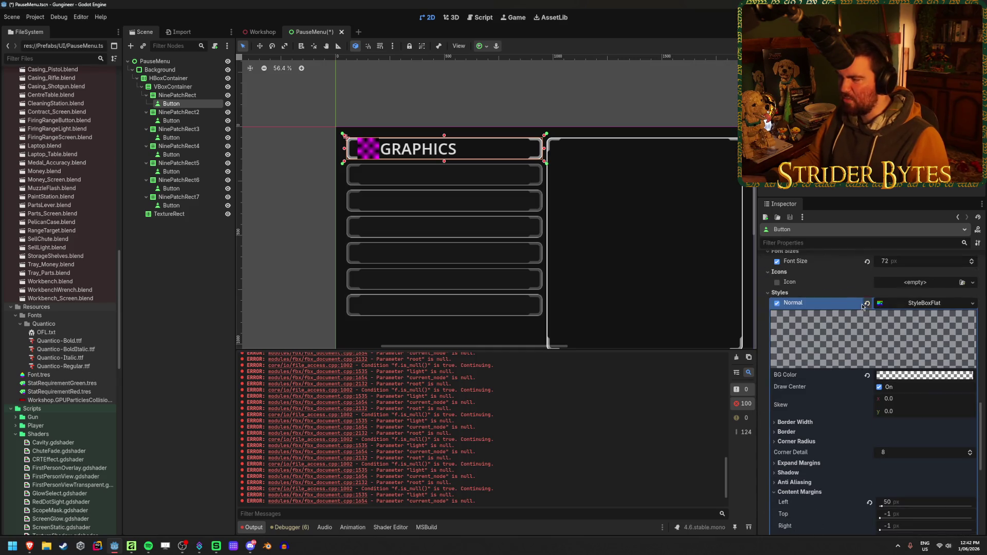
scroll(941, 307, "down", 2)
right_click(919, 308)
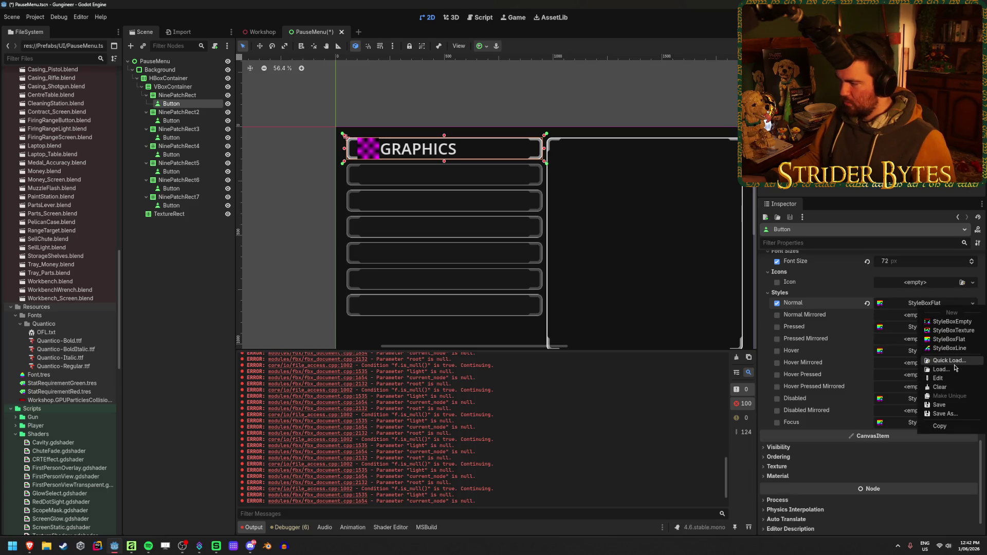
left_click(939, 426)
right_click(921, 329)
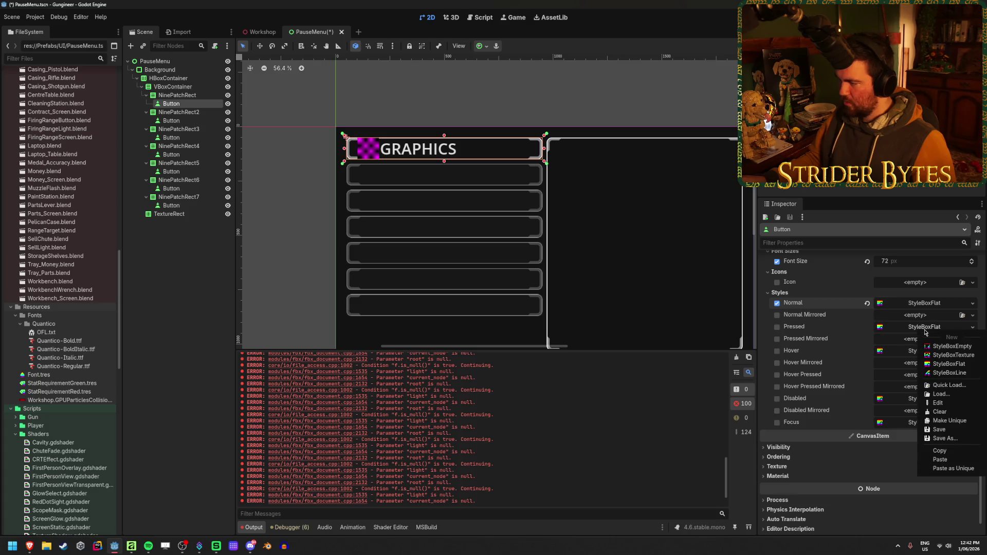
left_click(933, 460)
right_click(927, 352)
left_click(939, 484)
right_click(922, 398)
left_click(946, 519)
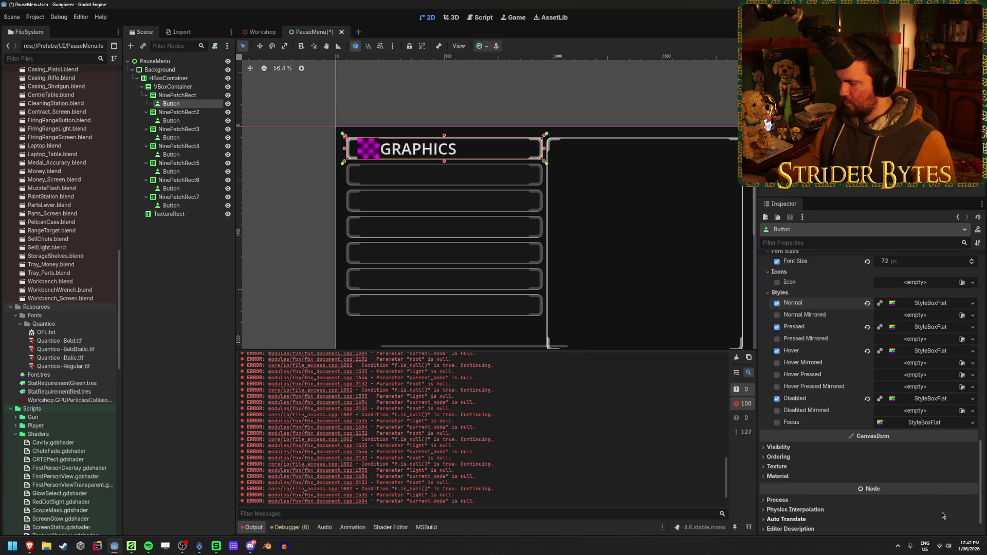
right_click(923, 422)
left_click(946, 518)
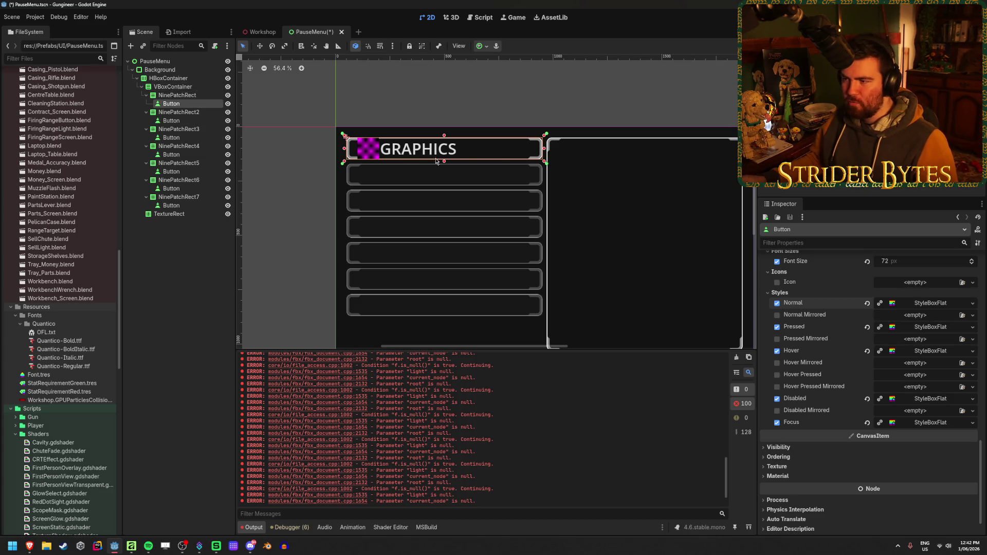
left_click(867, 422)
left_click(867, 399)
left_click(867, 351)
left_click(867, 328)
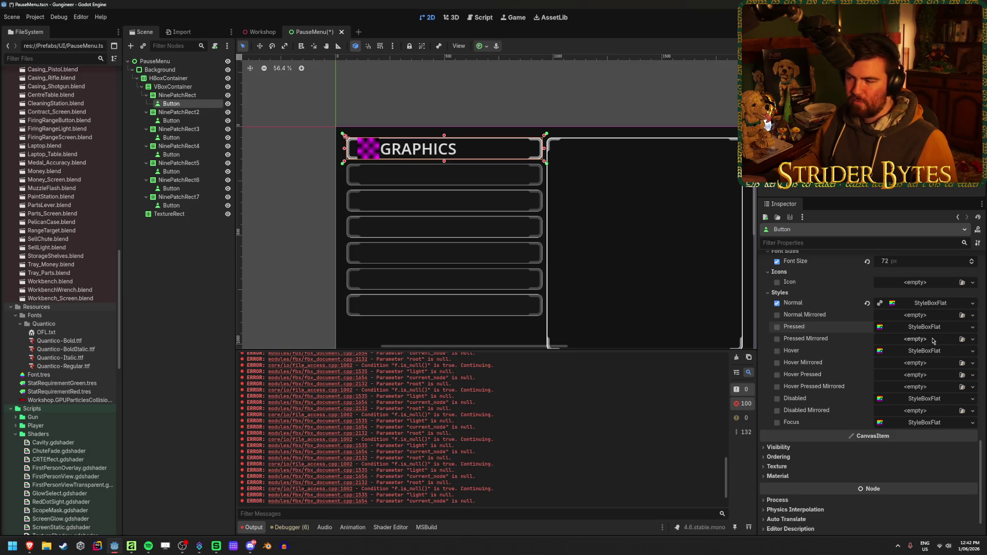
left_click(927, 325)
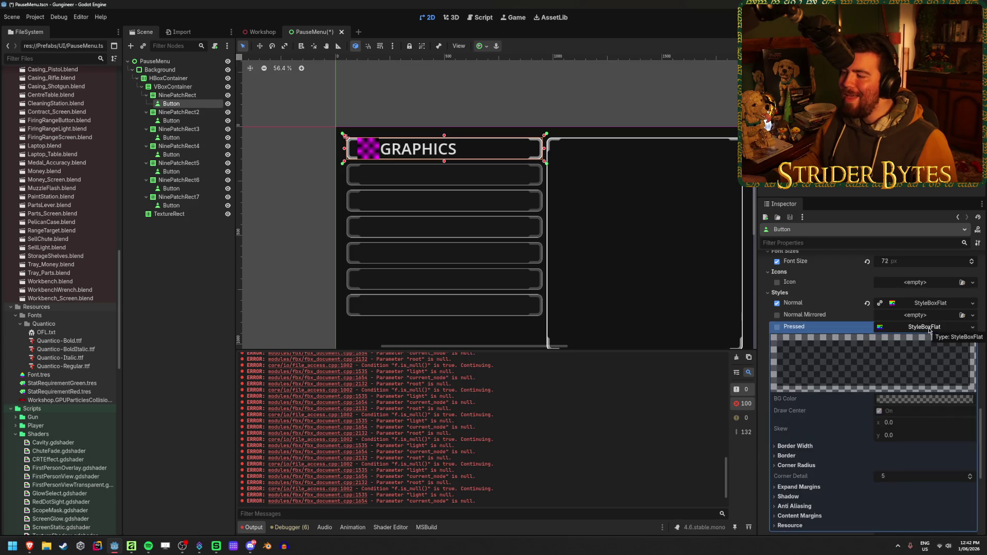
left_click(793, 516)
scroll(793, 516, "down", 3)
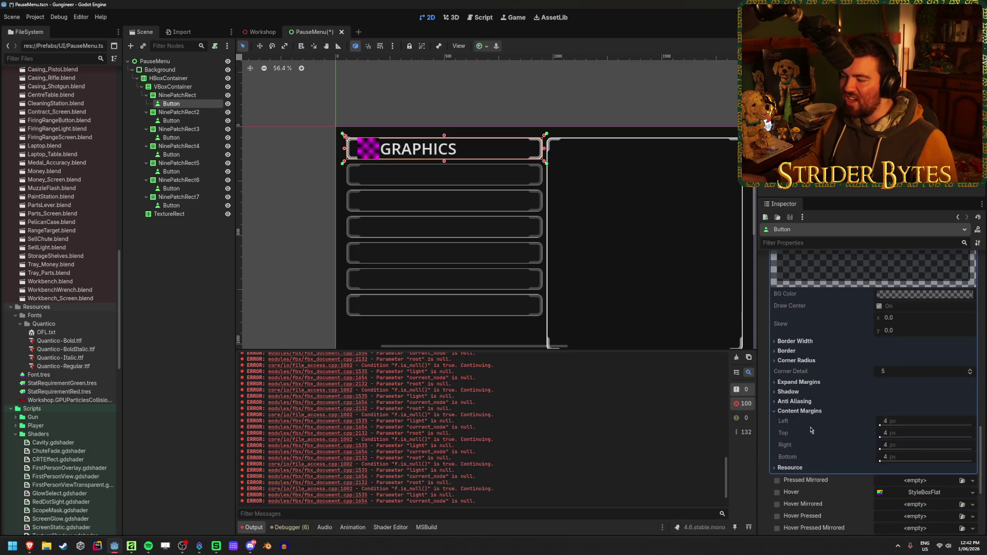
left_click(813, 415)
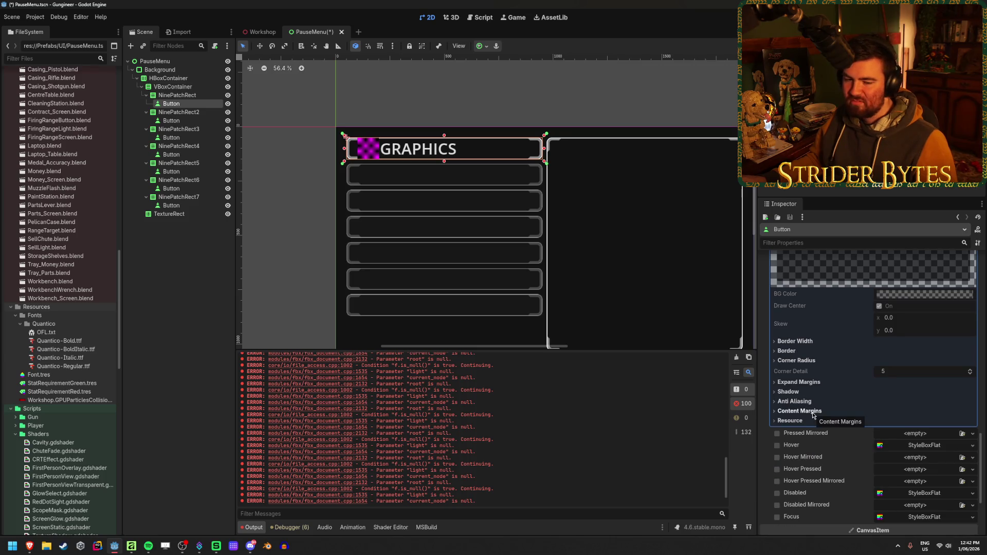
scroll(813, 415, "up", 3)
left_click(931, 327)
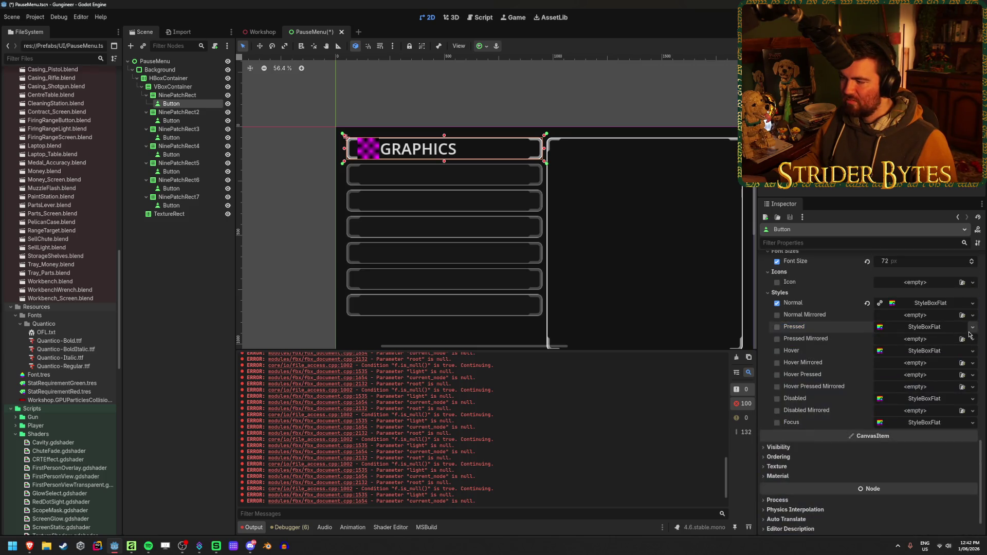
left_click(934, 328)
scroll(794, 377, "down", 4)
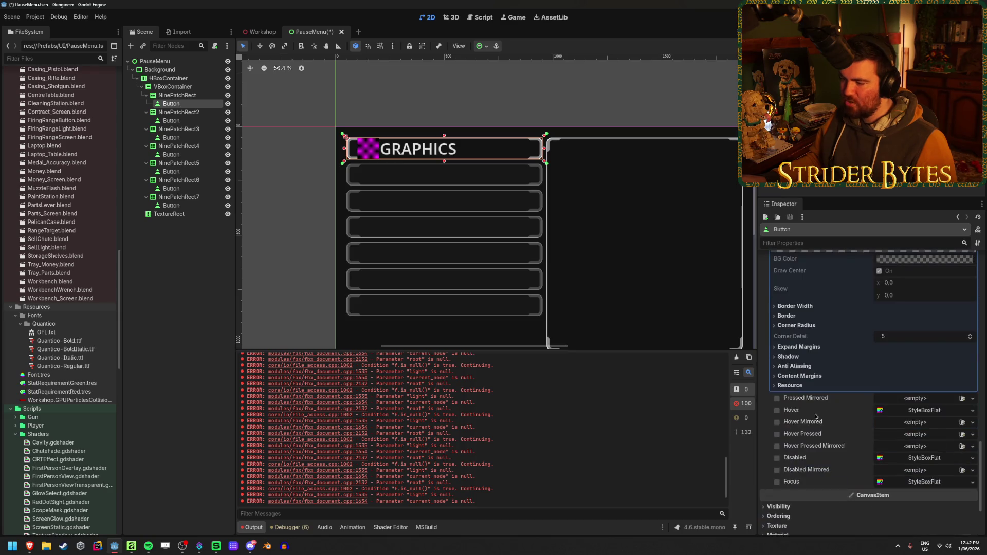
left_click(794, 376)
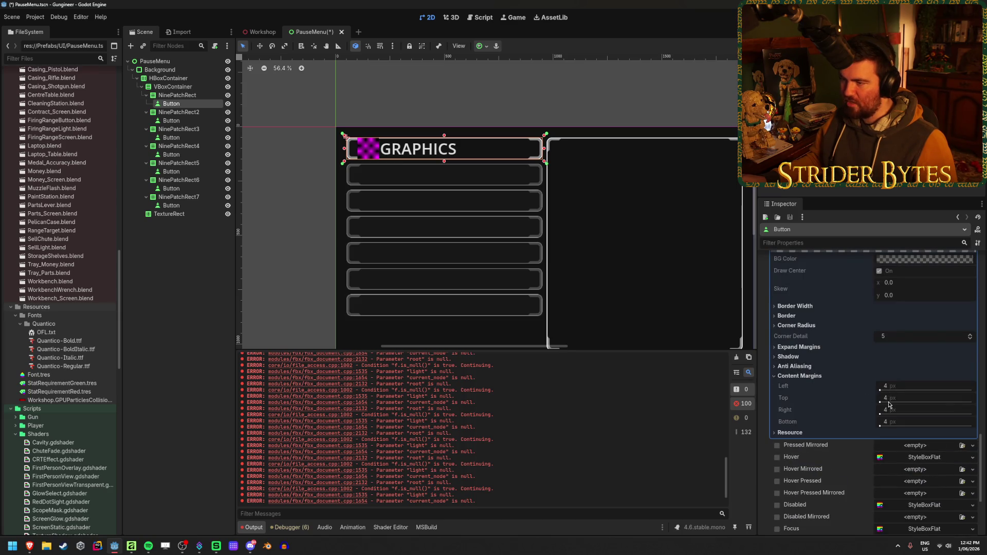
scroll(872, 386, "up", 3)
left_click(921, 361)
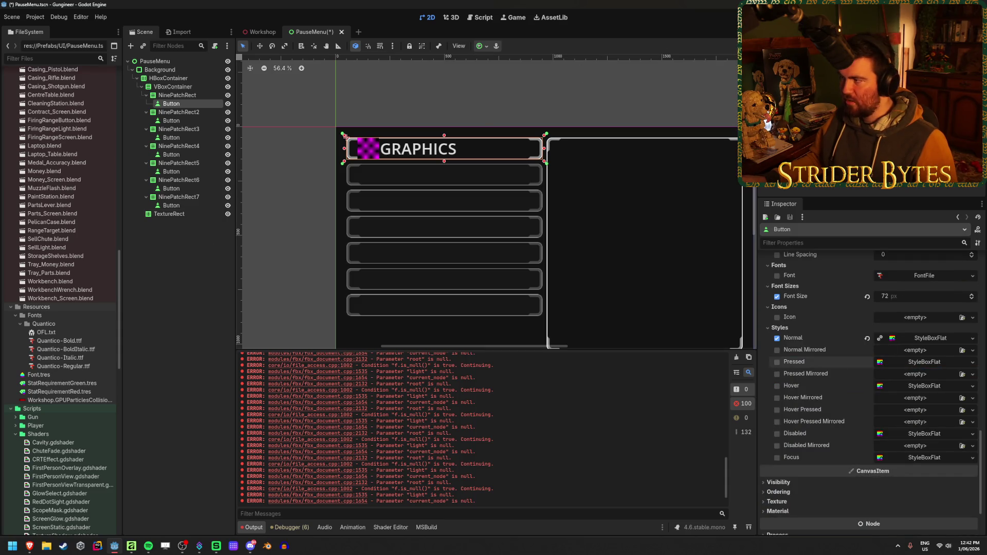
Run the scene, then the Workshop scene, stopping each, and return to PauseMenu
key("F6")
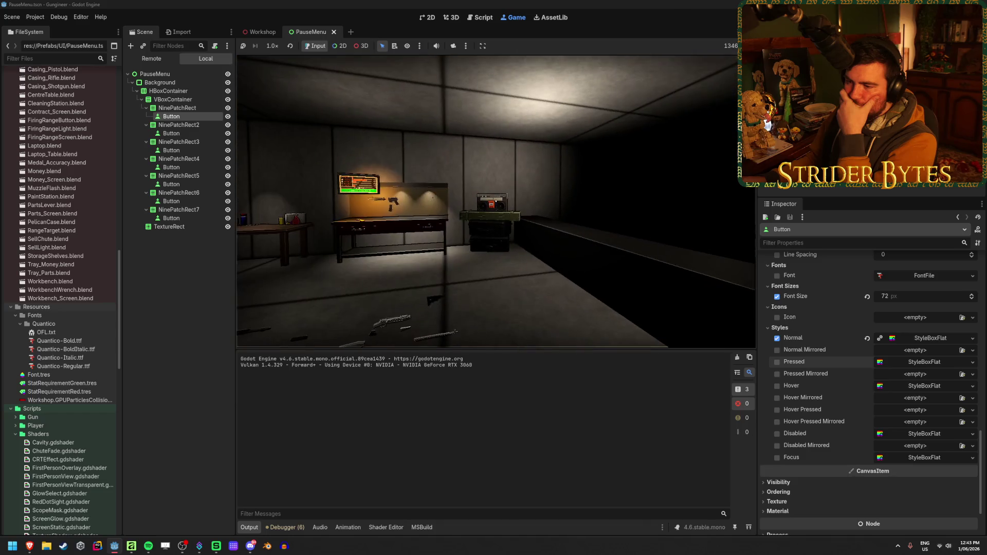
key("F8")
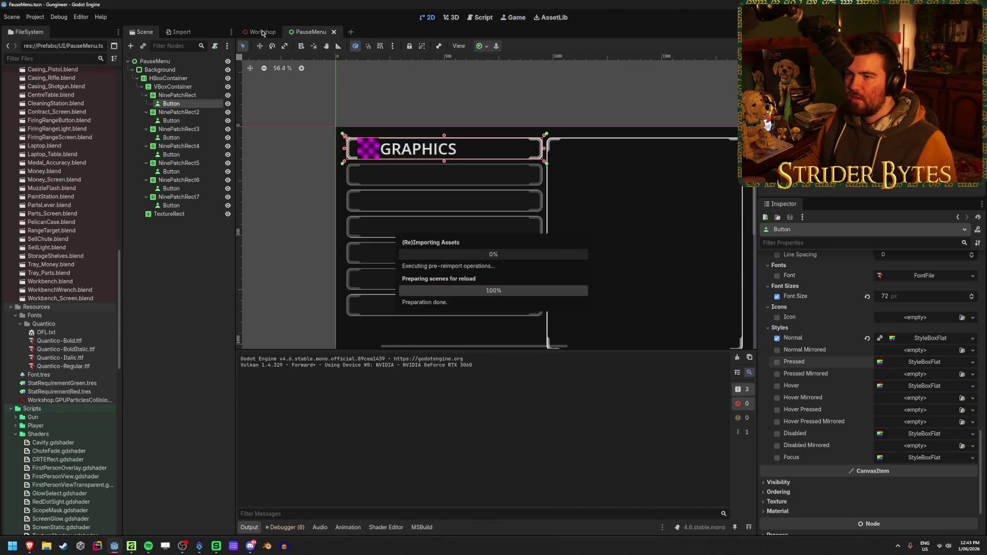
left_click(260, 33)
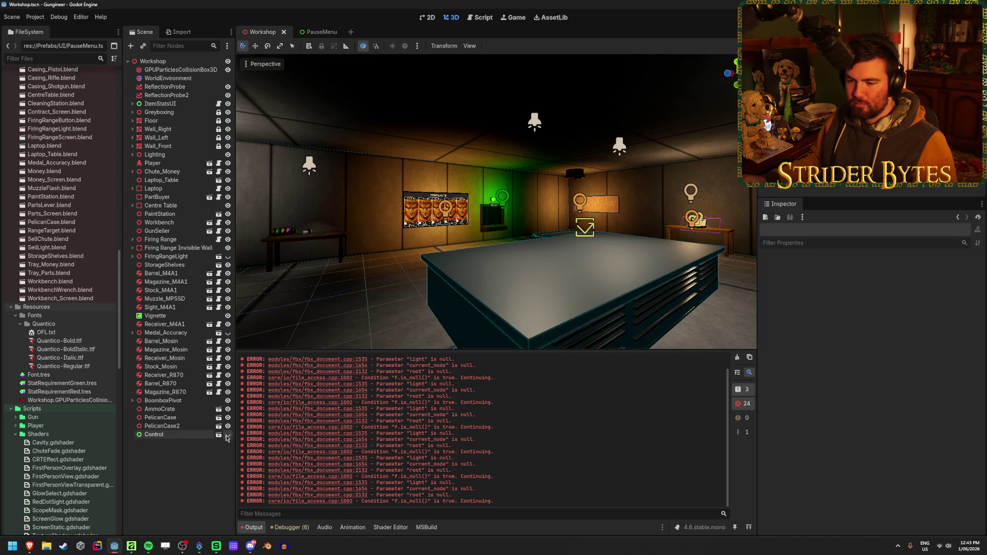
key("F5")
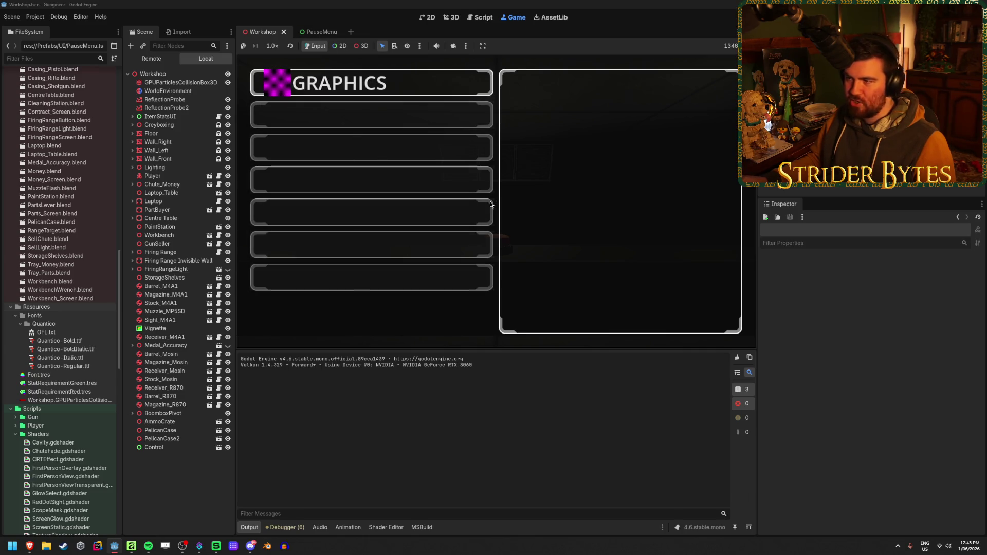
key("F8")
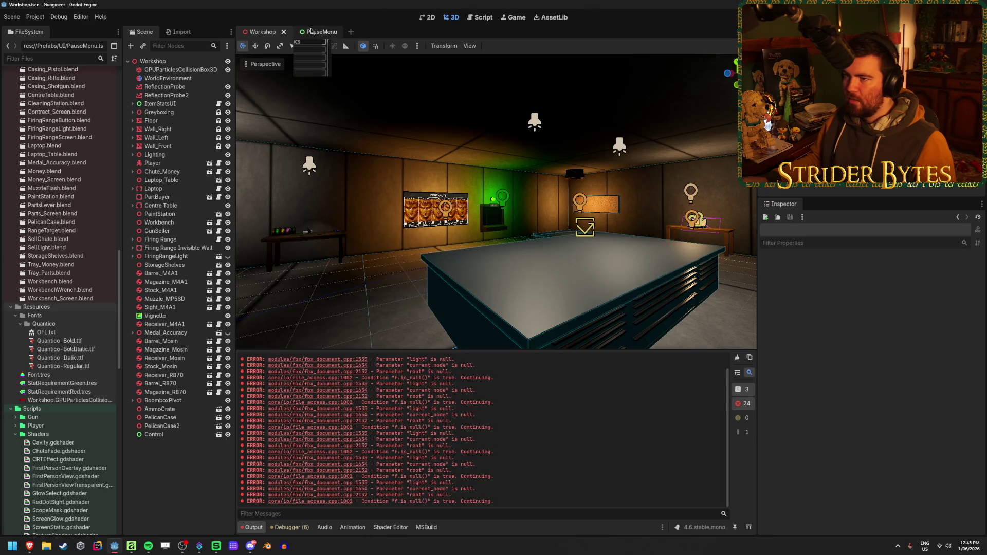
left_click(313, 31)
scroll(553, 163, "up", 8)
Reselect the GRAPHICS button and scroll through its Inspector properties
scroll(493, 177, "down", 4)
scroll(555, 159, "down", 6)
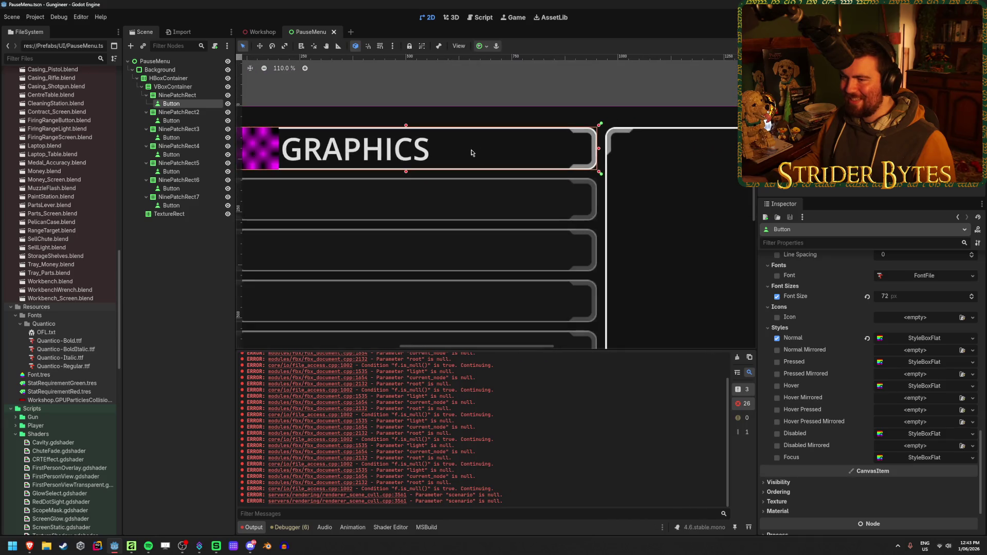
left_click(194, 96)
left_click(191, 102)
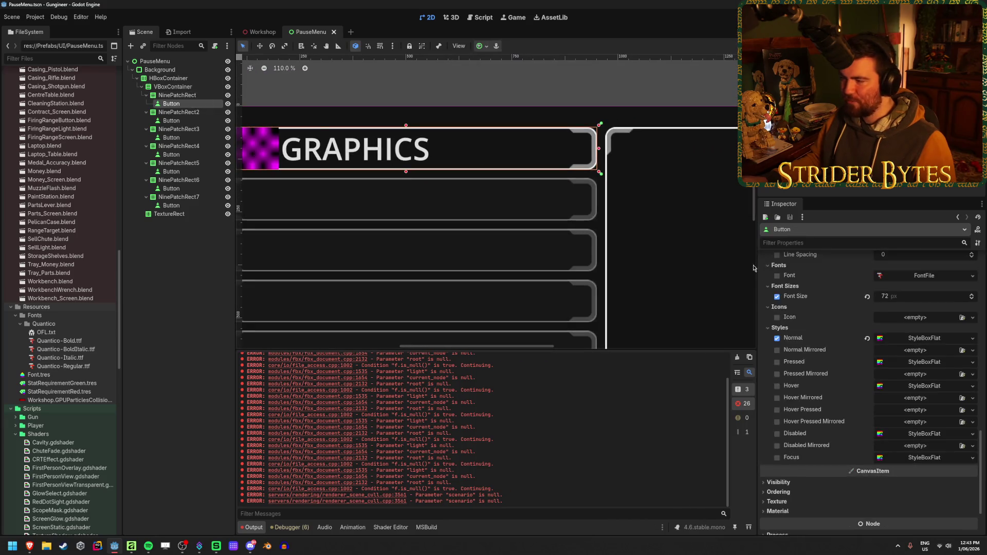
scroll(850, 342, "up", 10)
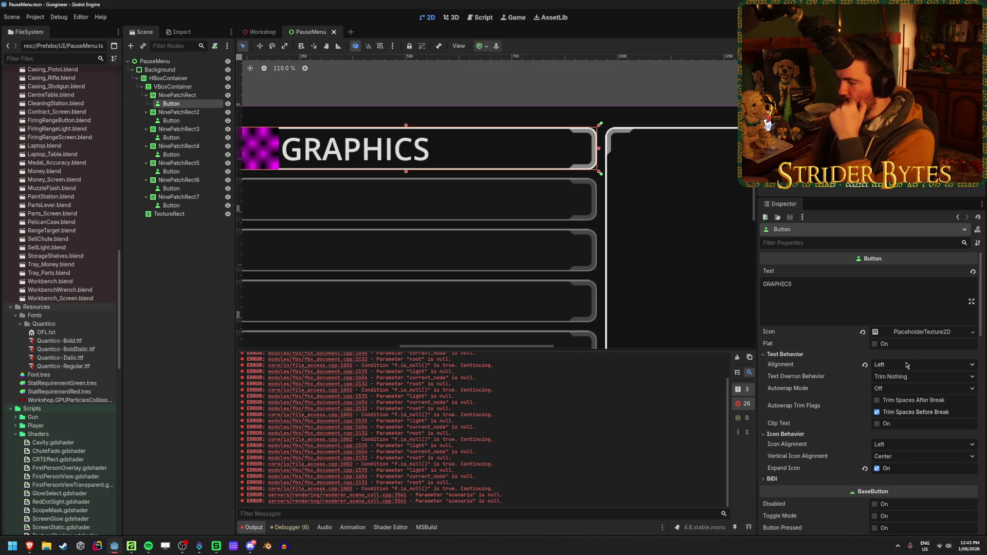
scroll(817, 427, "down", 5)
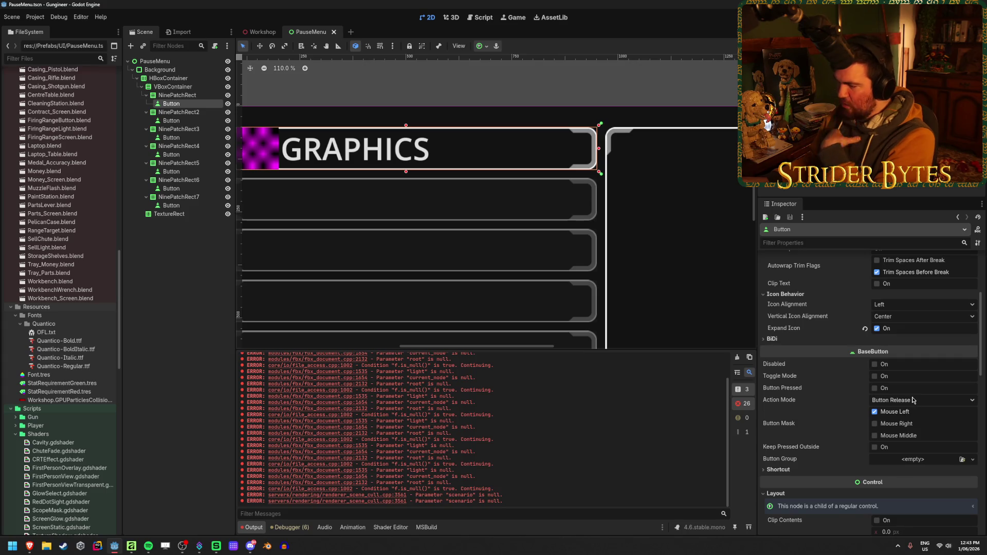
scroll(834, 397, "down", 9)
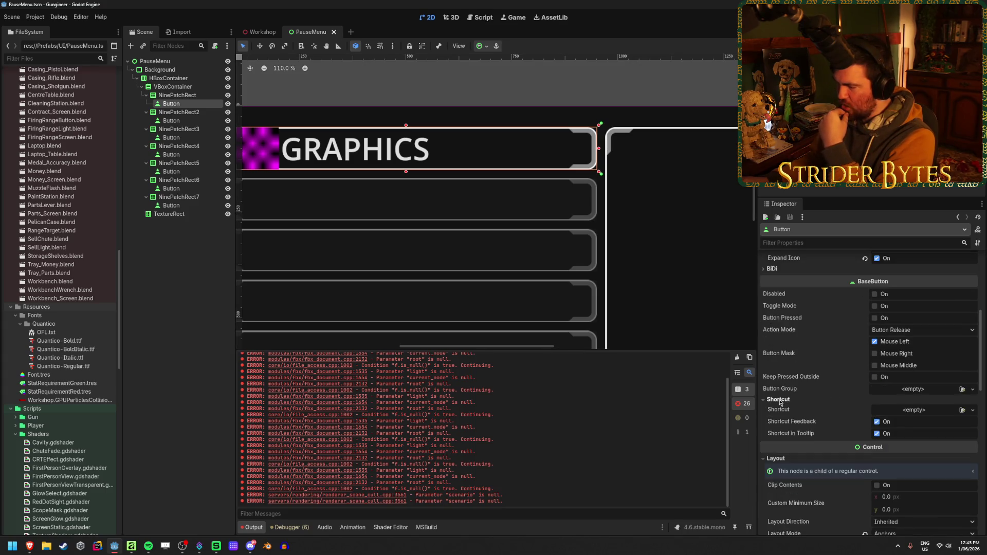
scroll(877, 390, "down", 2)
scroll(488, 206, "down", 4)
scroll(828, 364, "up", 8)
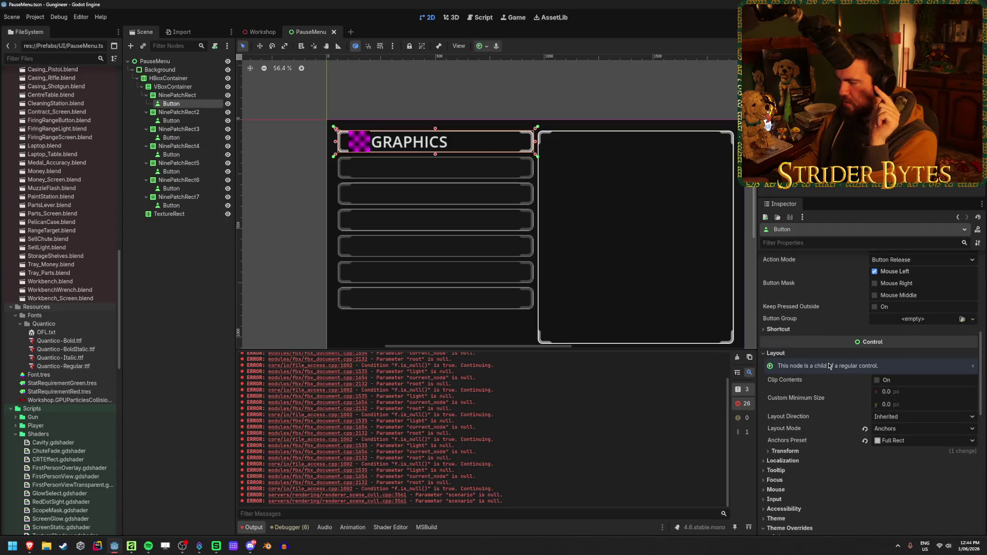
scroll(829, 363, "down", 6)
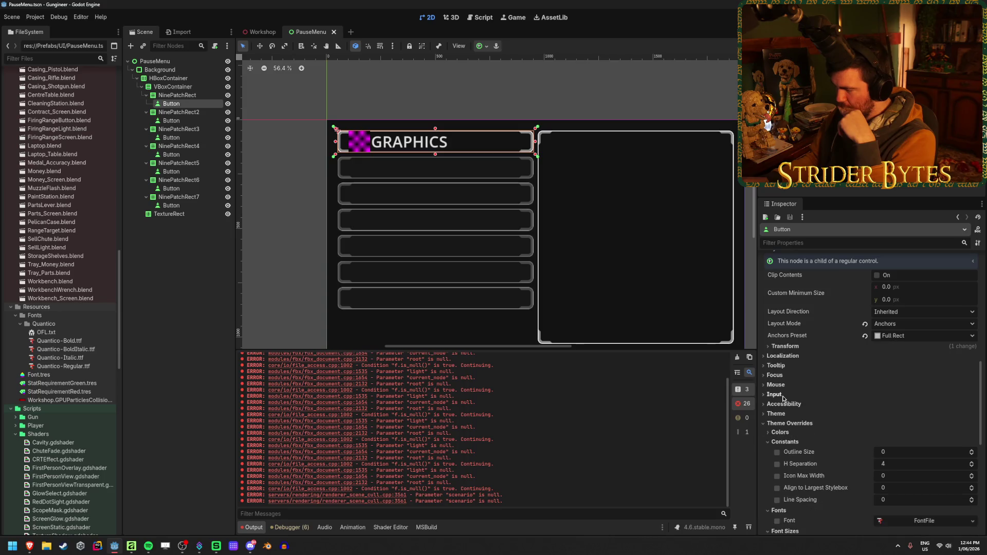
Expand the button's Focus and Visibility sections, then select the top NinePatchRect frame
left_click(774, 376)
left_click(775, 375)
left_click(774, 375)
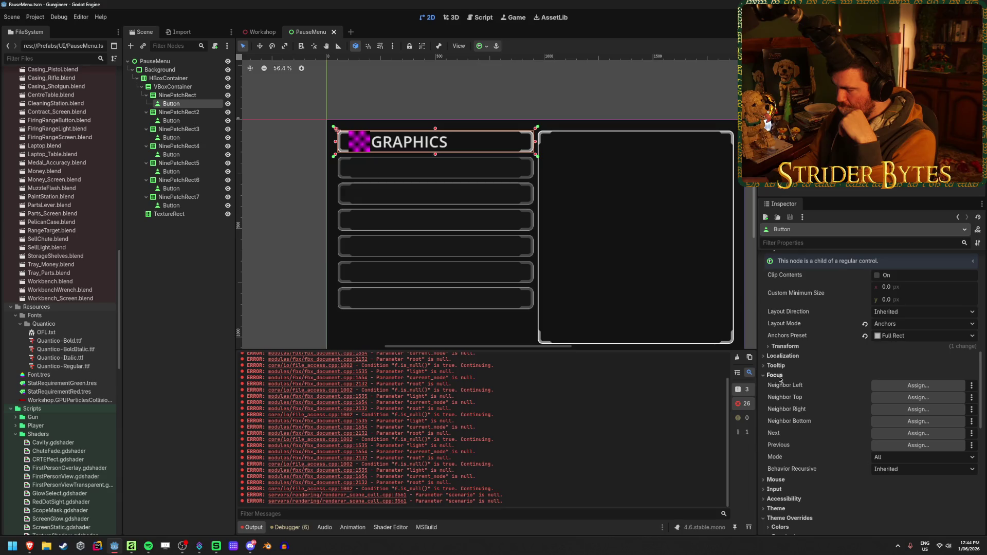
left_click(776, 376)
scroll(811, 377, "down", 5)
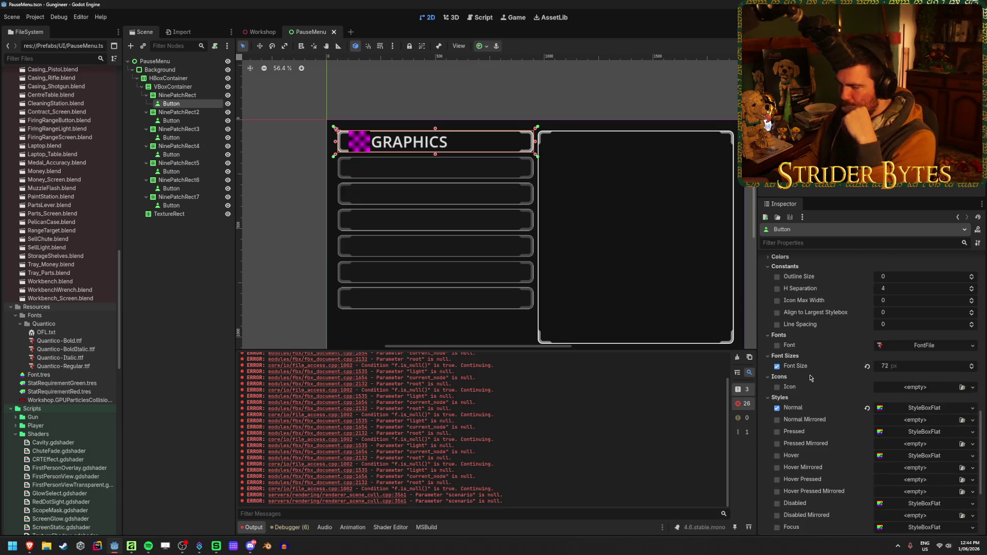
scroll(789, 401, "up", 3)
scroll(789, 411, "down", 6)
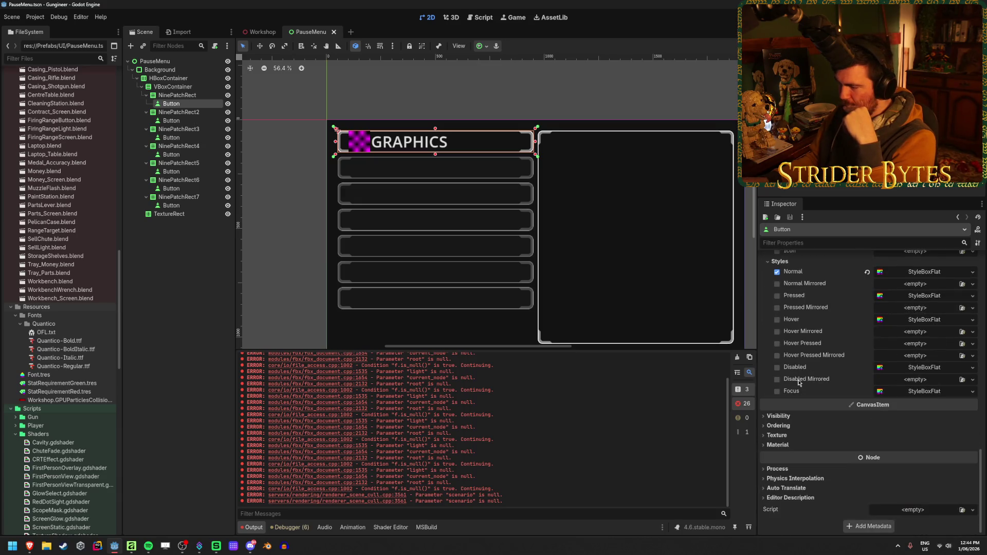
left_click(788, 417)
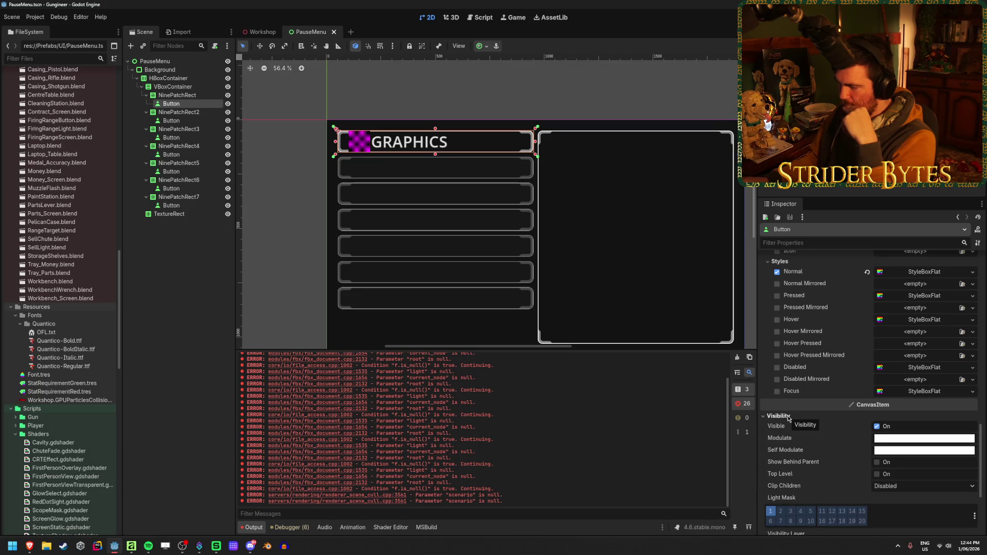
scroll(787, 415, "down", 2)
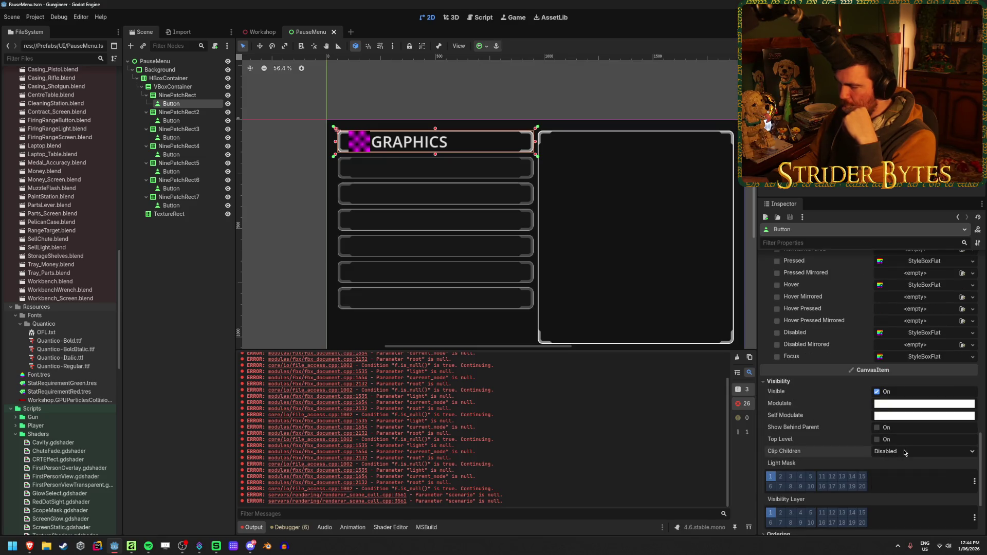
left_click(177, 95)
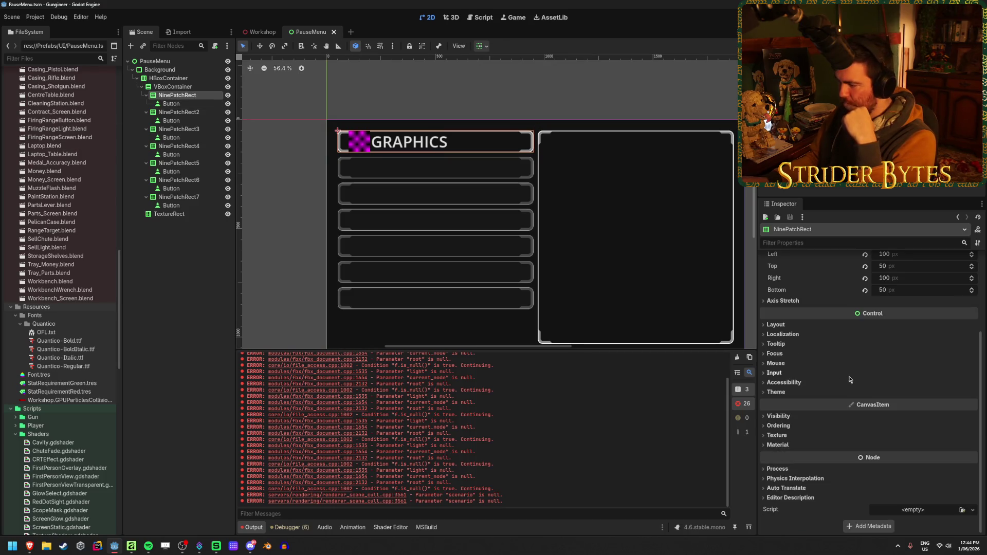
Set the NinePatchRect's Visibility > Clip Children to Clip + Draw
left_click(785, 445)
left_click(788, 437)
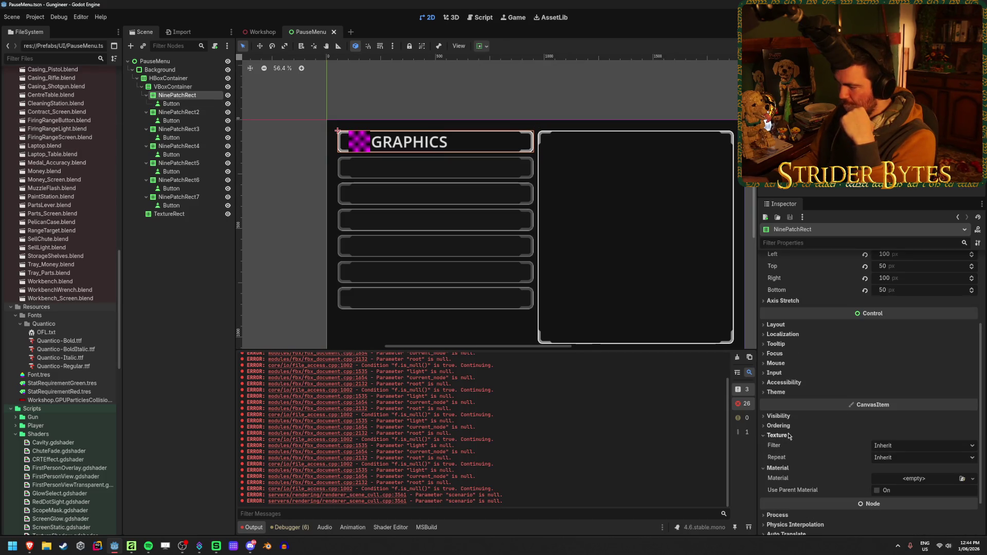
left_click(777, 467)
left_click(777, 435)
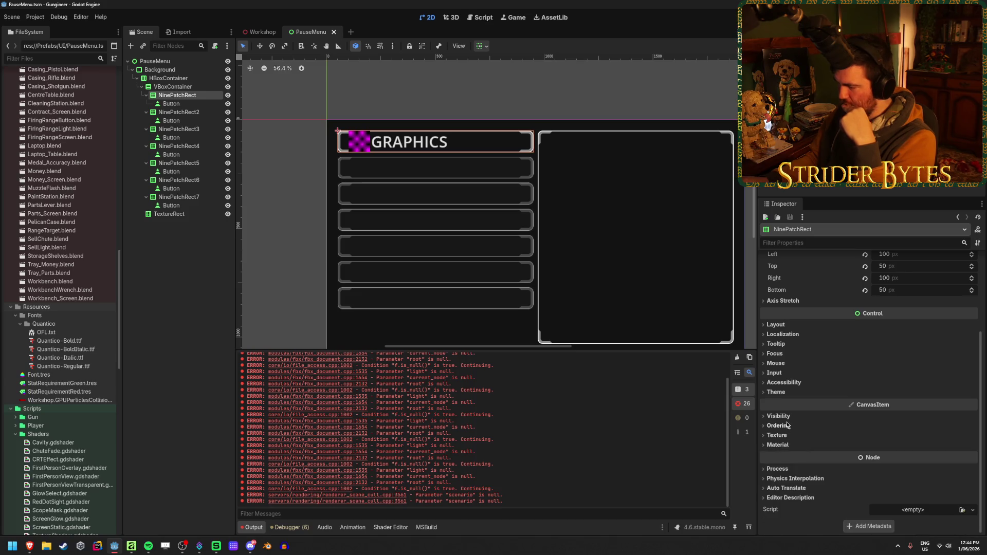
left_click(779, 416)
left_click(904, 485)
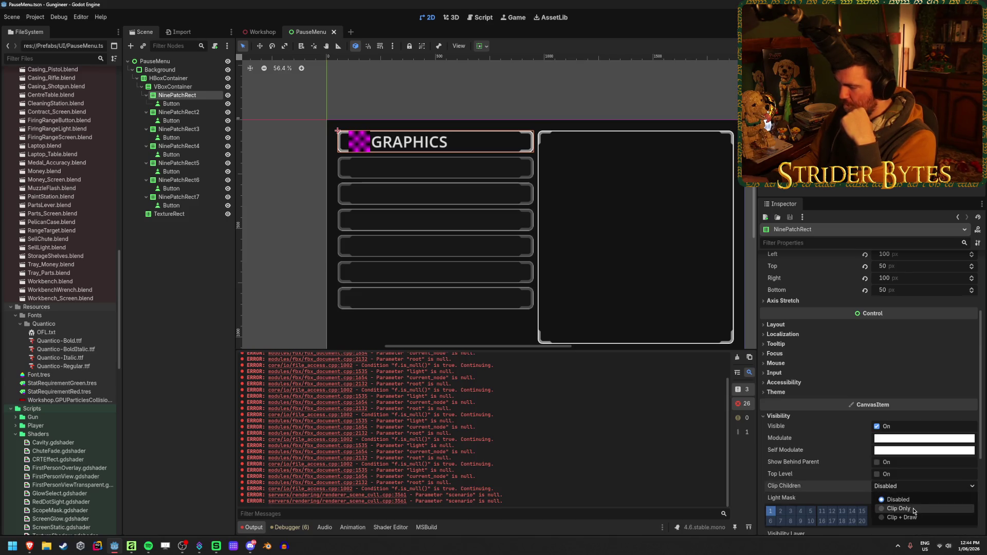
left_click(913, 508)
left_click(905, 486)
left_click(911, 518)
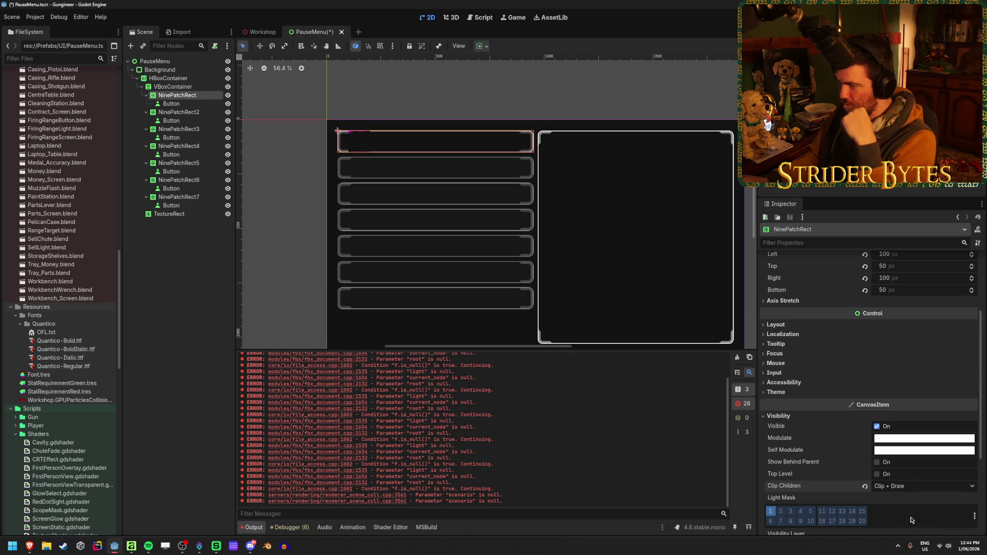
Reselect the top NinePatchRect and centre and zoom the canvas on it
left_click(166, 270)
scroll(355, 124, "up", 6)
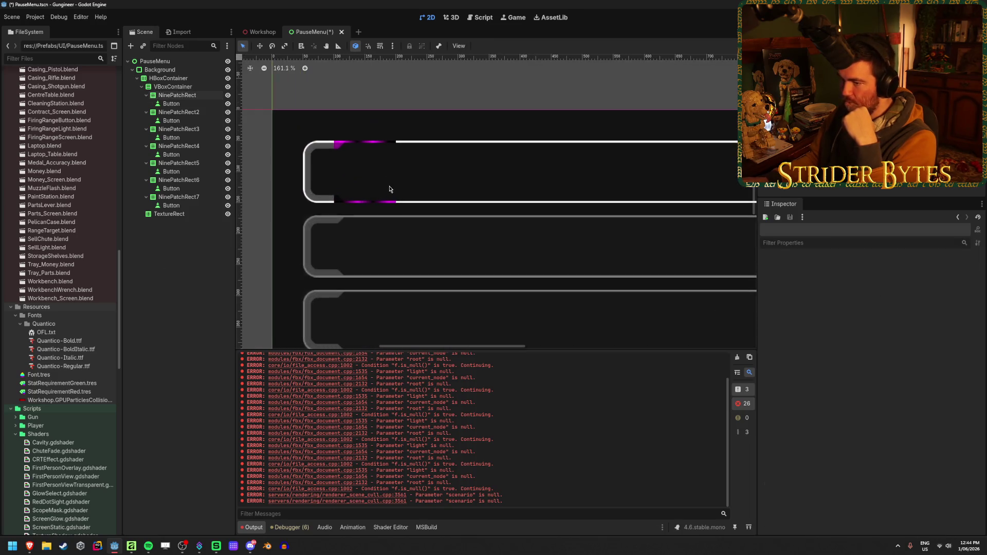
left_click(177, 95)
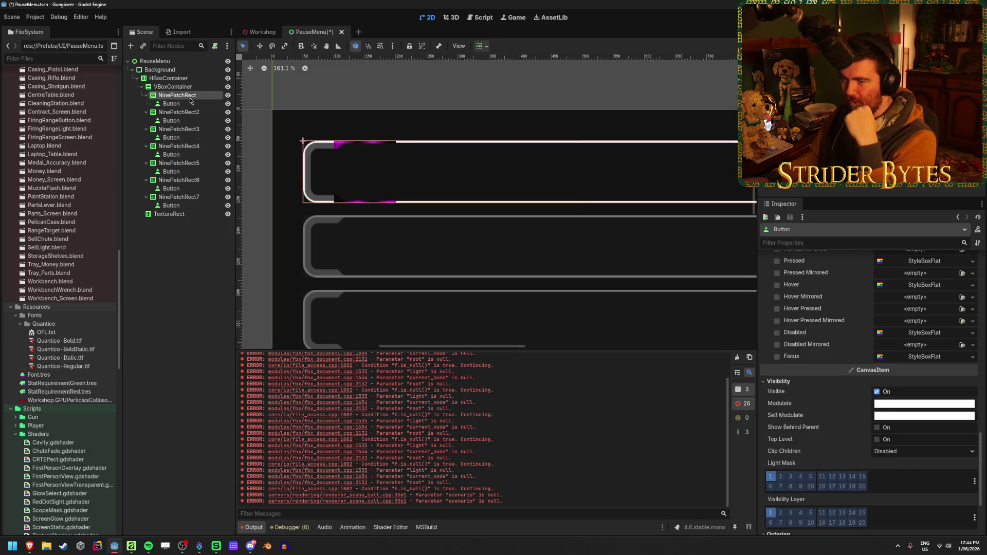
scroll(866, 379, "up", 10)
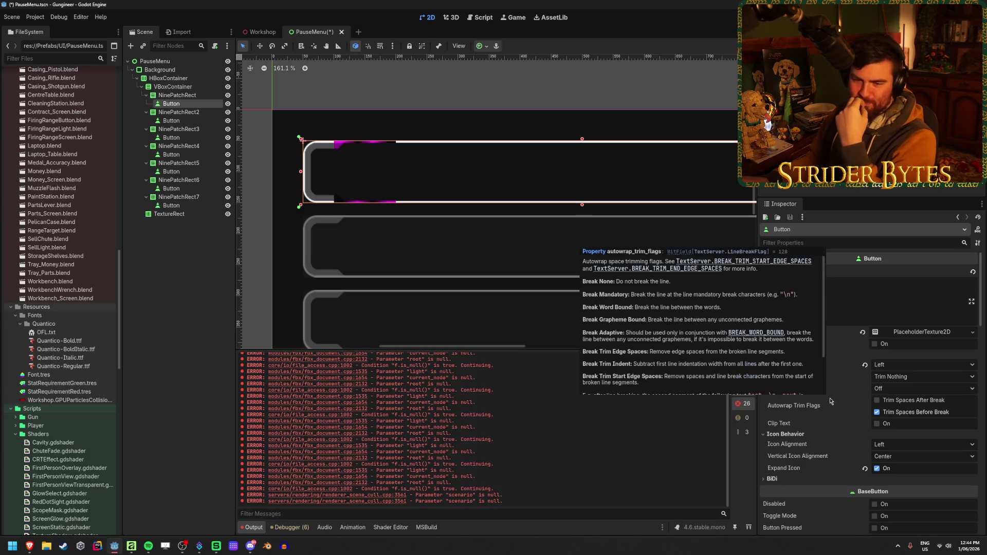
scroll(569, 234, "down", 3)
scroll(568, 233, "up", 2)
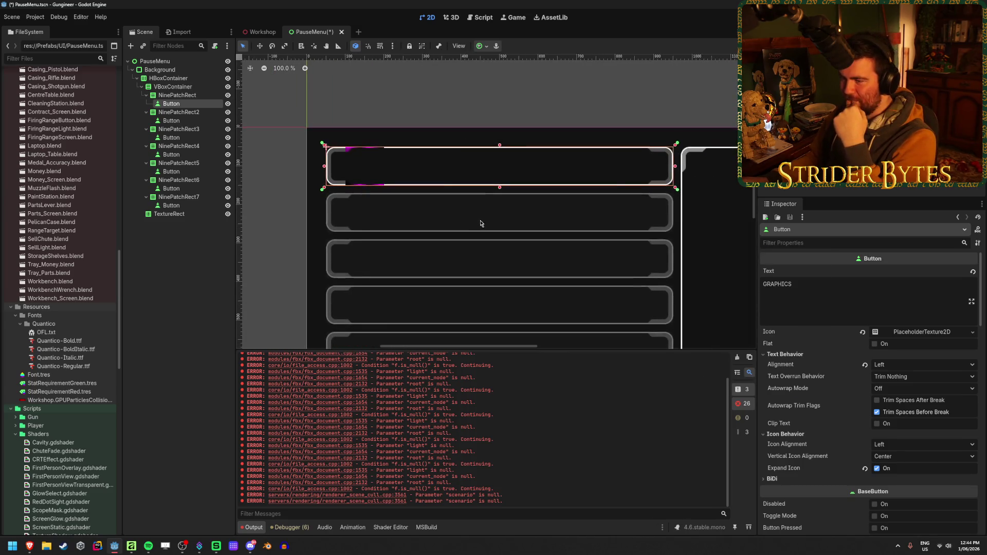
scroll(437, 190, "up", 2)
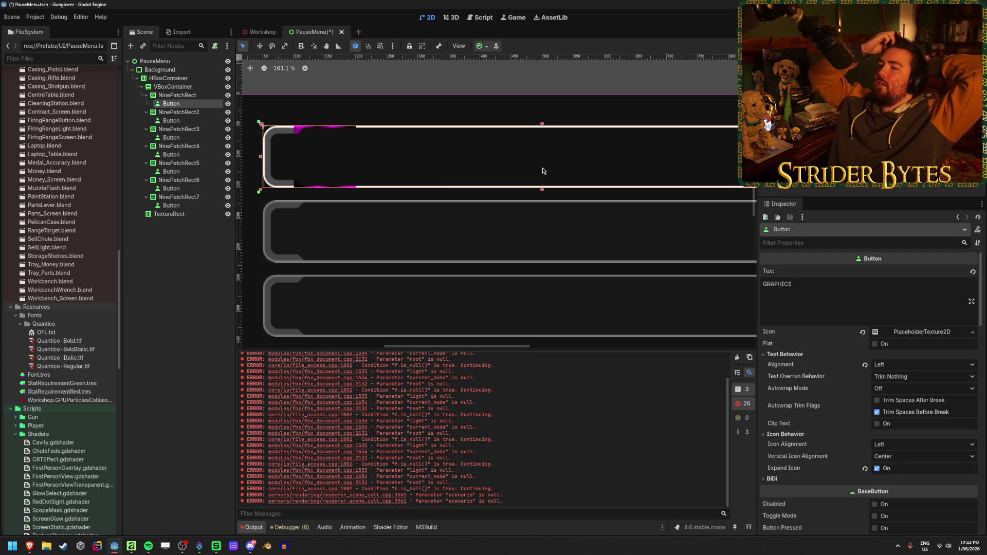
scroll(616, 239, "up", 4)
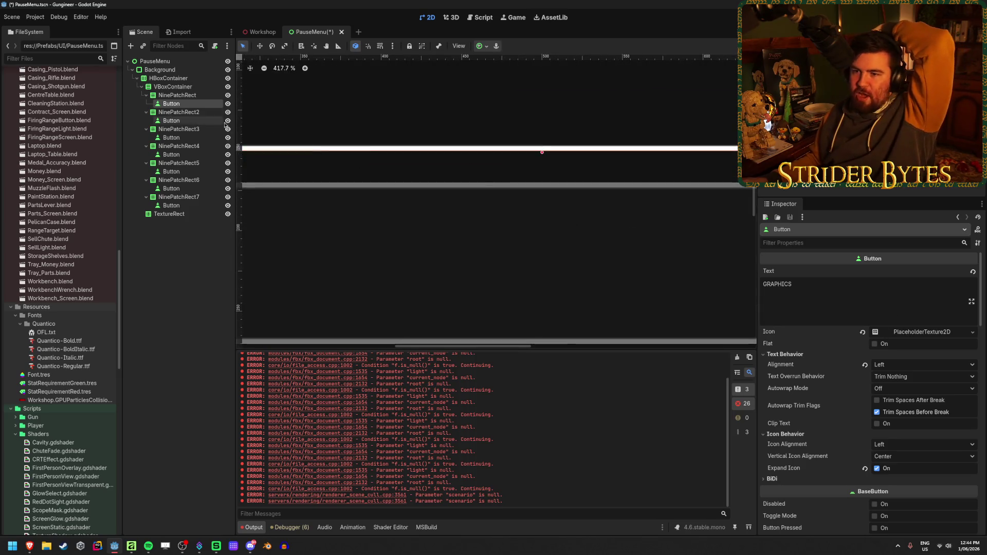
left_click(177, 95)
key("f")
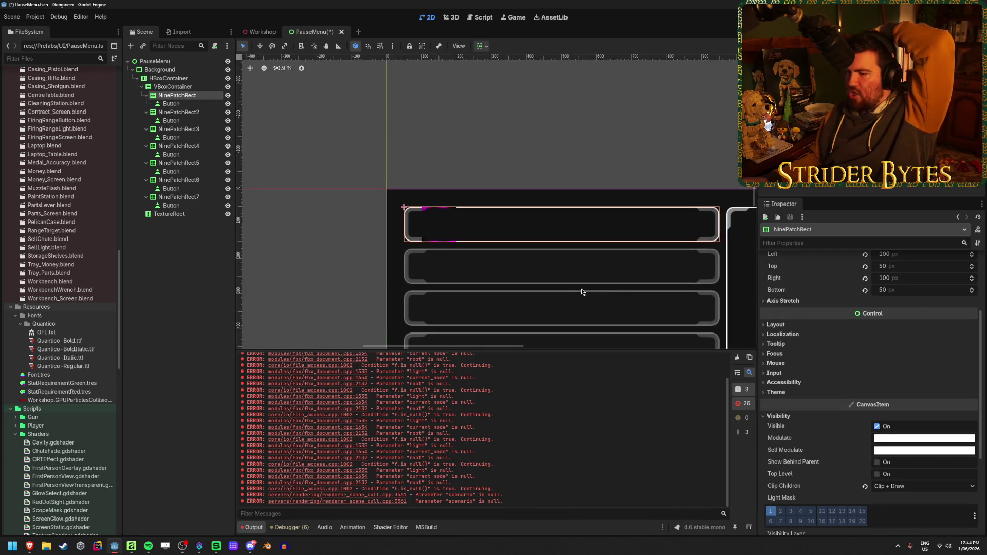
scroll(634, 282, "up", 1)
scroll(972, 278, "up", 4)
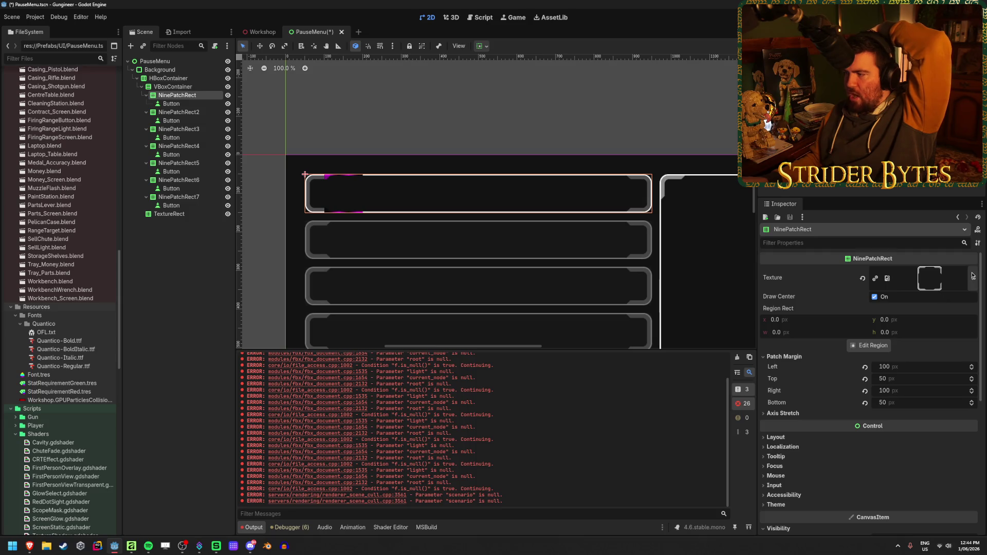
Apply the grey filled button image as the first frame's NinePatchRect texture
left_click(951, 284)
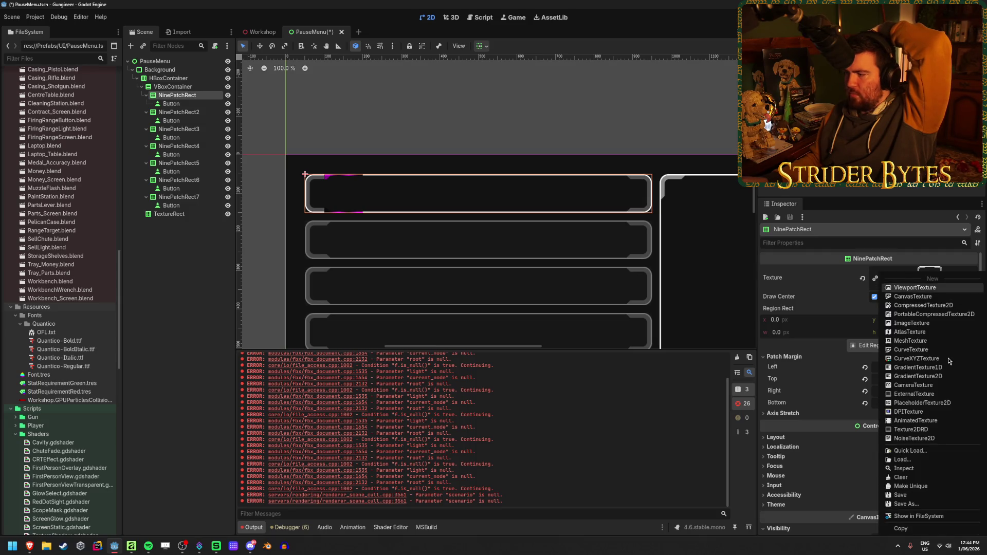
left_click(914, 461)
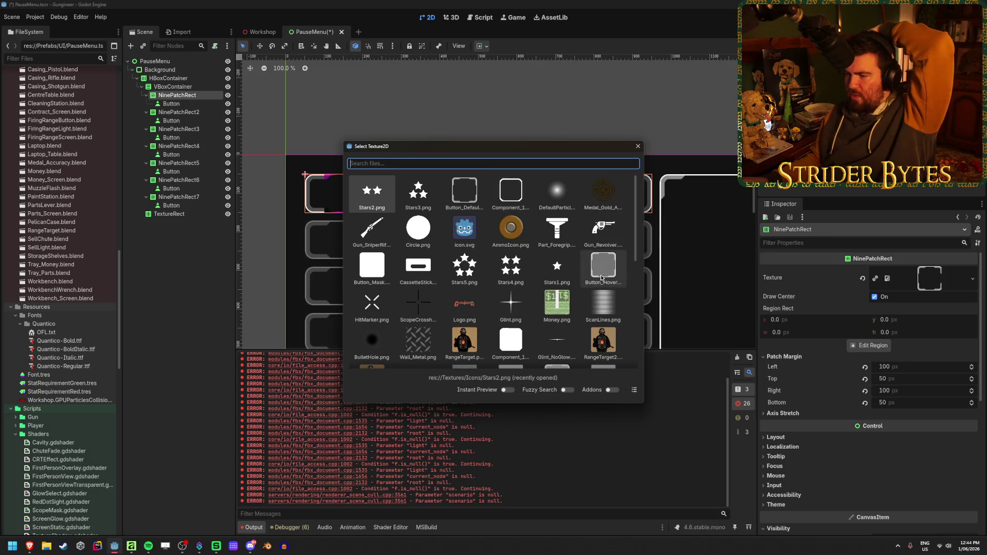
scroll(604, 270, "down", 3)
double_click(557, 333)
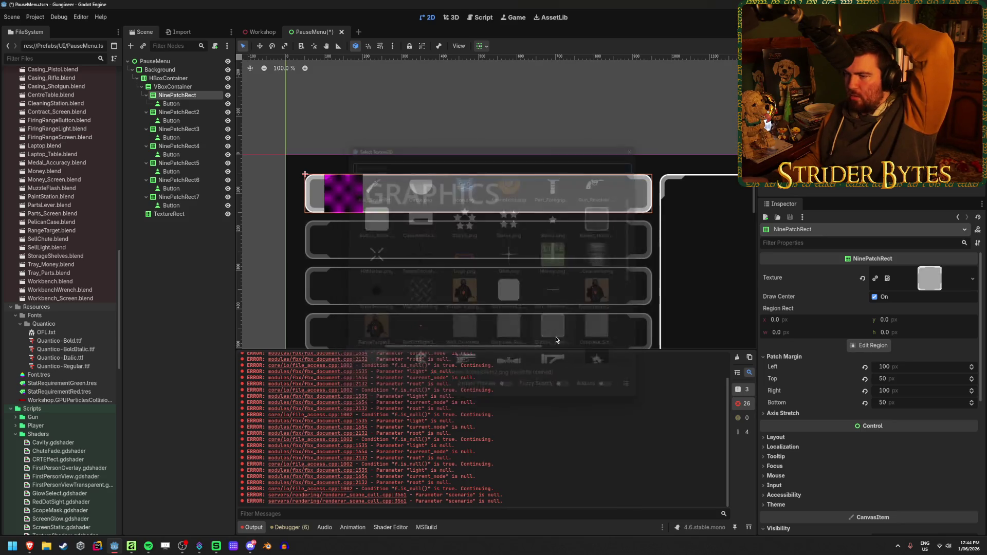
Swap the frame texture to Button_Hover.png so the GRAPHICS frame turns darker grey
left_click(954, 281)
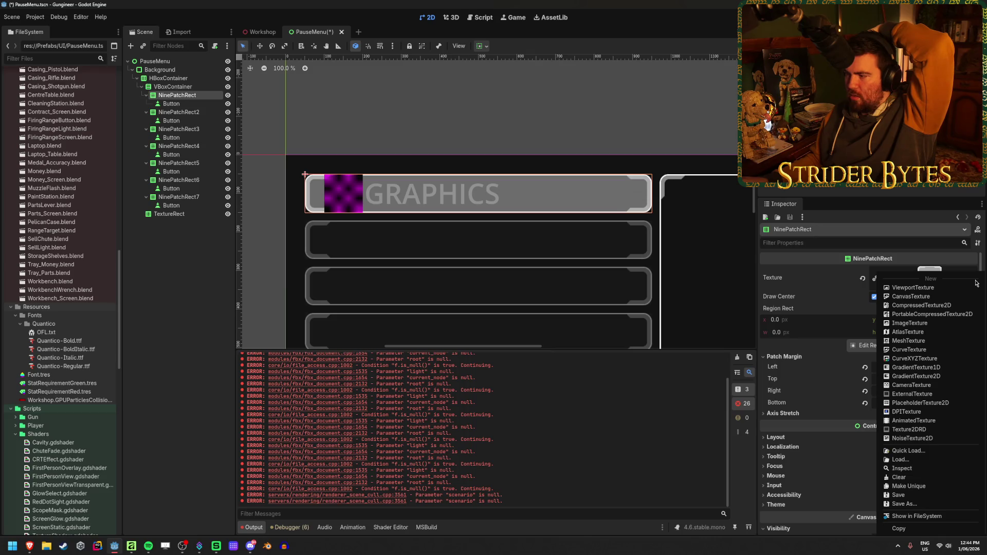
left_click(905, 451)
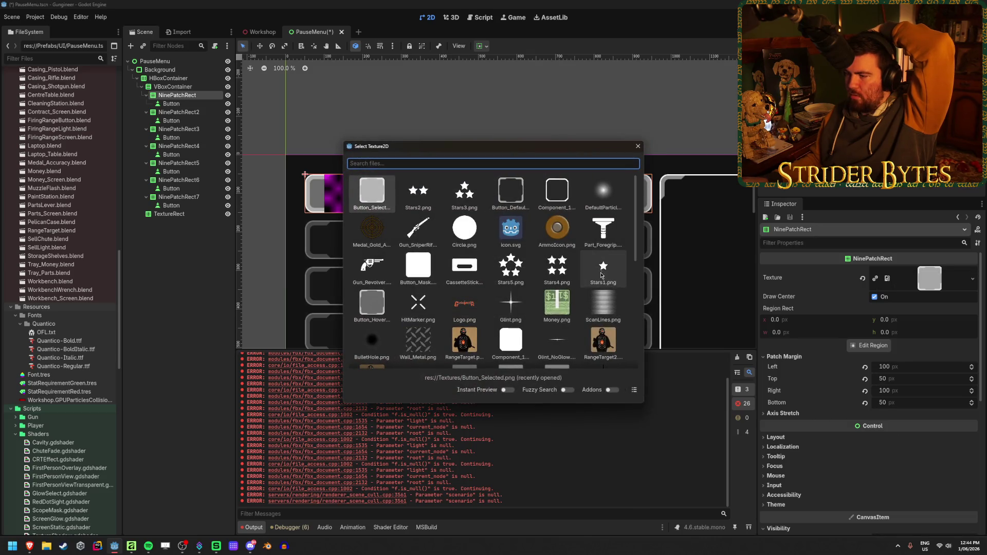
scroll(559, 207, "down", 2)
scroll(559, 207, "down", 2)
scroll(559, 207, "down", 2)
scroll(372, 301, "up", 5)
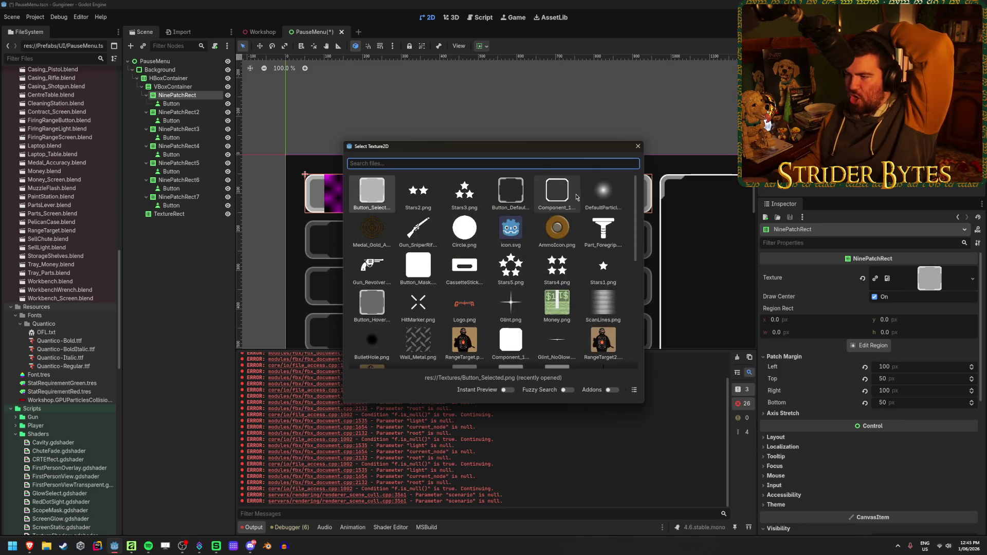
left_click_drag(556, 146, 890, 95)
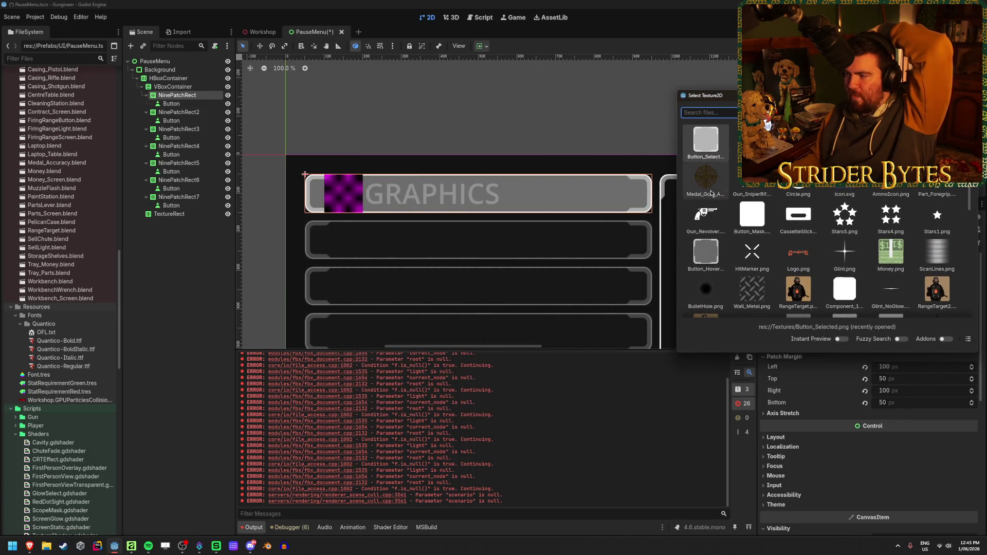
double_click(705, 251)
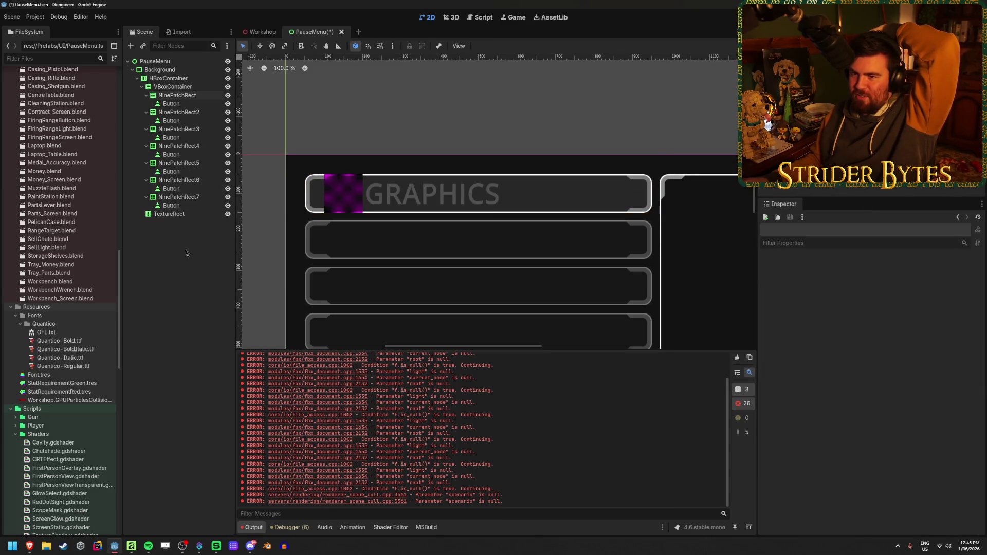
left_click(193, 106)
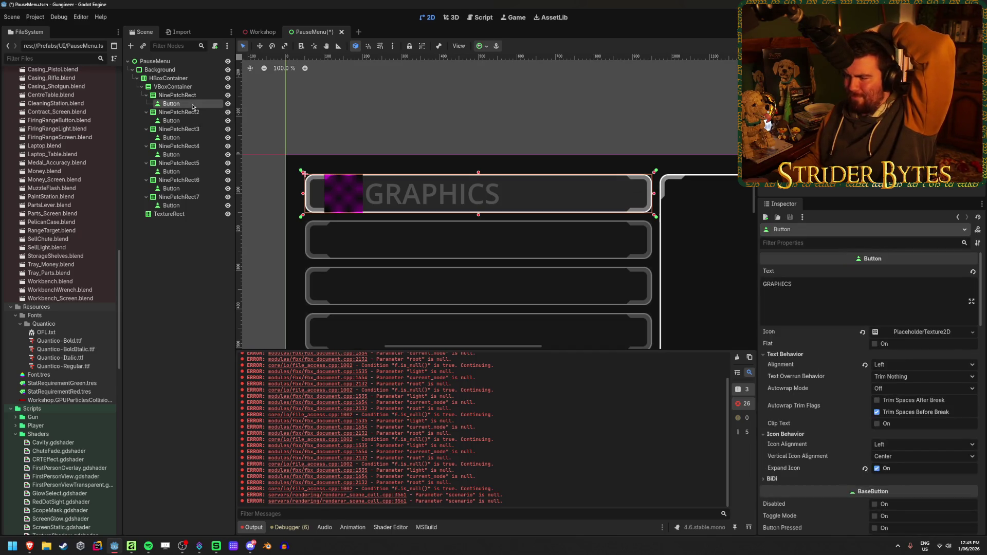
scroll(809, 319, "down", 10)
scroll(808, 319, "up", 5)
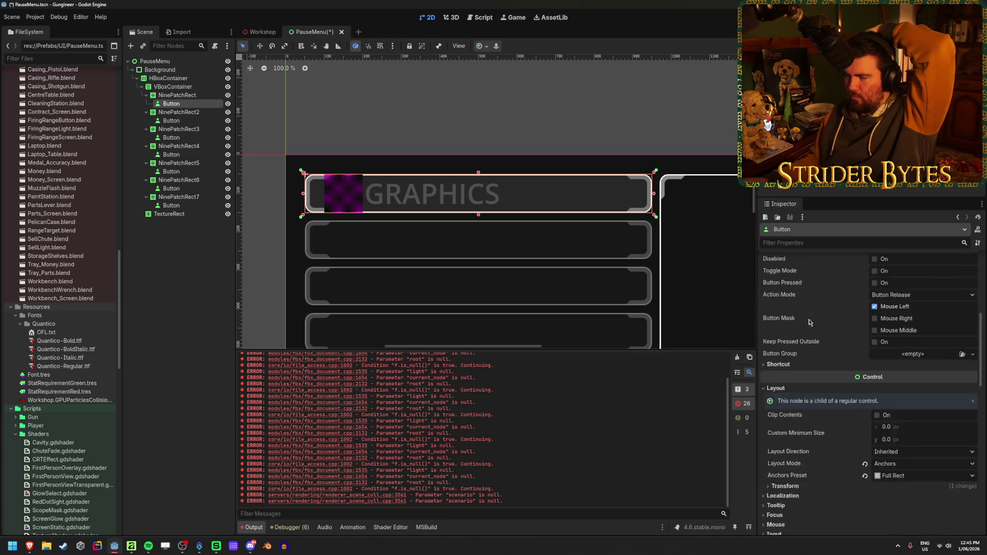
scroll(809, 322, "down", 8)
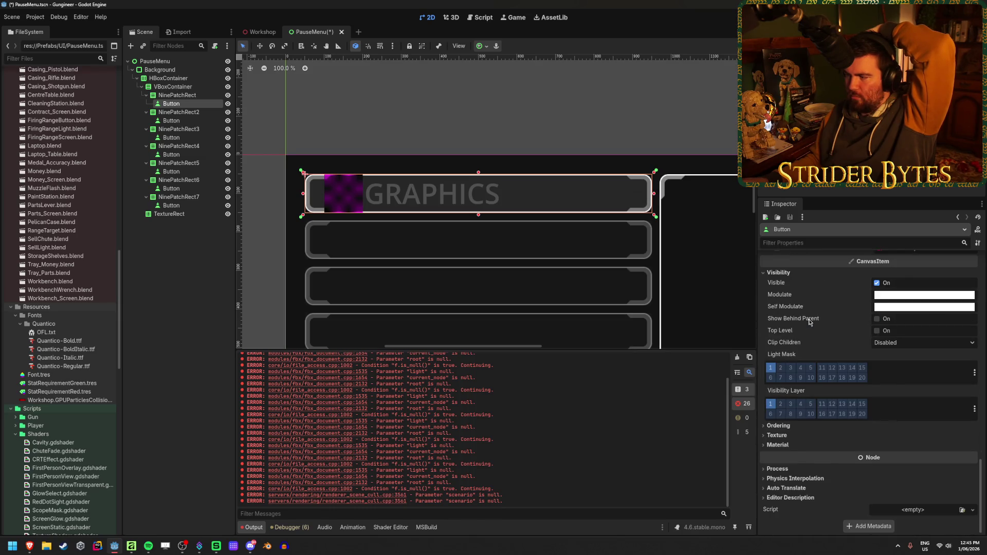
scroll(809, 323, "up", 1)
scroll(809, 323, "up", 5)
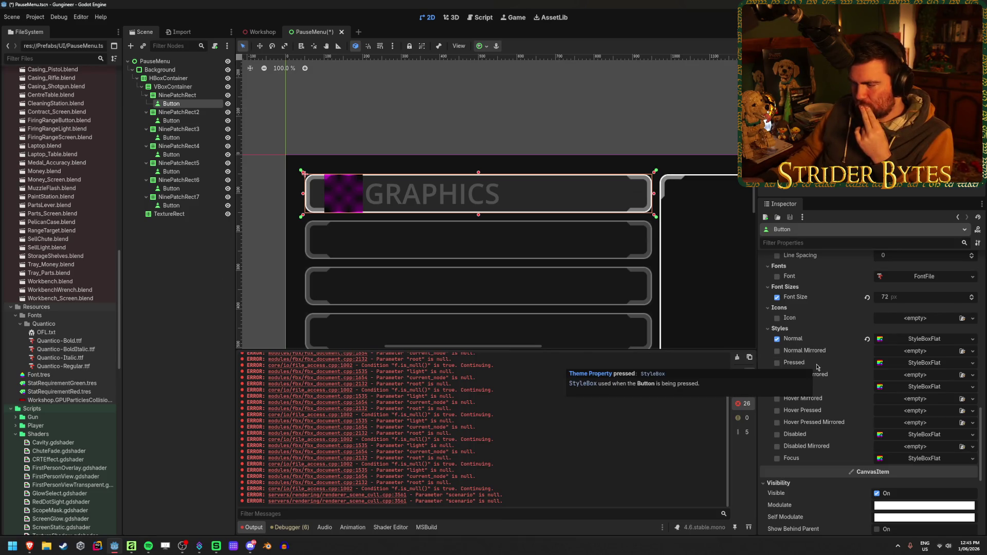
scroll(817, 360, "up", 4)
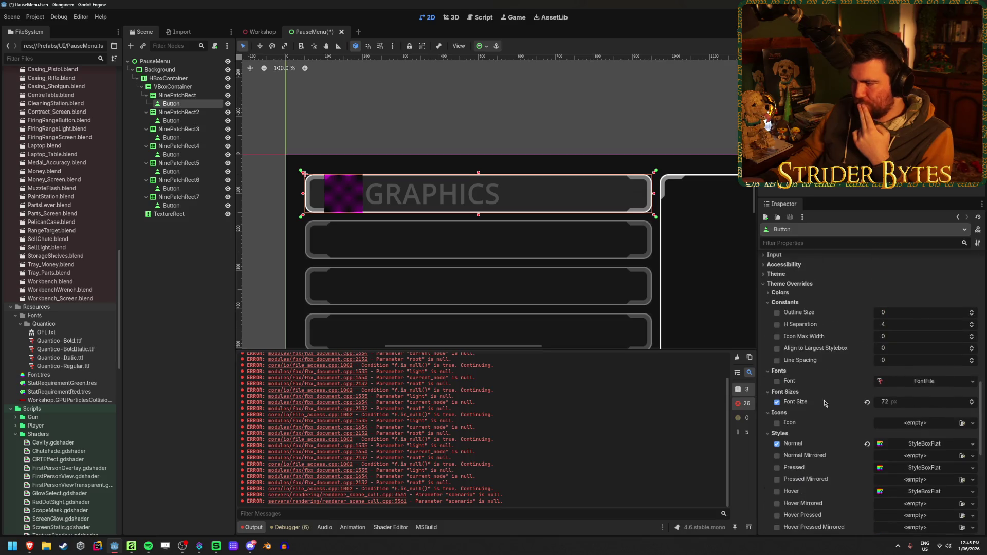
scroll(824, 402, "up", 5)
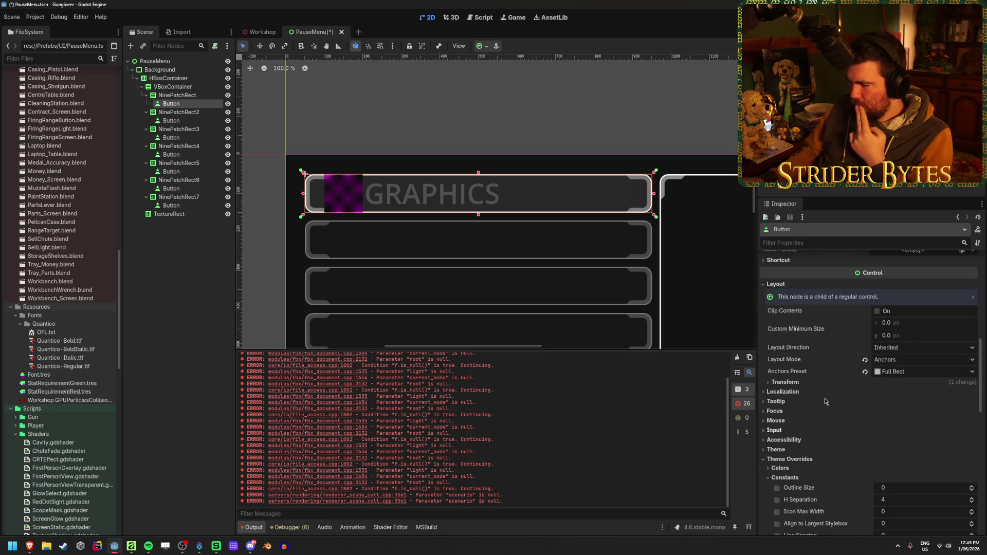
scroll(824, 401, "up", 5)
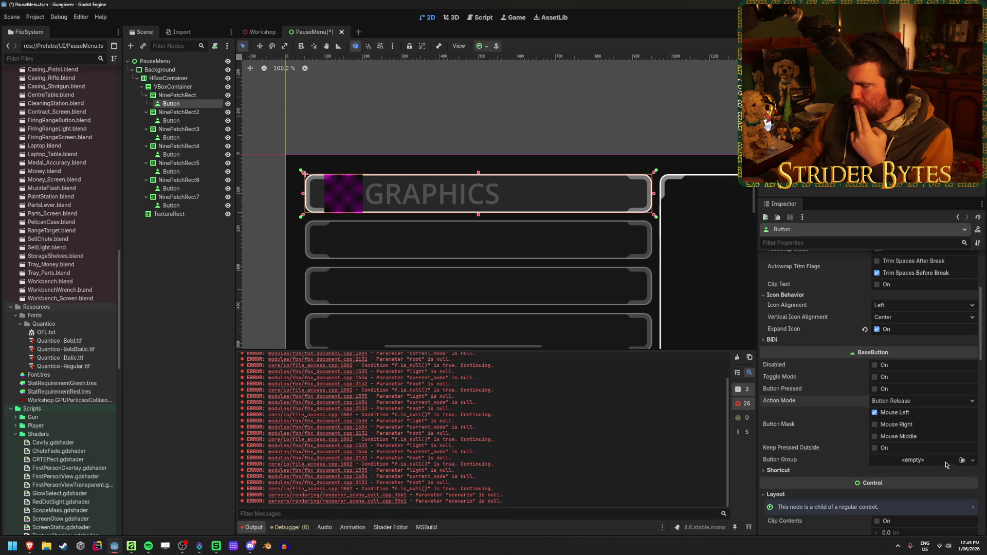
scroll(817, 443, "up", 5)
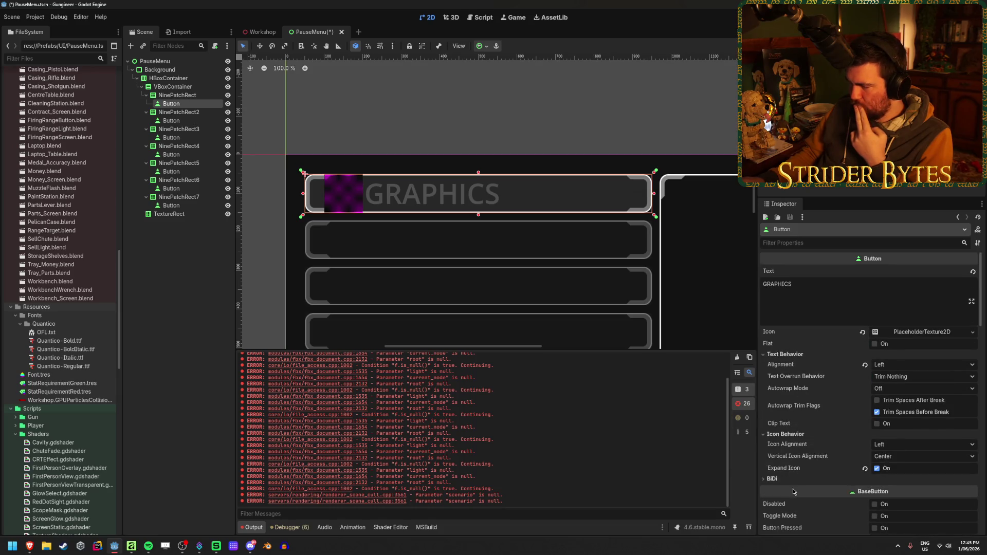
scroll(809, 338, "down", 3)
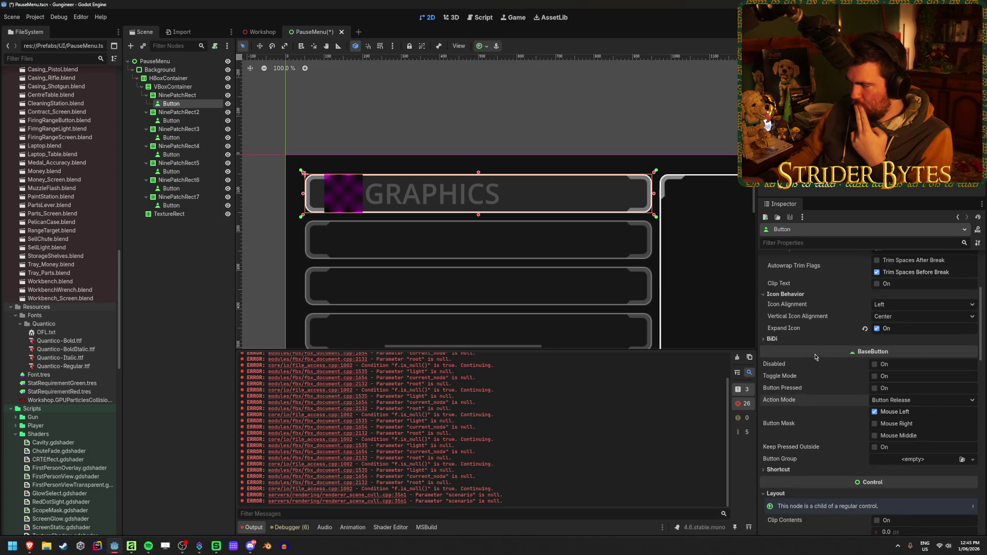
scroll(816, 356, "up", 3)
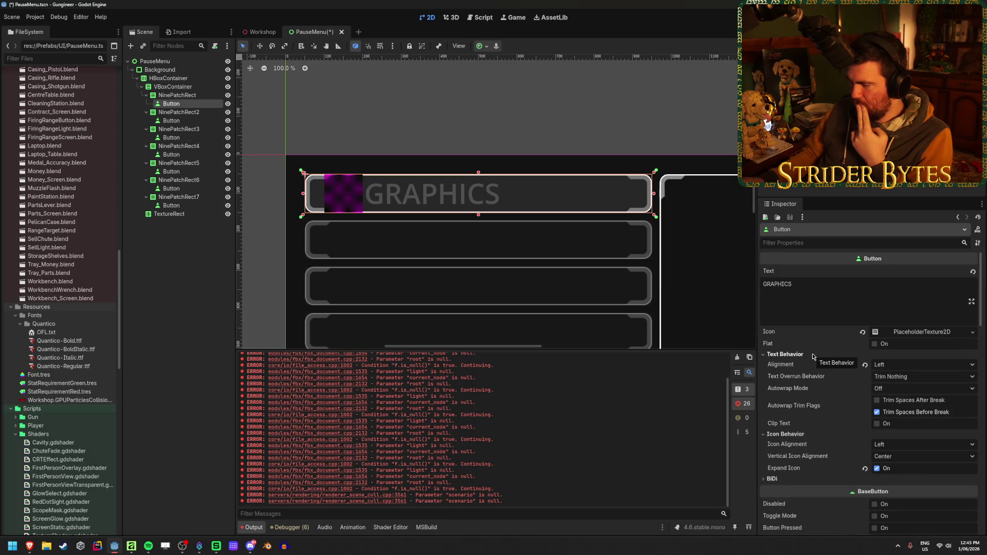
scroll(812, 357, "down", 8)
scroll(811, 353, "down", 3)
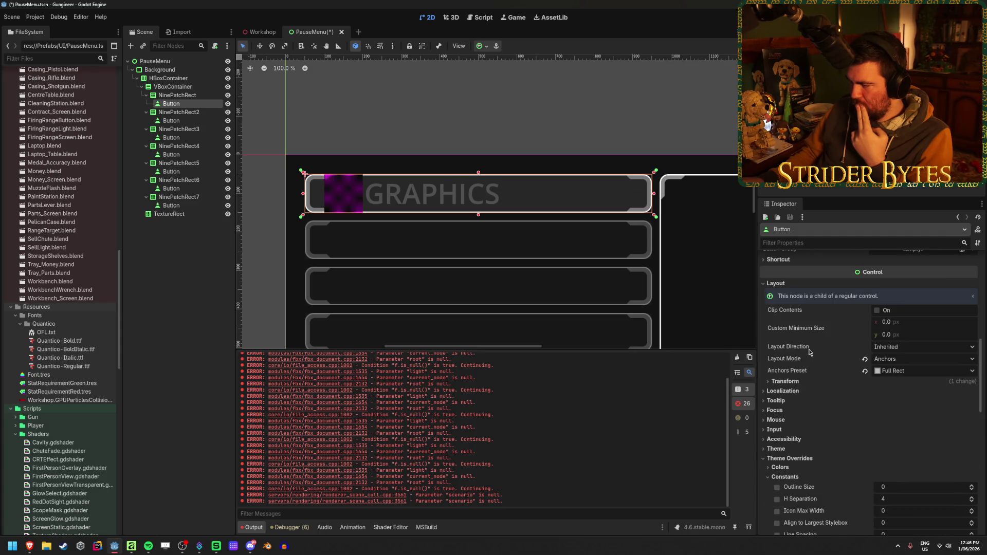
scroll(809, 352, "up", 2)
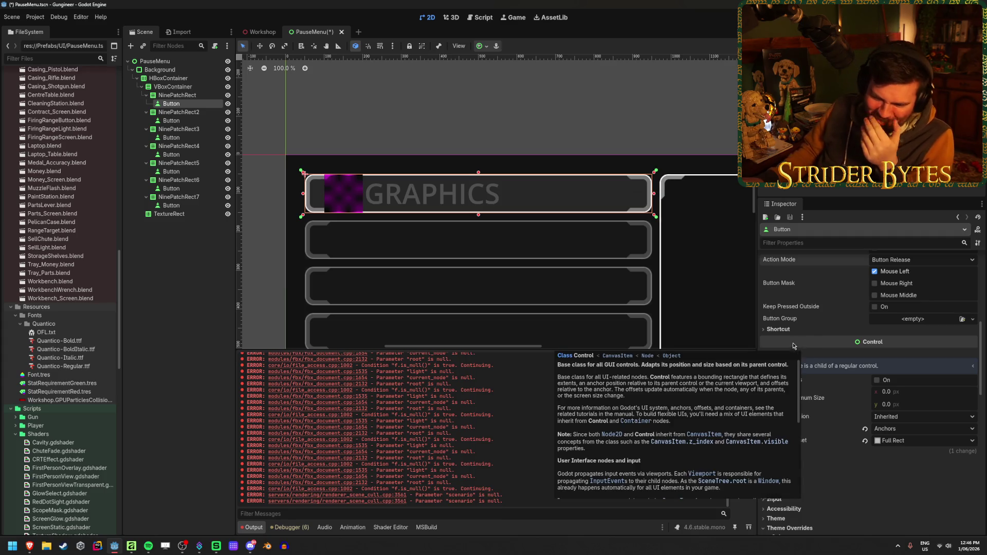
left_click(177, 96)
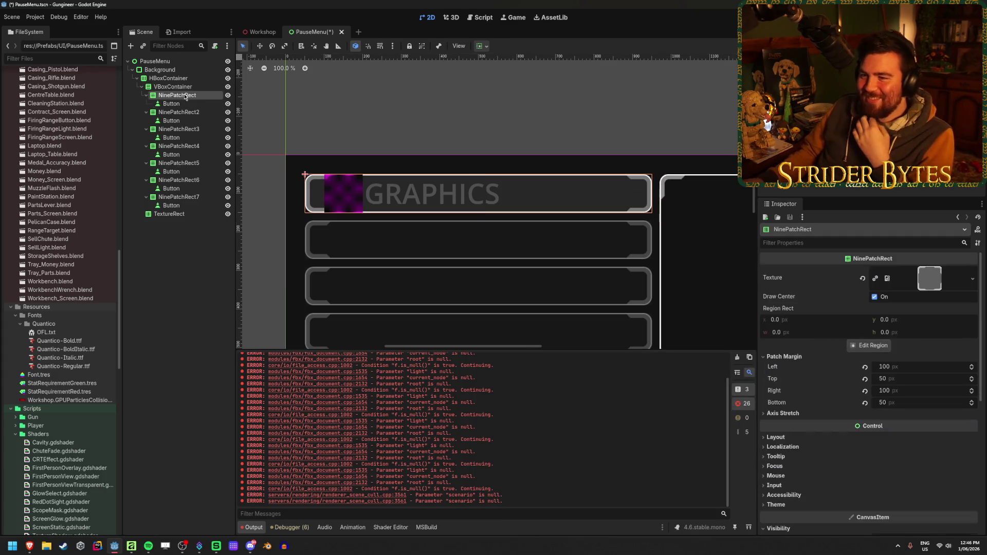
scroll(799, 354, "down", 4)
scroll(798, 351, "up", 4)
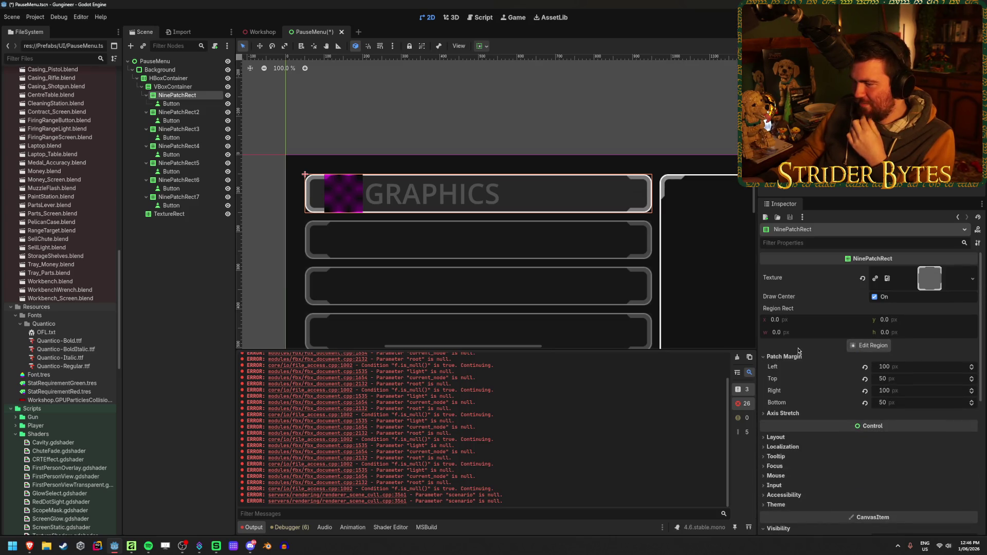
scroll(678, 327, "down", 5)
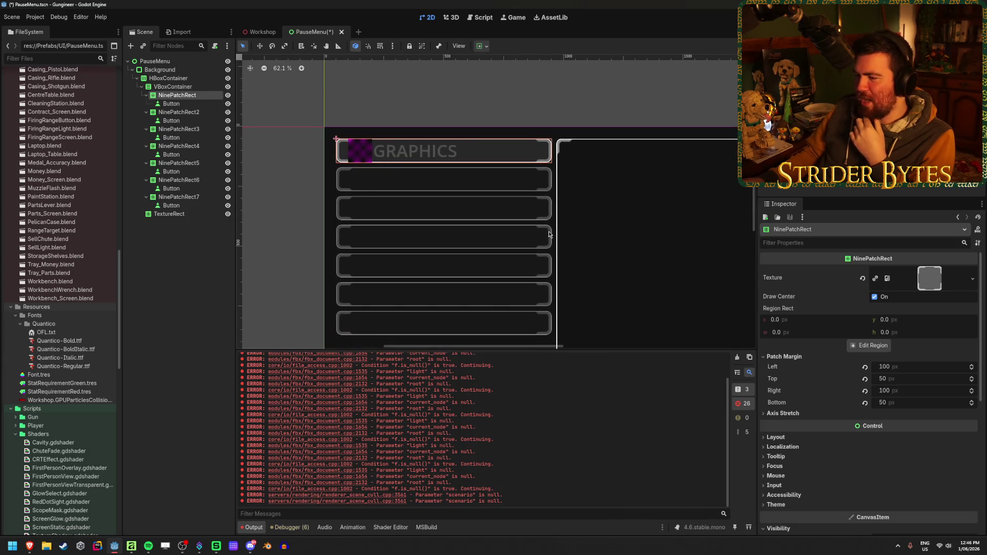
scroll(462, 180, "up", 7)
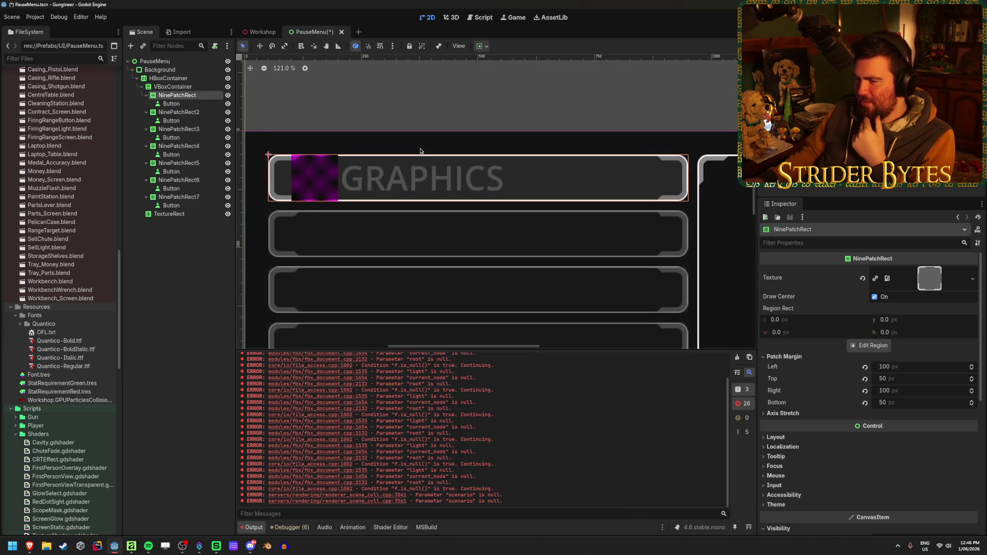
scroll(430, 162, "down", 1)
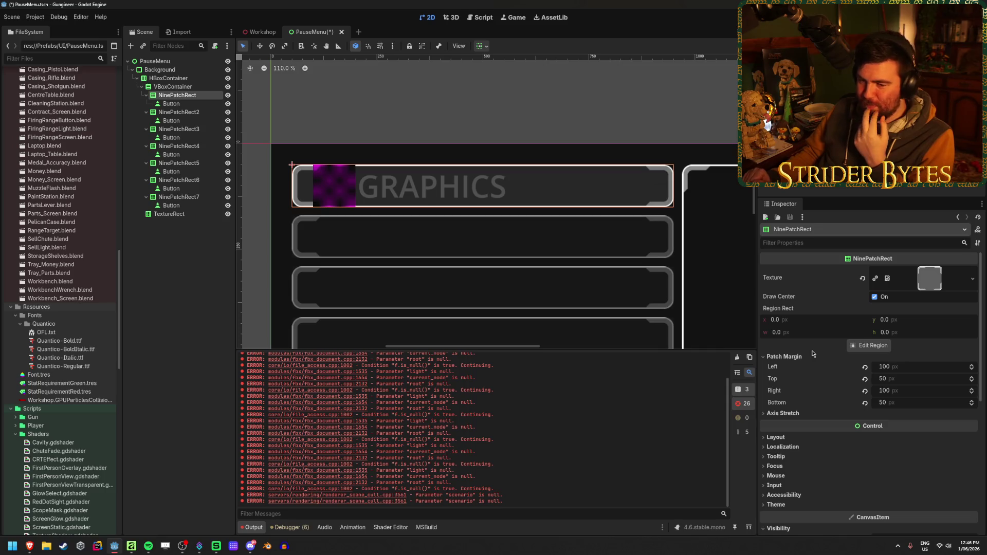
scroll(812, 354, "down", 1)
scroll(813, 354, "down", 3)
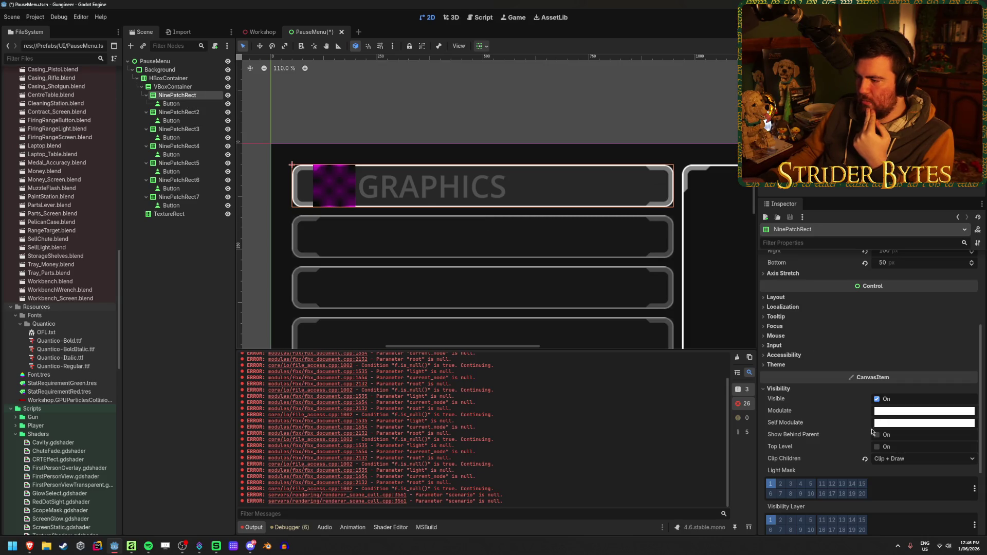
left_click(883, 458)
left_click(903, 482)
left_click(904, 458)
left_click(897, 472)
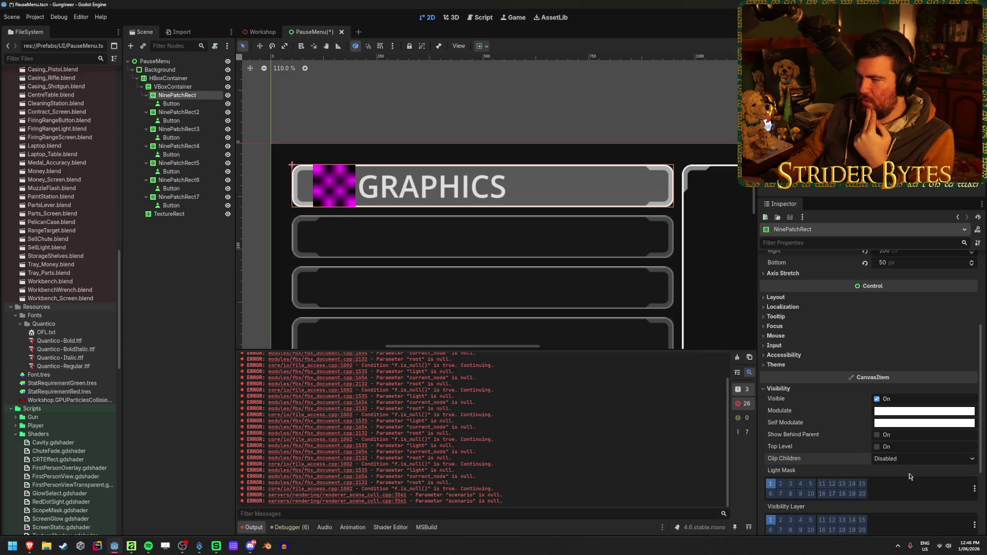
left_click(180, 248)
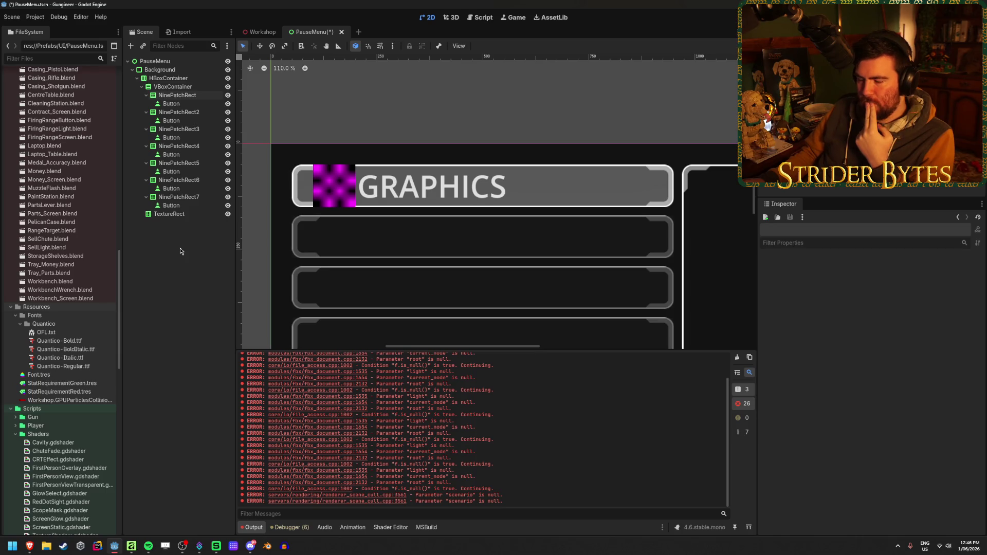
left_click(188, 105)
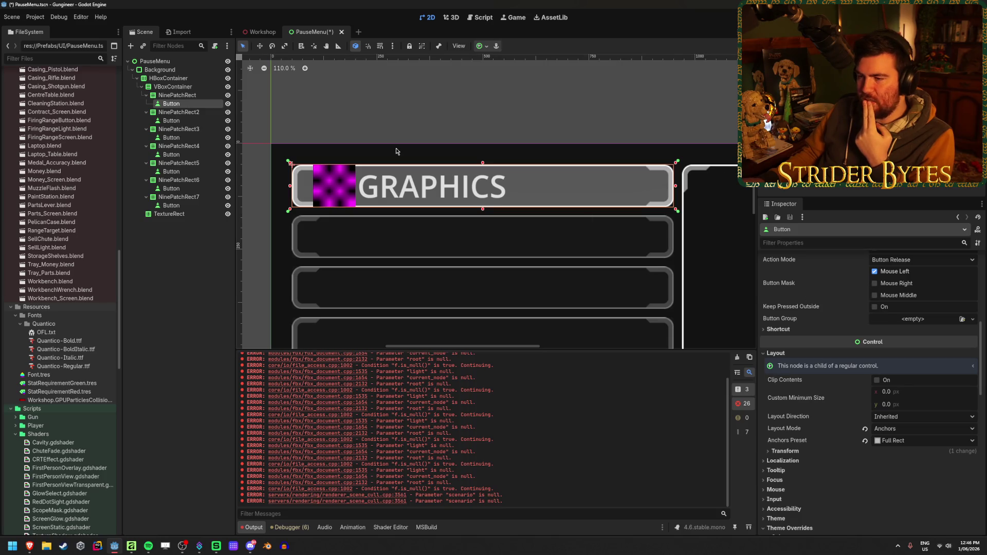
left_click(177, 95)
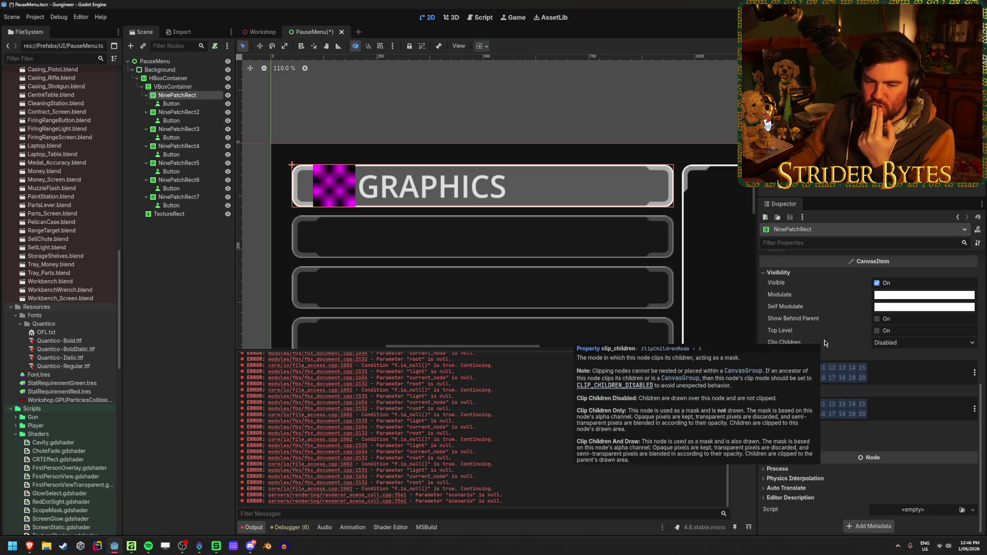
left_click(180, 104)
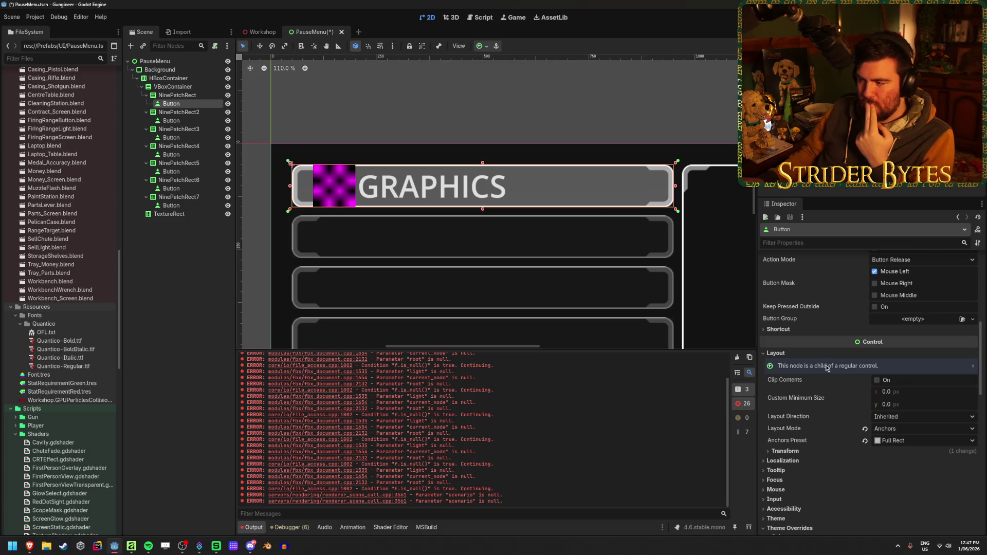
scroll(825, 369, "up", 4)
scroll(825, 368, "down", 5)
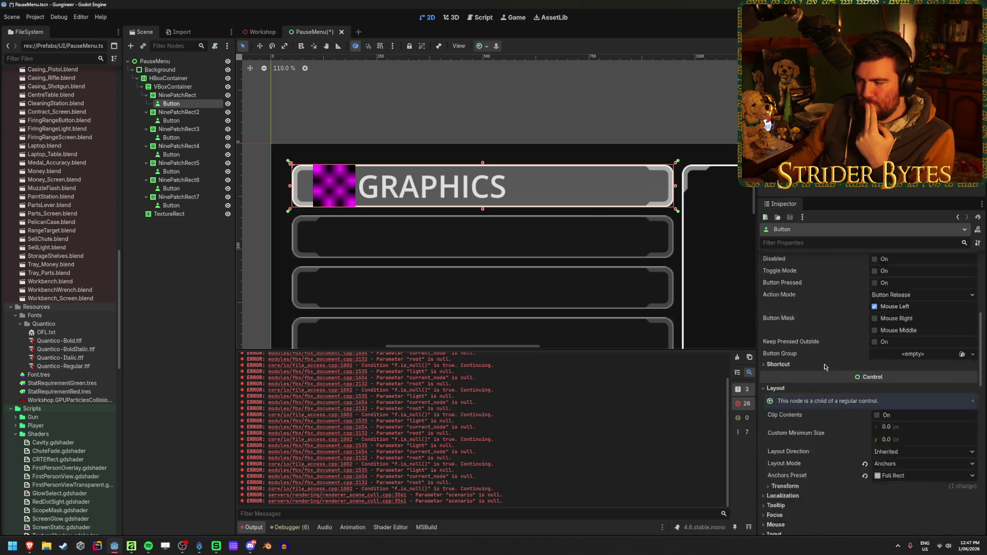
scroll(824, 365, "down", 2)
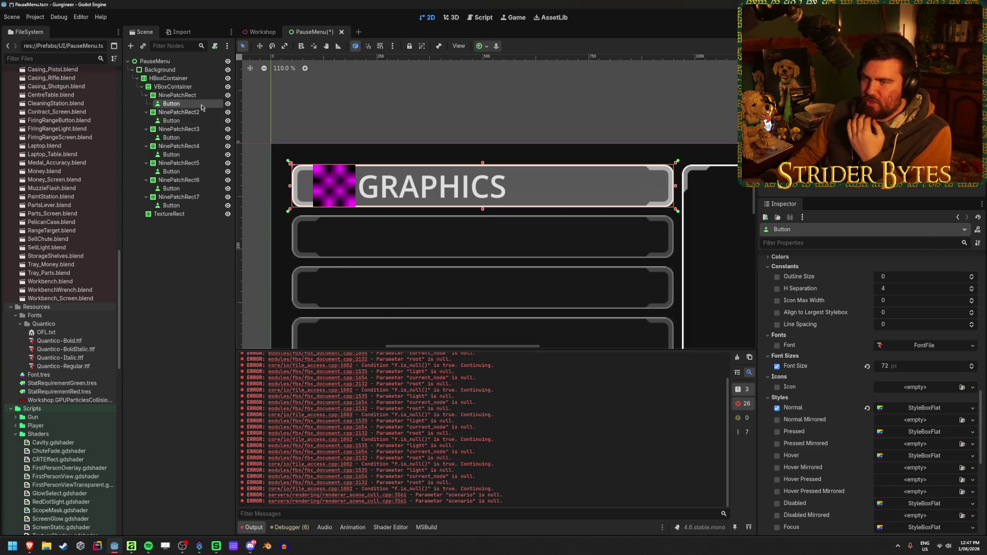
scroll(466, 256, "down", 5)
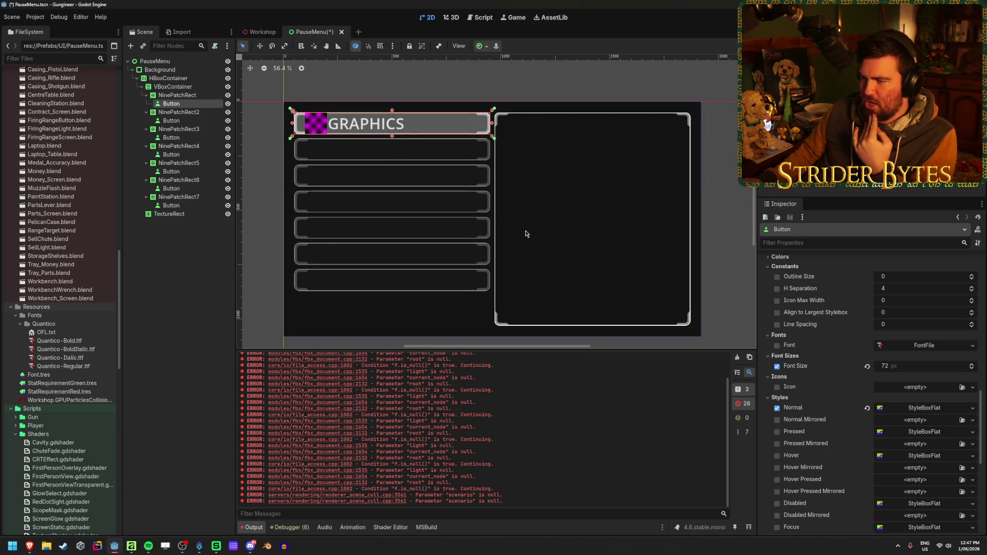
scroll(425, 205, "up", 1)
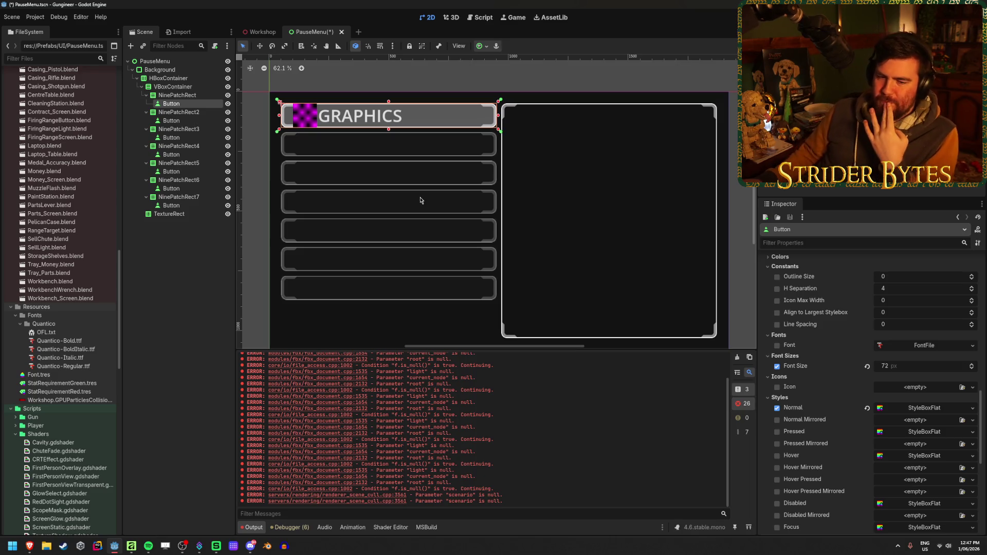
key("Escape")
left_click(174, 104)
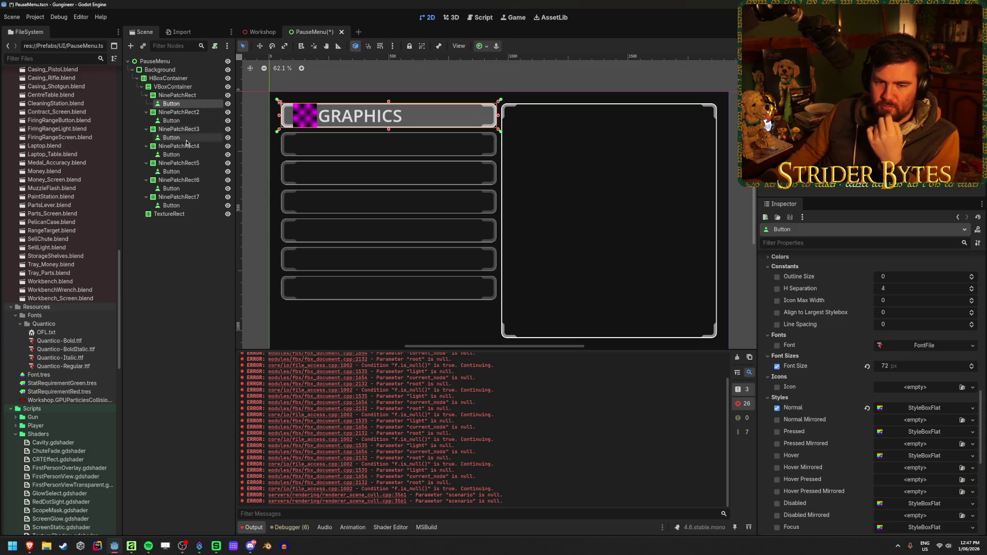
left_click(214, 307)
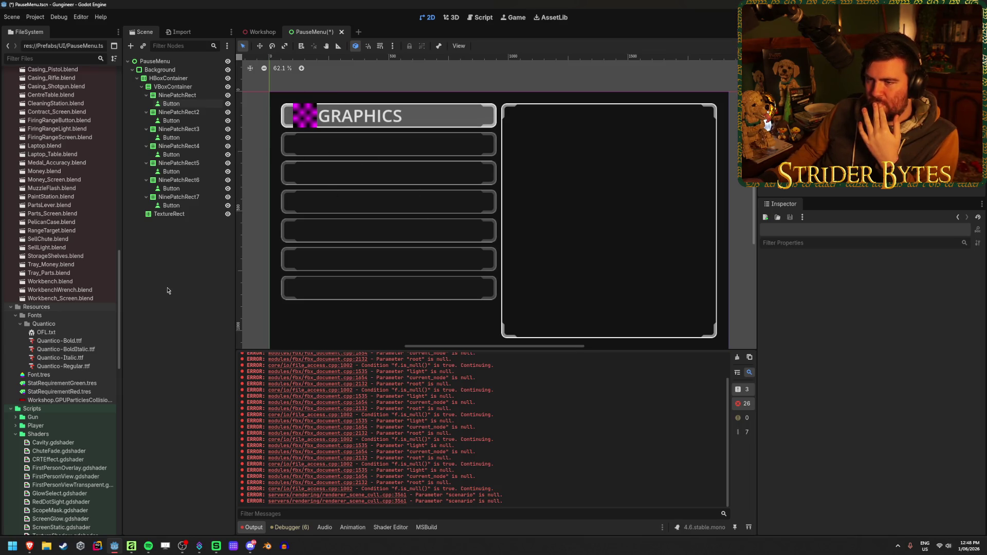
left_click(175, 103)
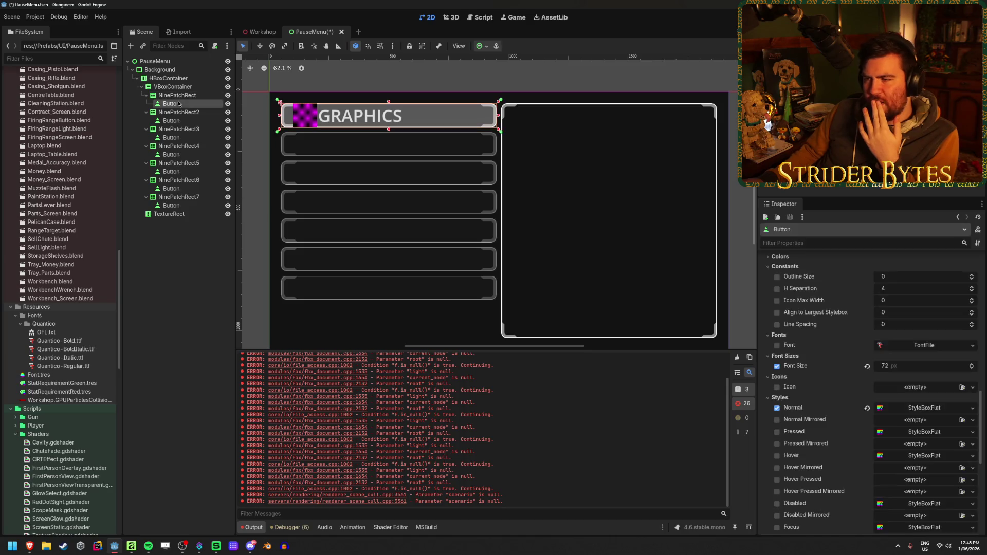
left_click(161, 296)
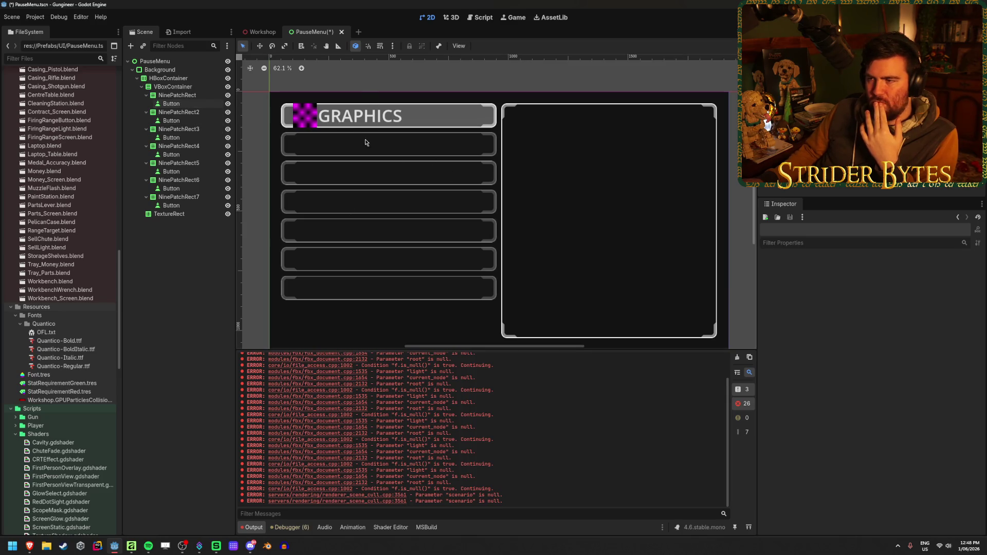
left_click(192, 104)
left_click(196, 90)
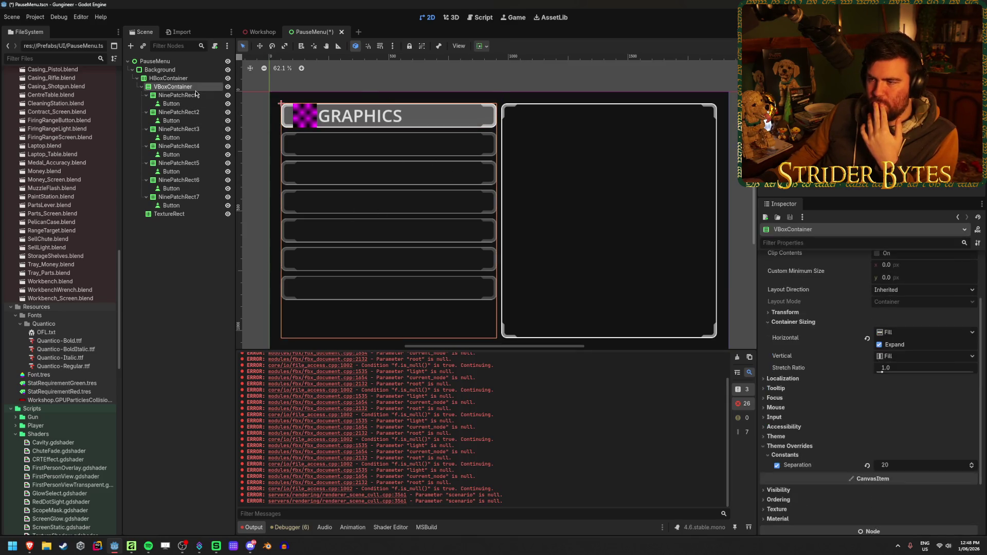
left_click(193, 96)
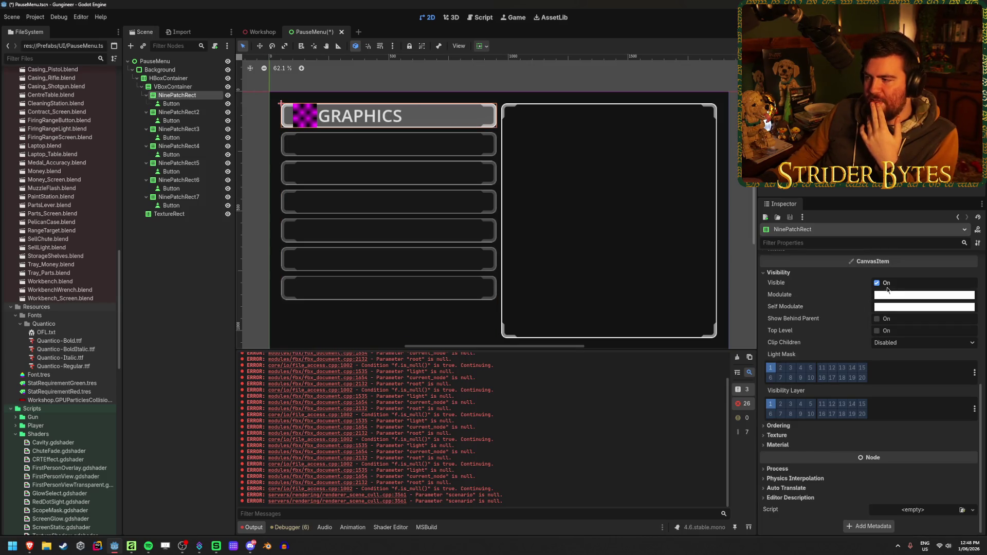
left_click(889, 295)
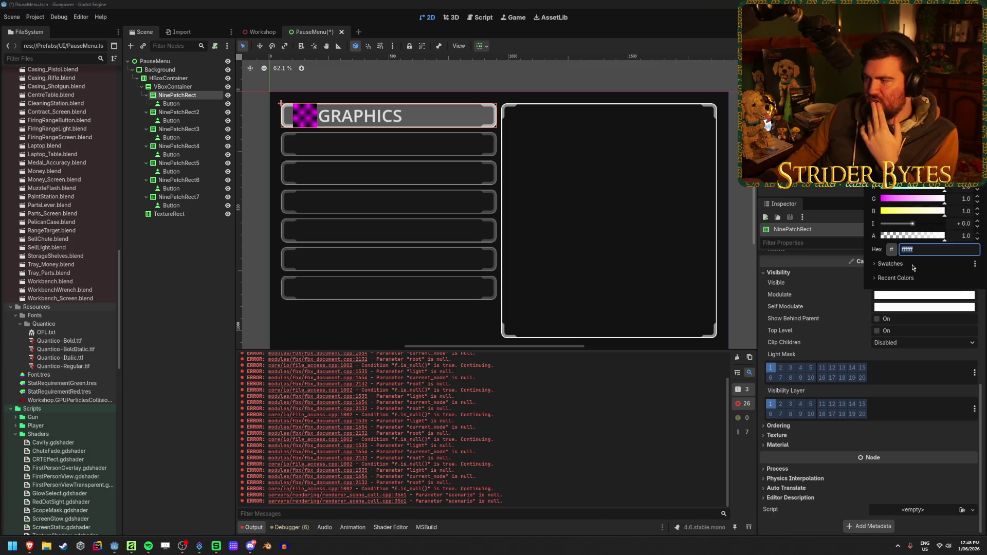
left_click(879, 264)
left_click(889, 278)
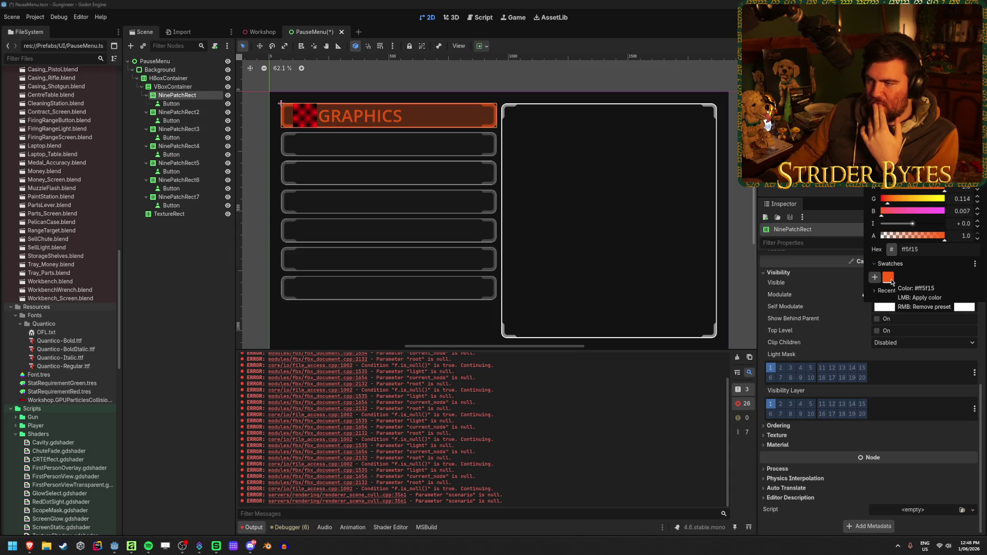
left_click(158, 304)
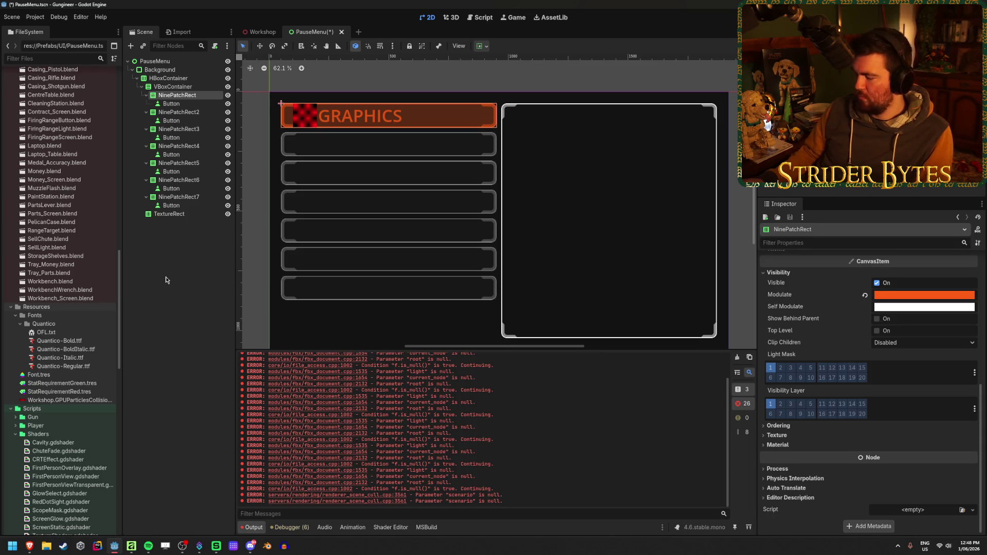
key("ctrl+z")
scroll(323, 101, "up", 2)
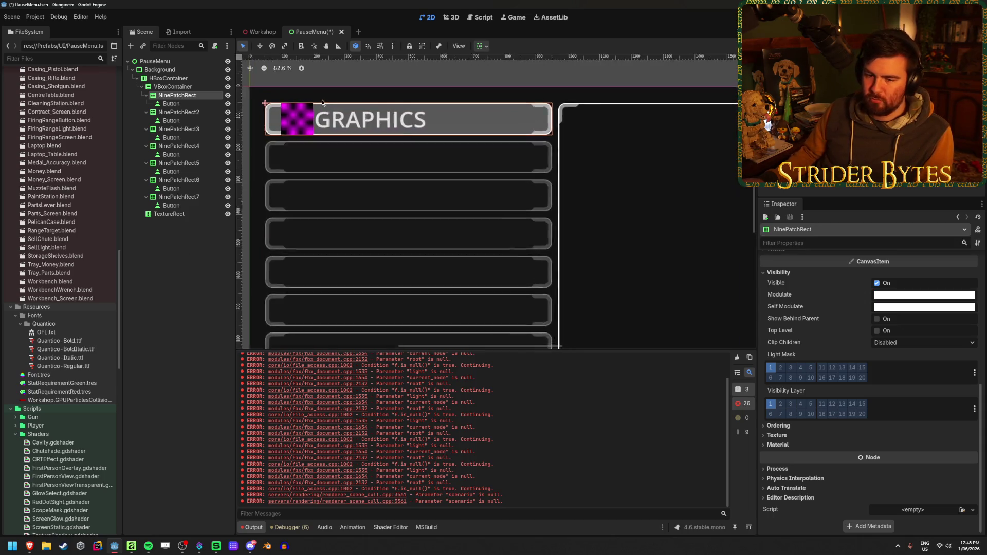
scroll(302, 203, "up", 3)
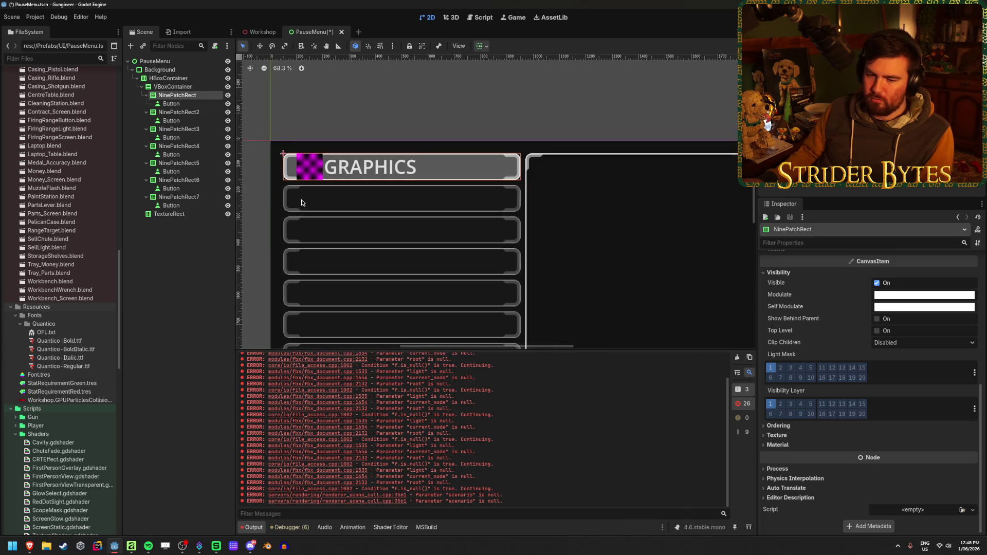
scroll(324, 211, "down", 2)
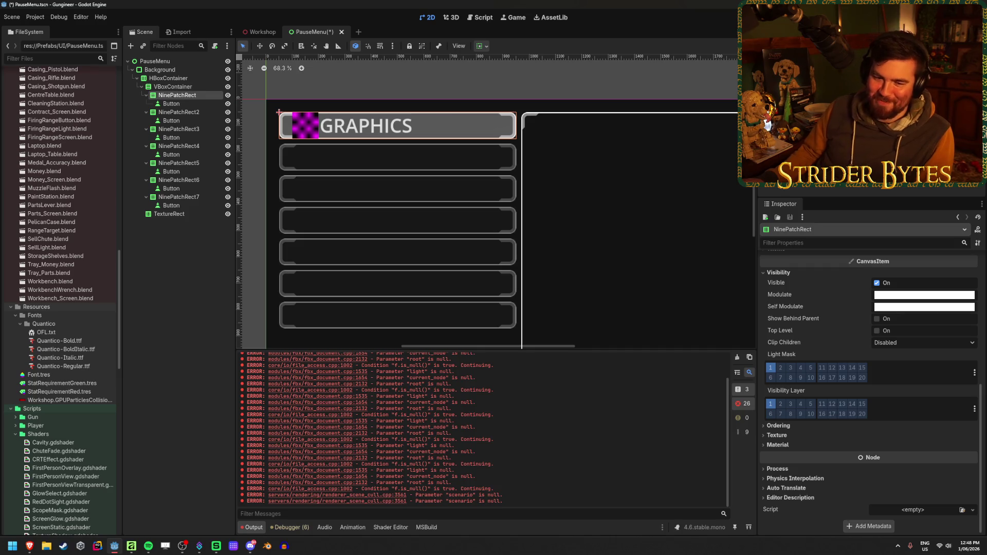
key("Escape")
scroll(544, 276, "down", 2)
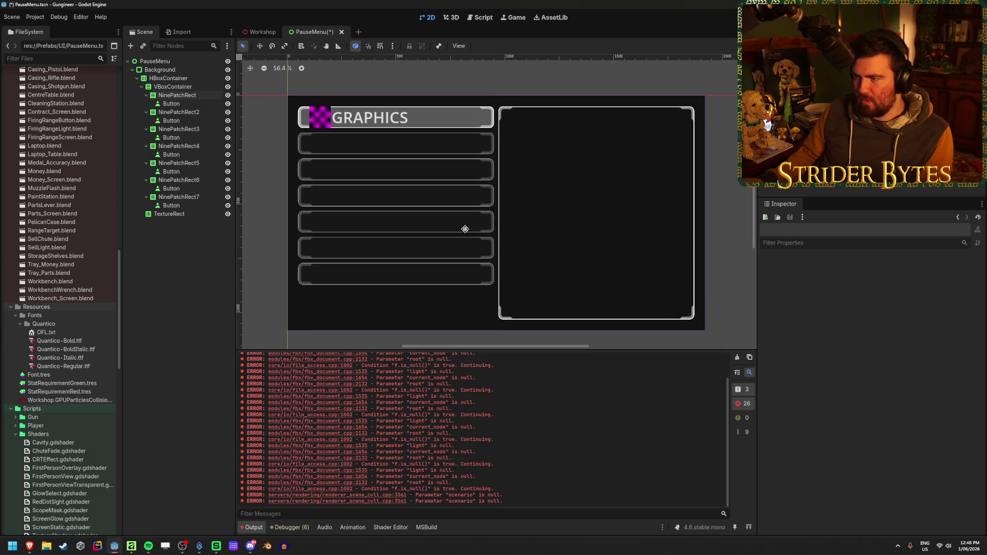
scroll(317, 134, "up", 4)
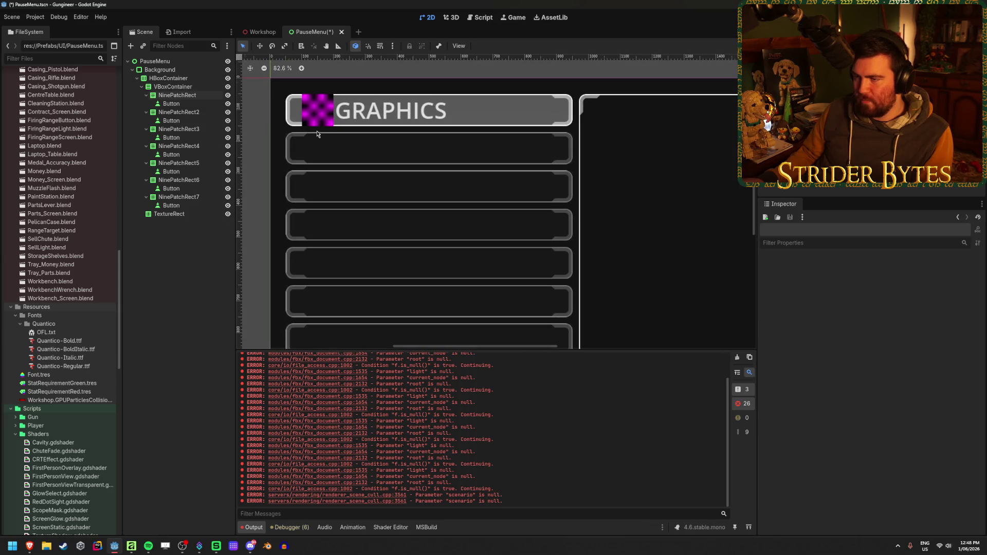
Give the GRAPHICS button a font override using the first listed Quantico font
left_click(192, 101)
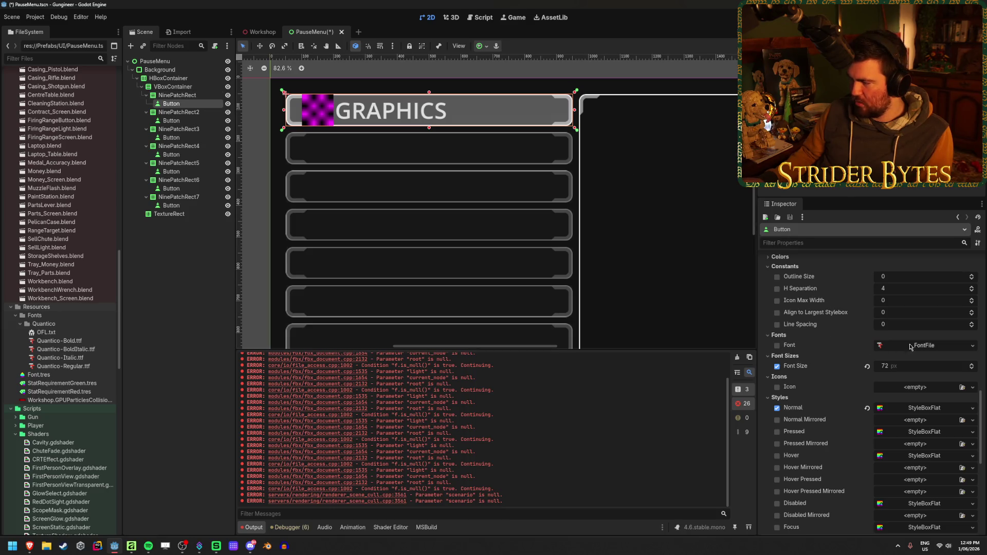
right_click(927, 349)
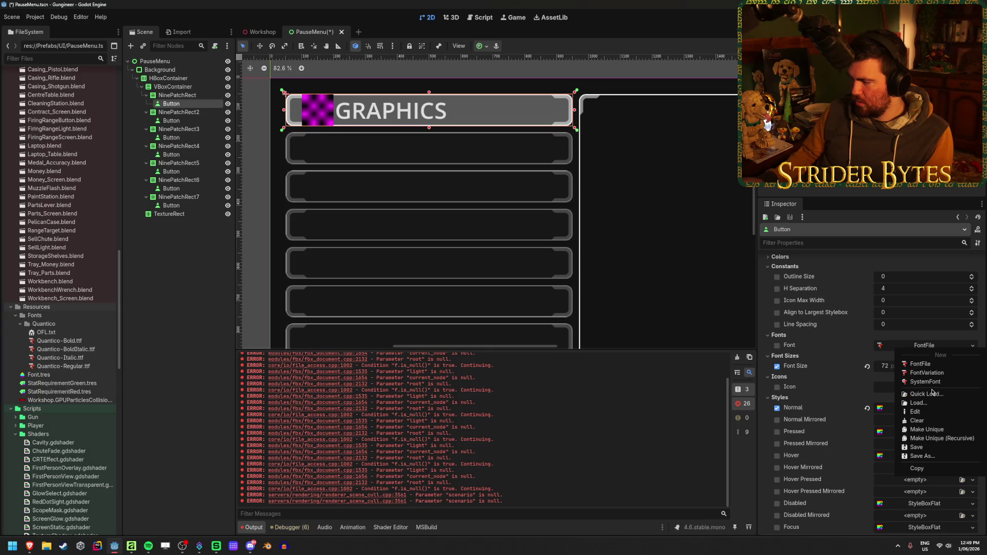
left_click(925, 394)
double_click(374, 189)
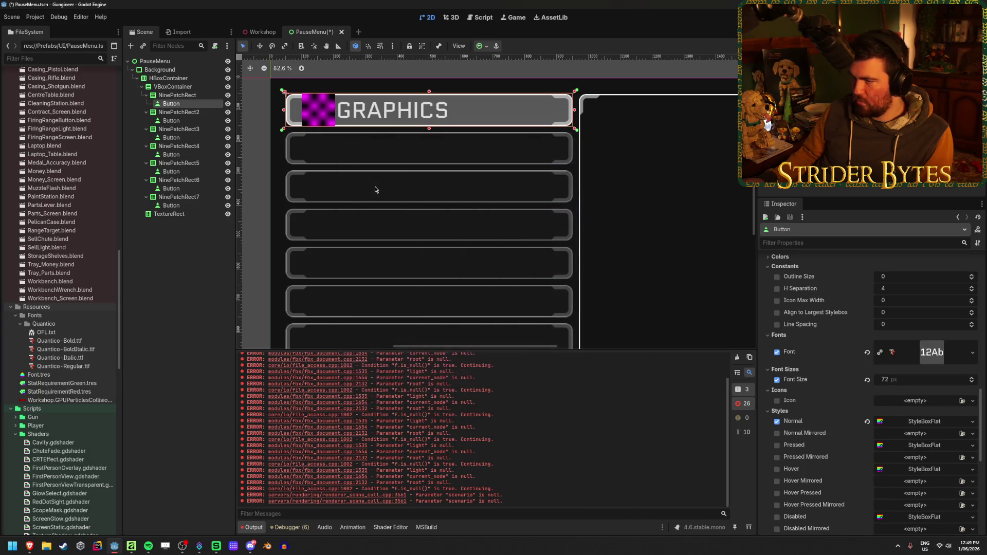
Change the button's font override to Quantico-Italic via Quick Load
right_click(928, 352)
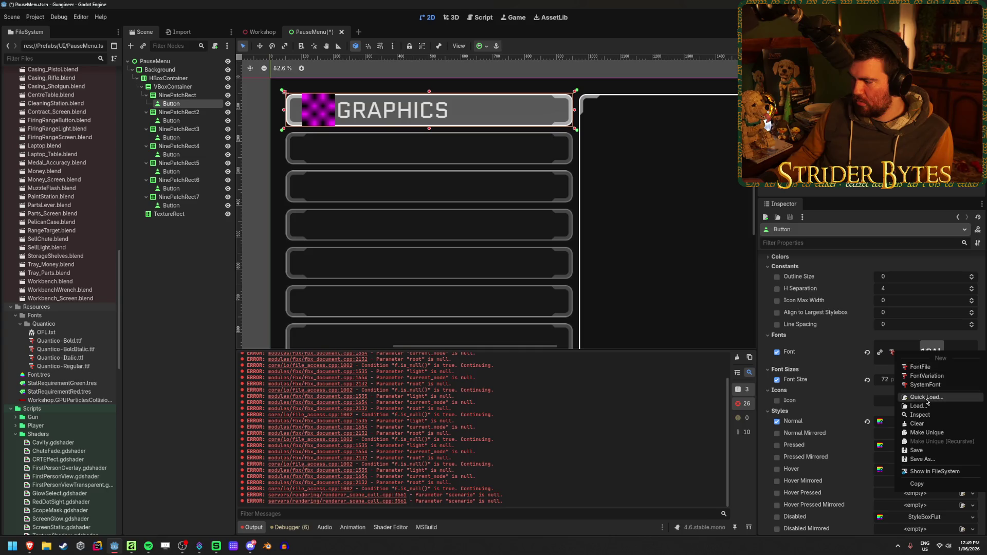
left_click(926, 397)
key("Return")
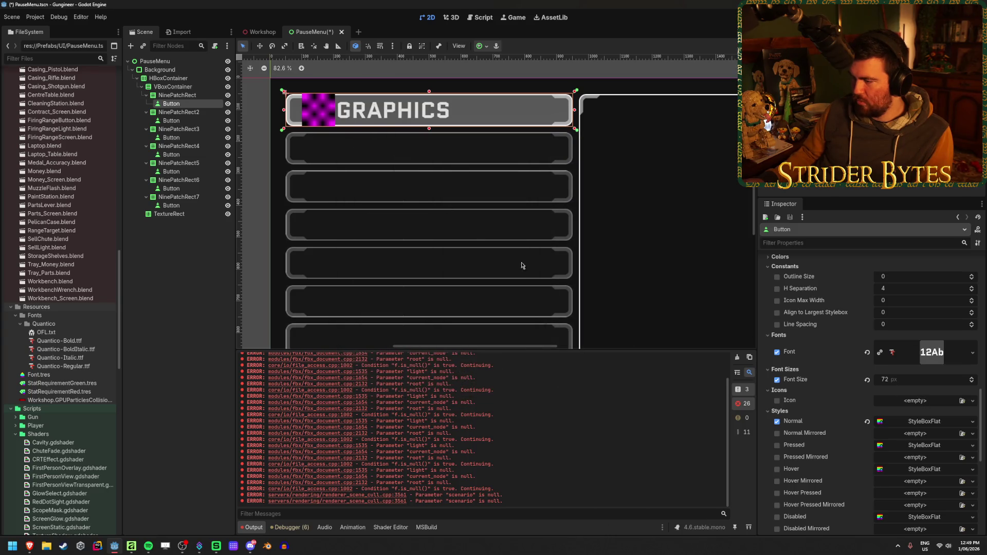
right_click(928, 351)
left_click(926, 397)
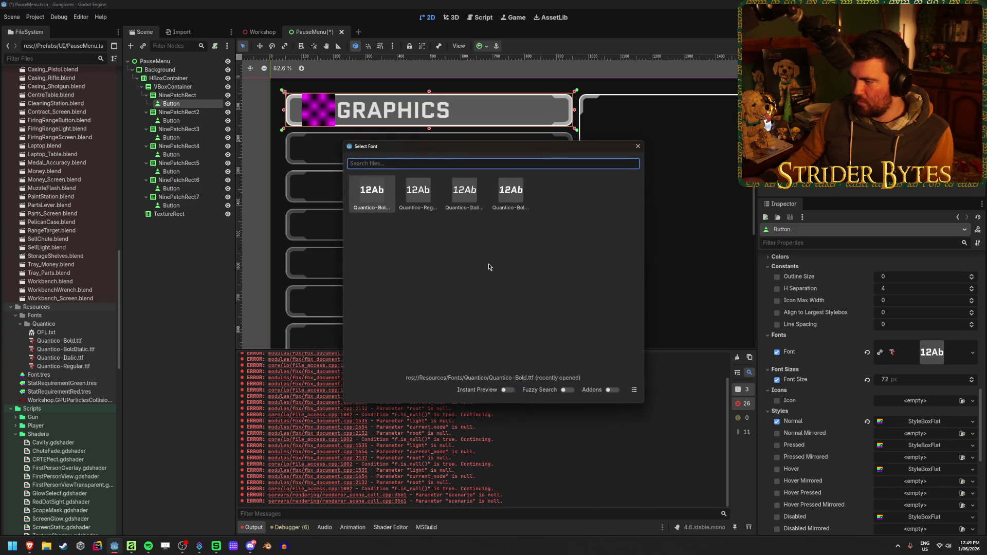
double_click(469, 197)
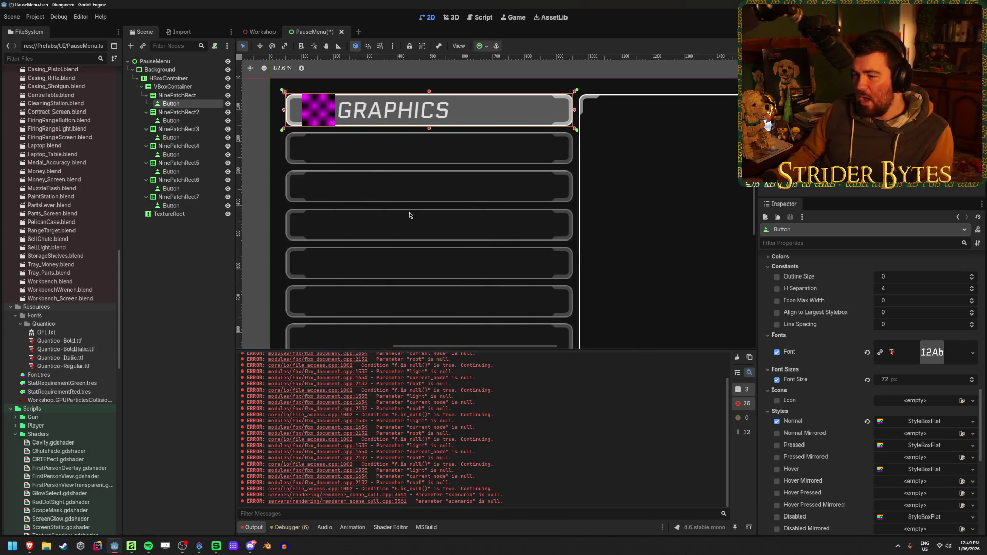
scroll(408, 210, "down", 2)
left_click(972, 352)
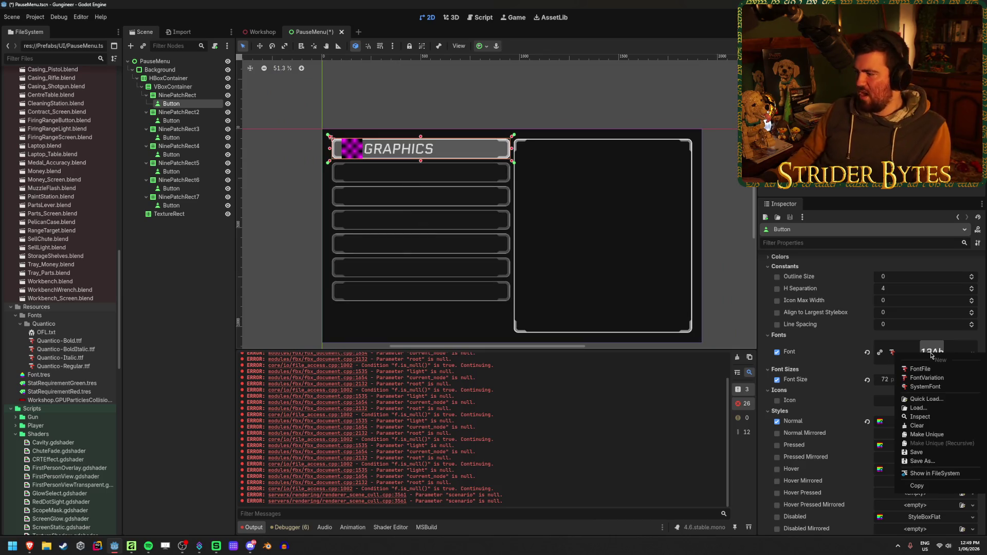
Preview the Quantico font weights live on the GRAPHICS label in the Select Font picker
left_click(925, 399)
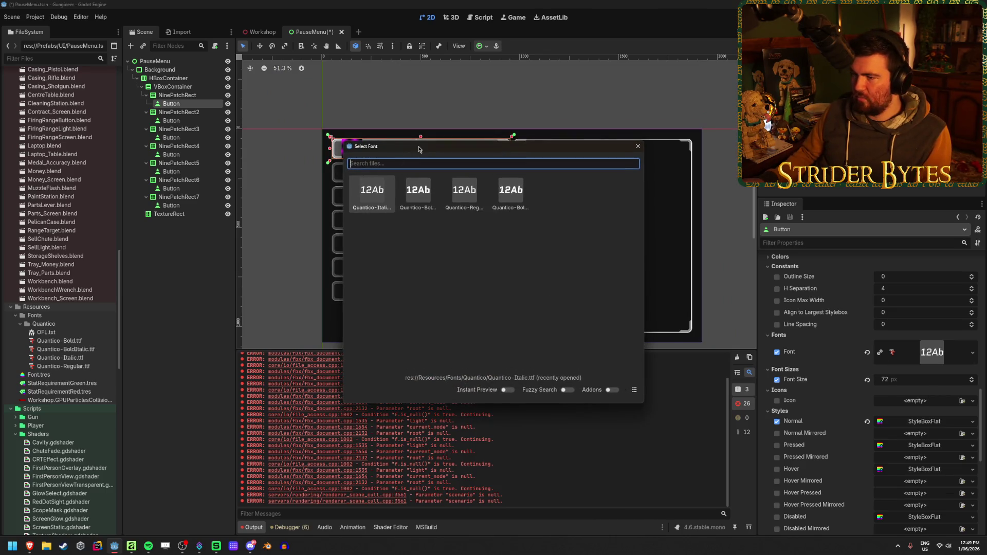
left_click_drag(419, 149, 625, 173)
key("Right")
key("Right")
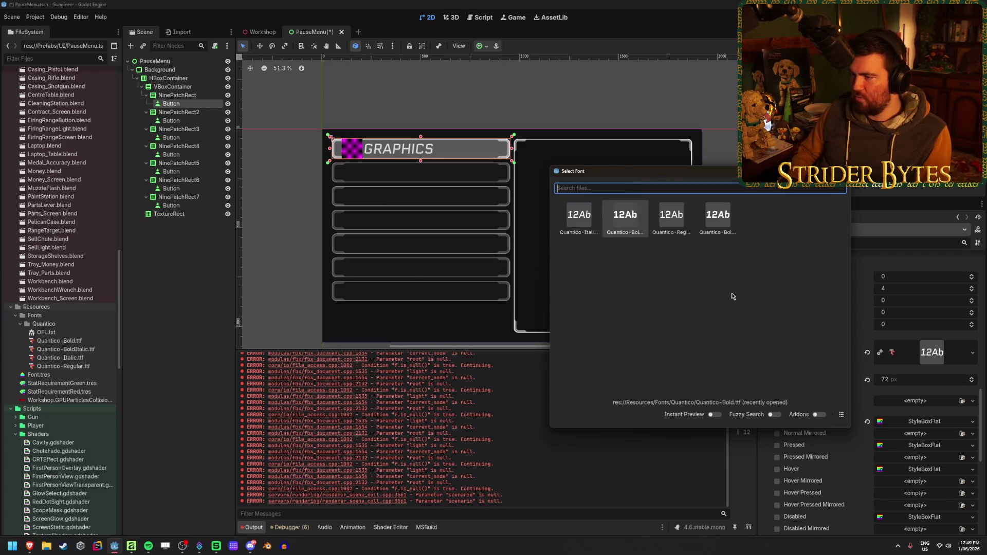
left_click(717, 415)
key("Left")
key("Left")
key("Right")
key("Right")
key("Right")
key("Left")
key("Right")
key("Left")
key("Left")
key("Left")
key("Right")
key("Right")
key("Right")
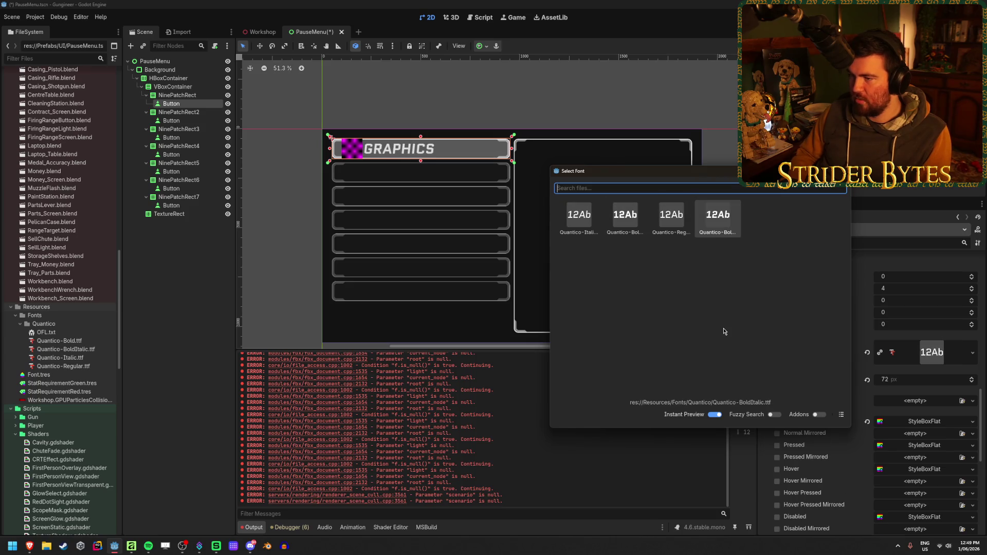
key("Left")
key("Left")
key("Left")
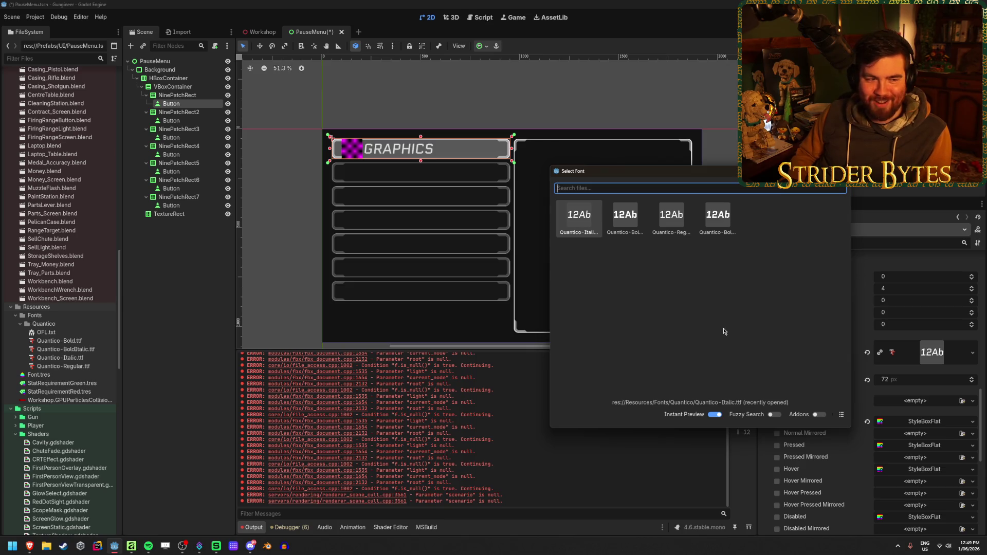
key("Right")
key("Right")
Compare the remaining weights and confirm Quantico-Regular as the button's font
key("Left")
key("Left")
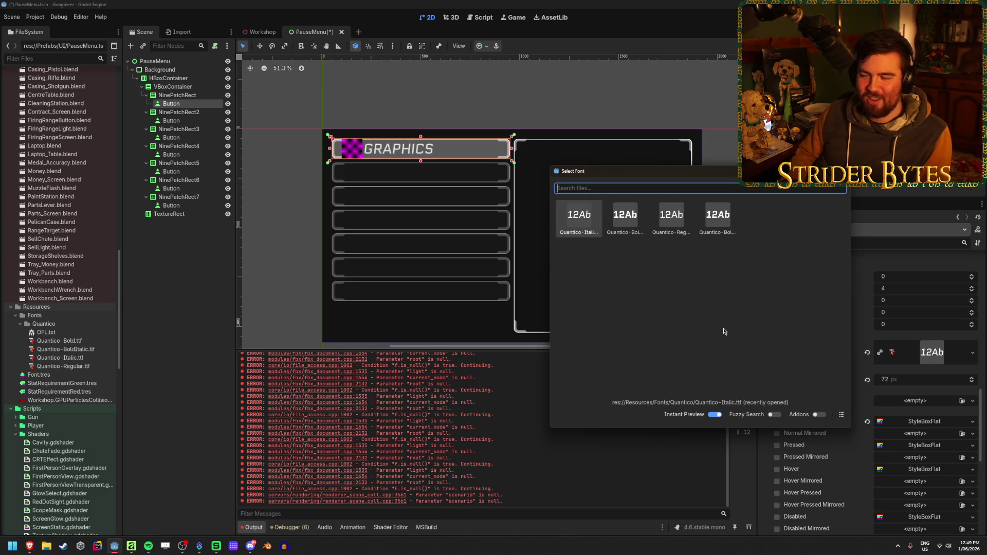
key("Right")
key("Right")
key("Left")
key("Left")
key("Right")
key("Right")
key("Left")
key("Left")
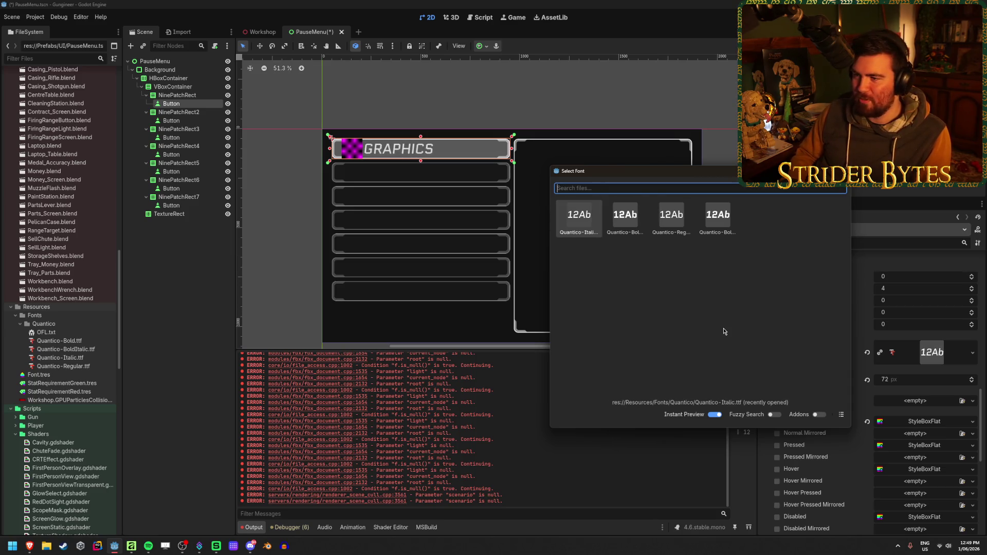
key("Right")
key("Right")
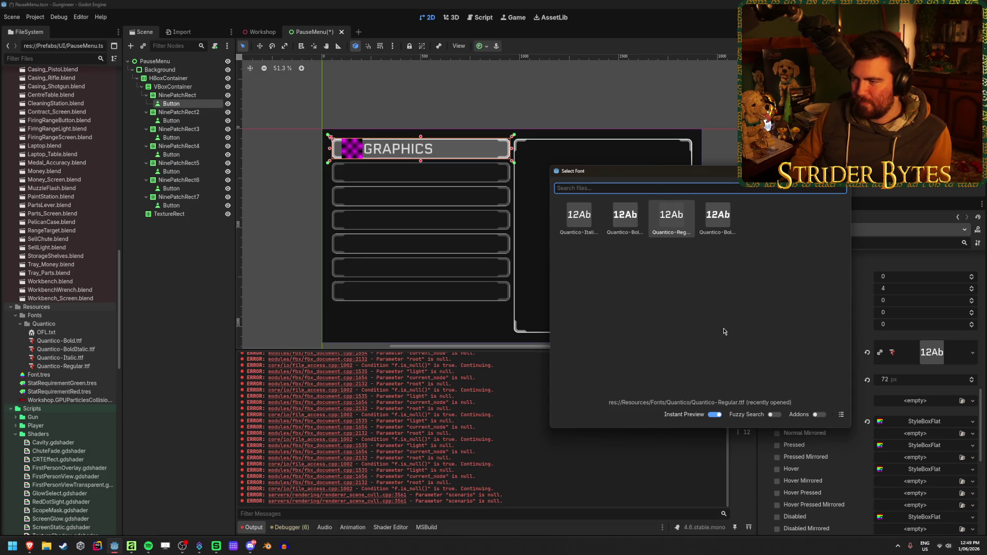
key("Left")
key("Left")
key("Right")
key("Right")
key("Return")
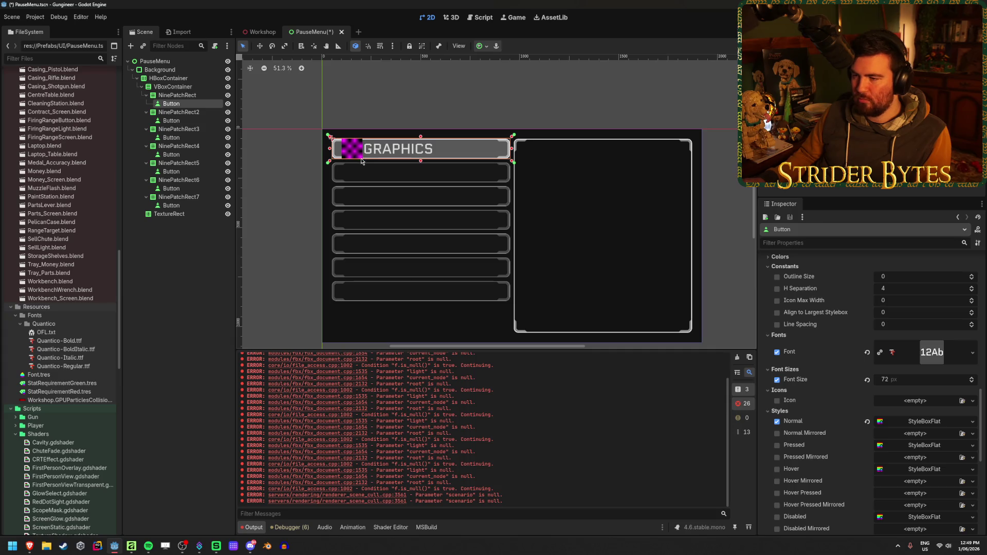
scroll(354, 147, "up", 5)
scroll(387, 150, "up", 1)
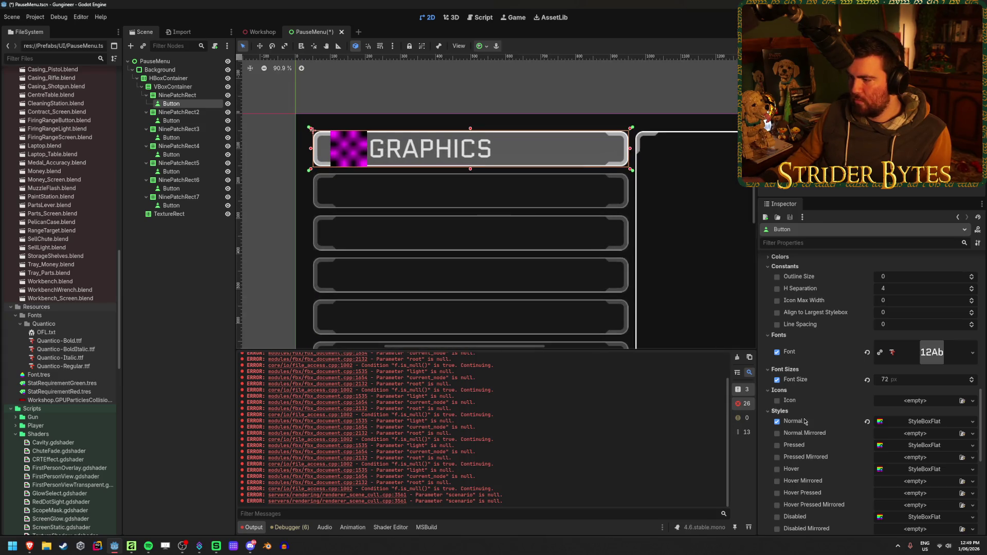
Set the button's H Separation override to 20 px and save the PauseMenu scene
left_click_drag(905, 288, 923, 289)
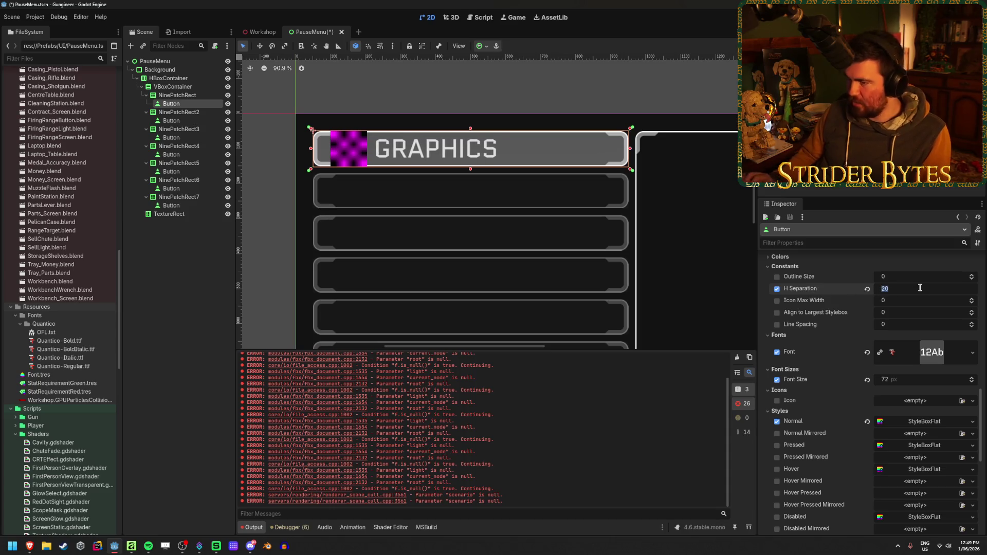
left_click(176, 274)
key("ctrl+s")
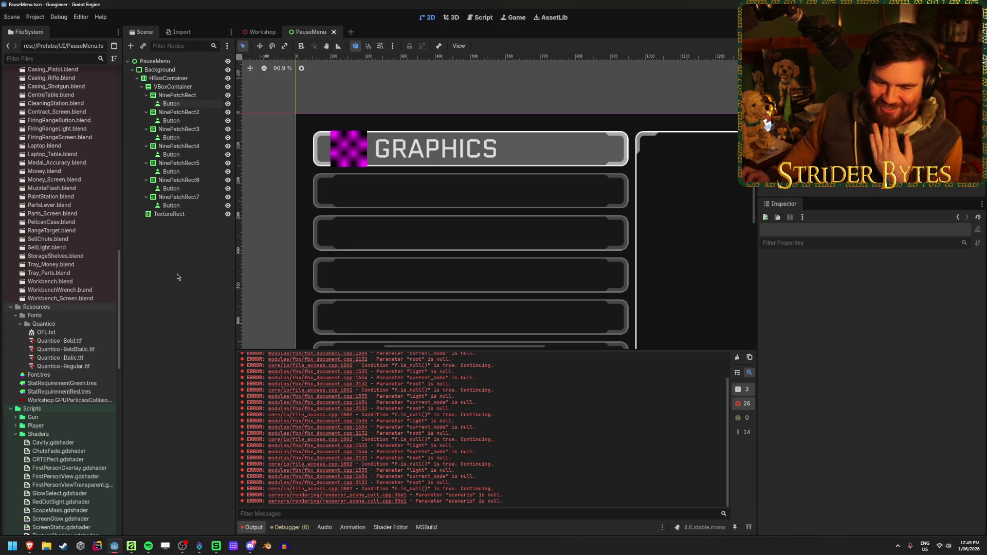
scroll(423, 258, "down", 6)
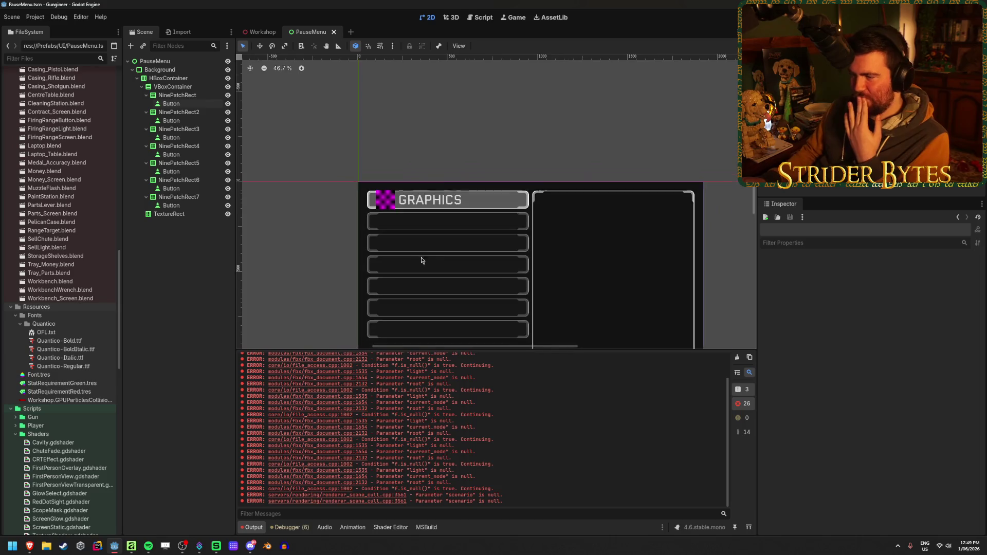
scroll(417, 202, "up", 1)
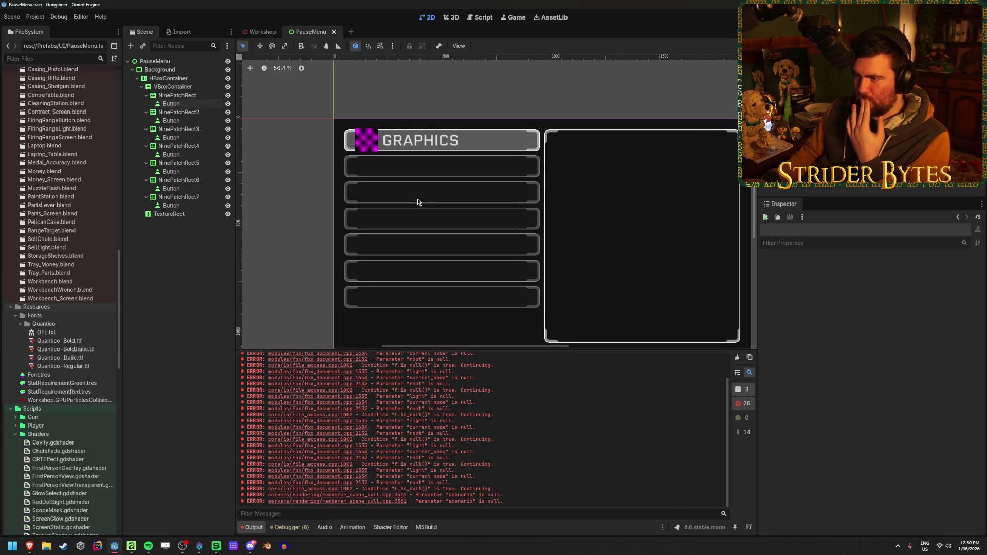
left_click(171, 104)
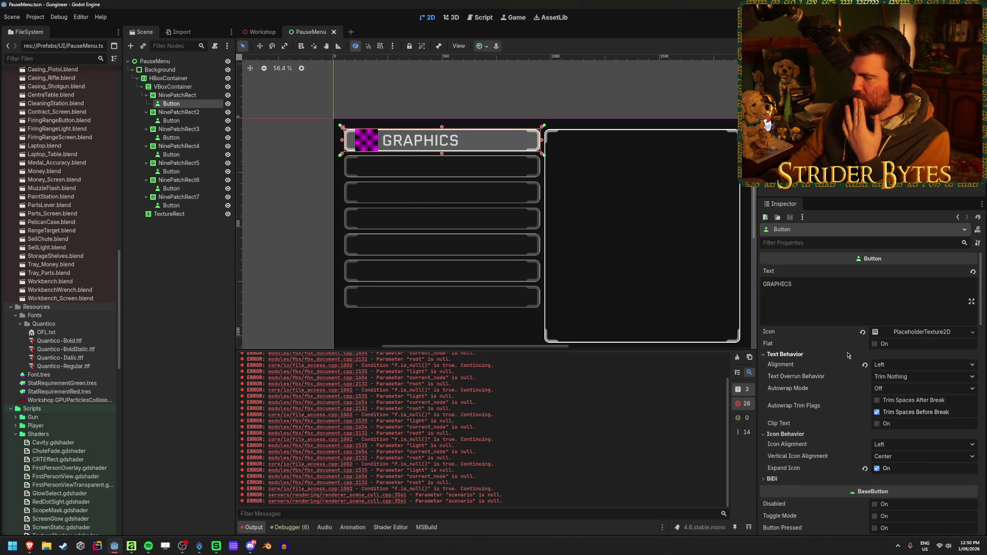
Preview the Stat_Condition wrench as the button icon, then dismiss the picker unapplied
left_click(945, 337)
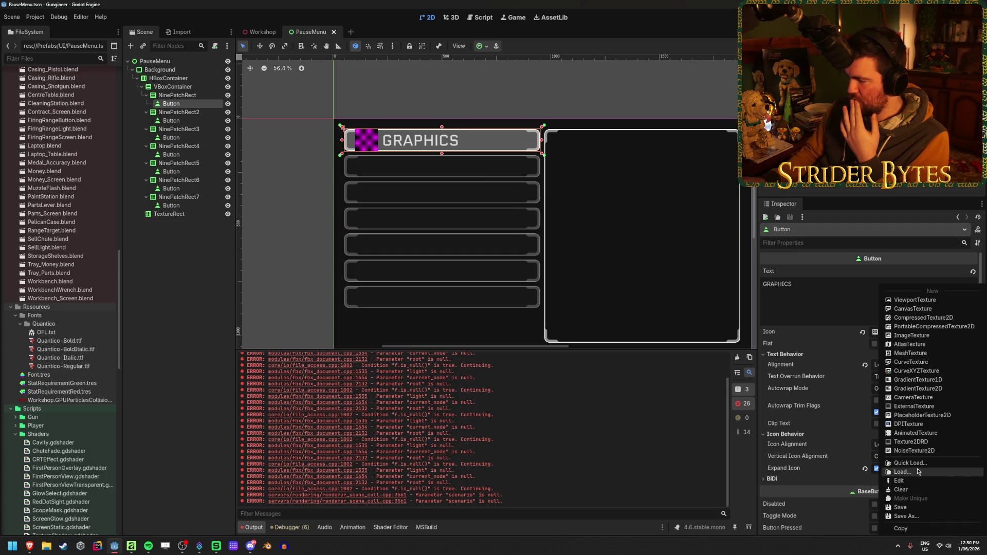
left_click(910, 463)
scroll(606, 239, "down", 10)
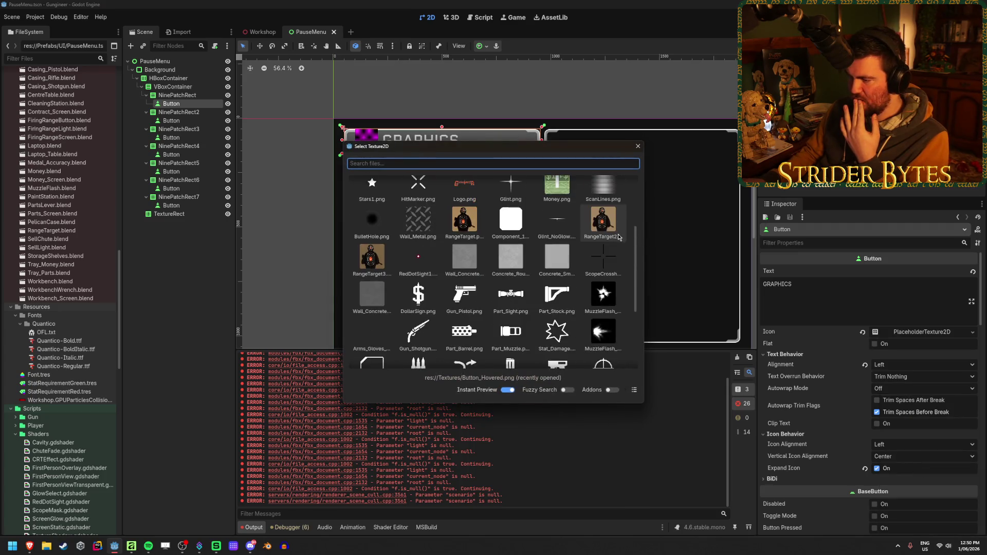
left_click(560, 314)
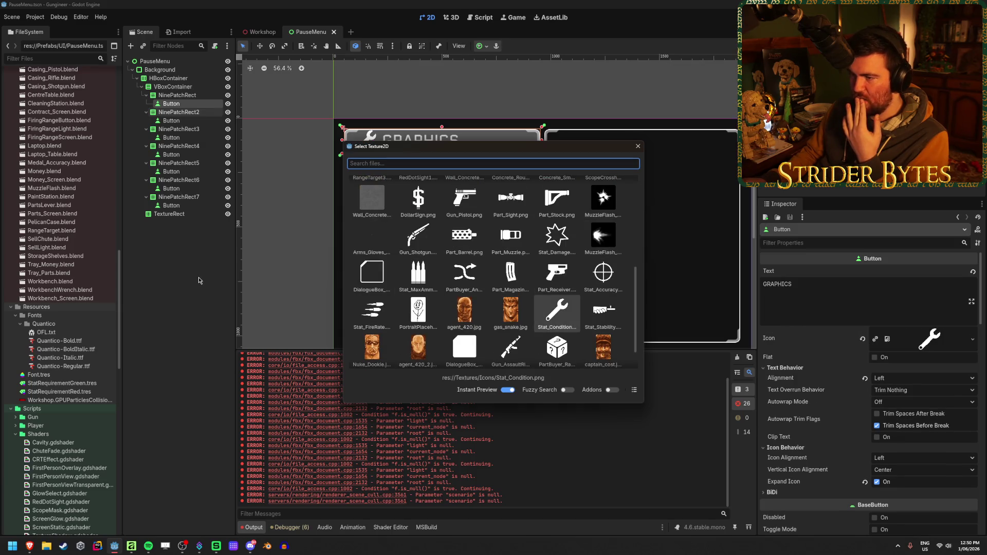
left_click(638, 147)
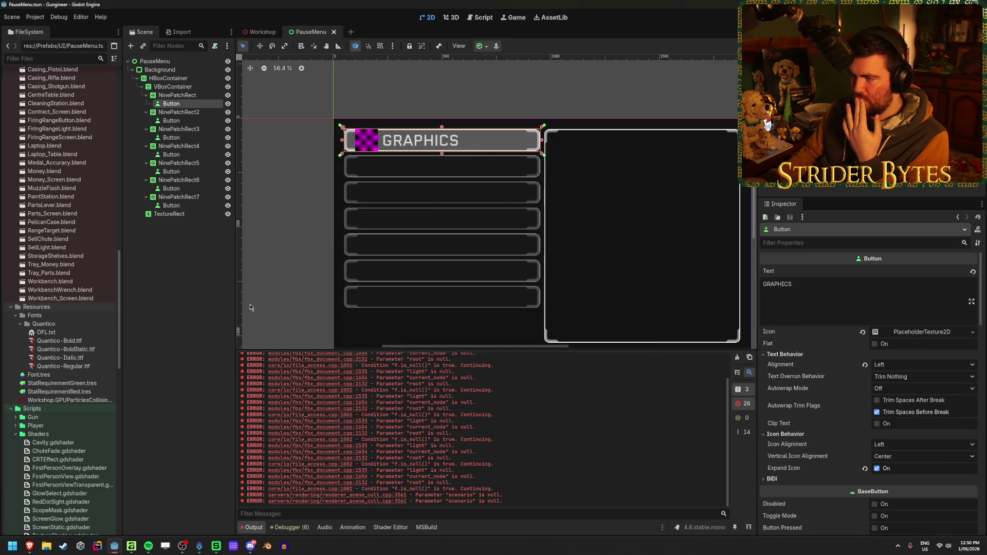
Turn off Instant Preview and apply Stat_Condition.png as the GRAPHICS button's icon
left_click(972, 332)
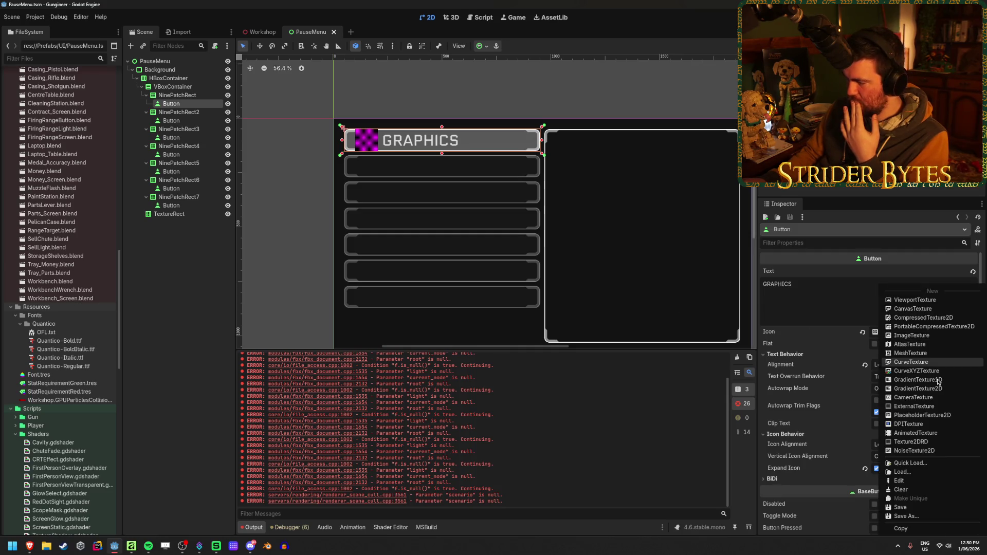
left_click(930, 464)
left_click(507, 390)
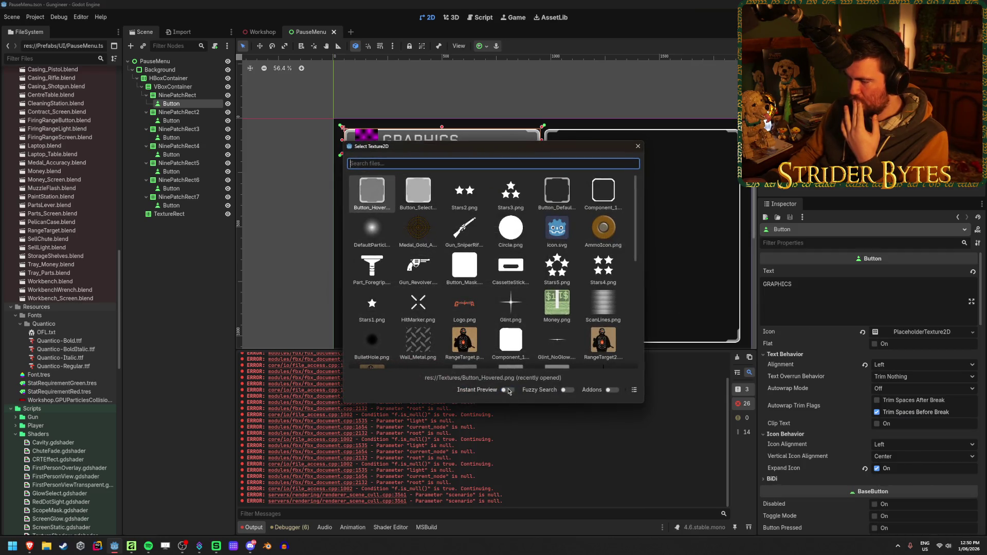
scroll(507, 302, "down", 4)
scroll(543, 286, "down", 2)
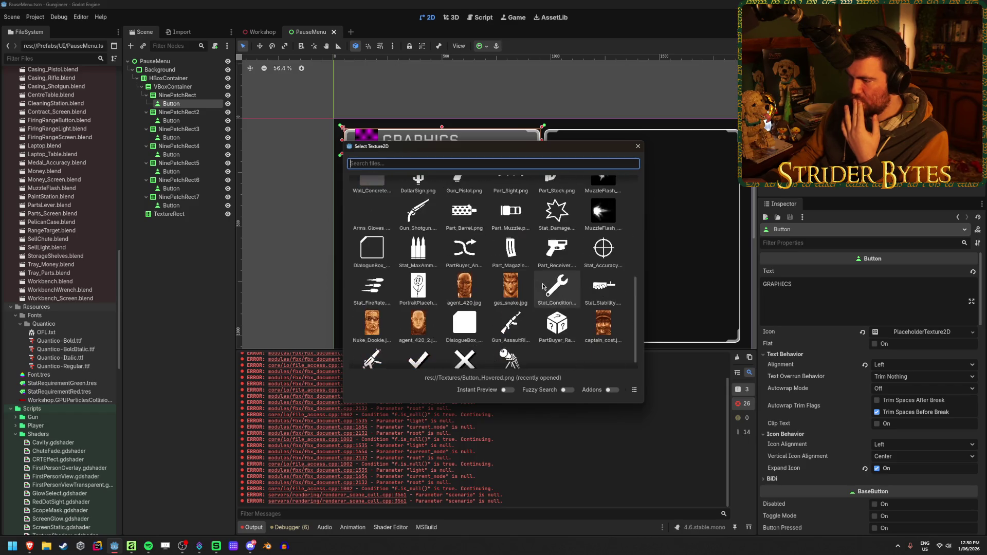
double_click(557, 286)
scroll(371, 141, "up", 5)
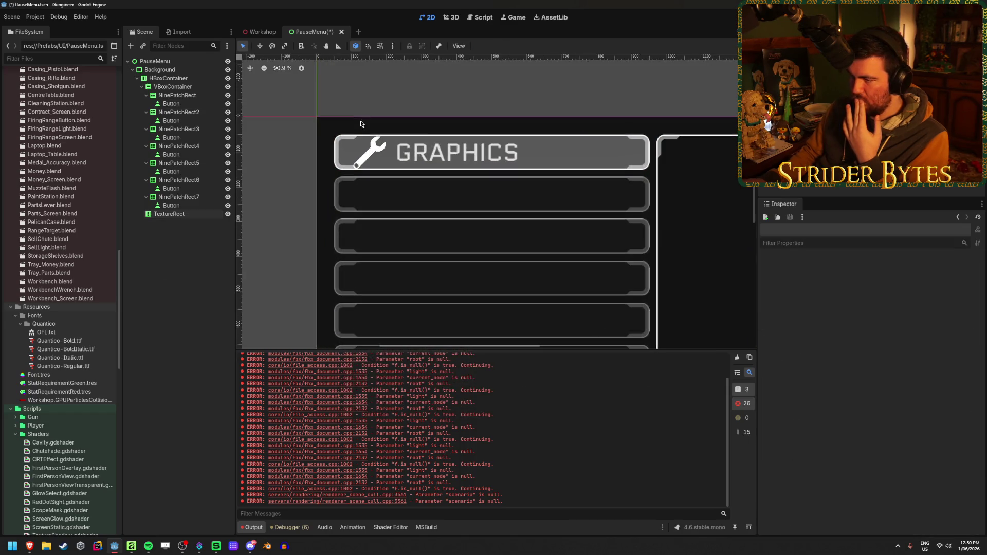
scroll(371, 141, "down", 1)
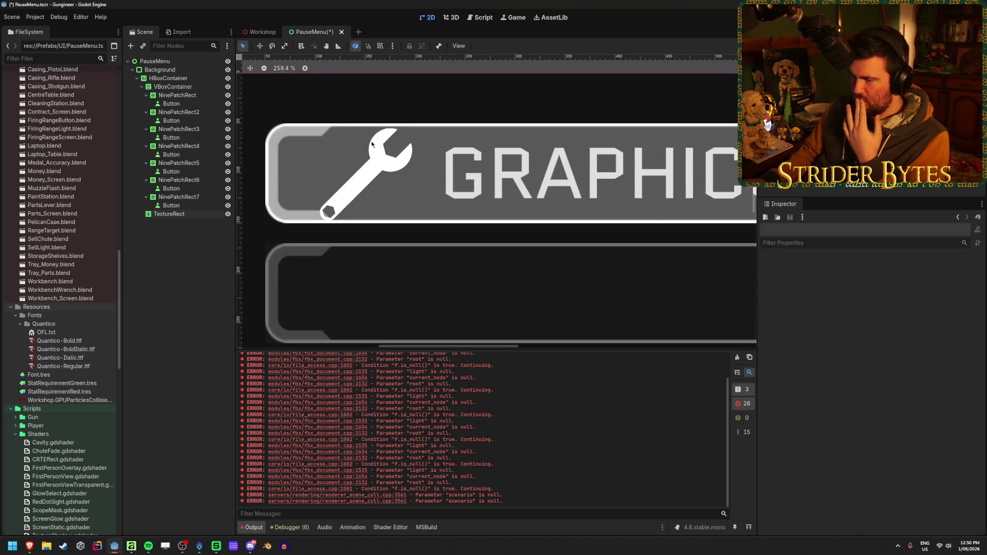
scroll(371, 141, "down", 1)
left_click(200, 214)
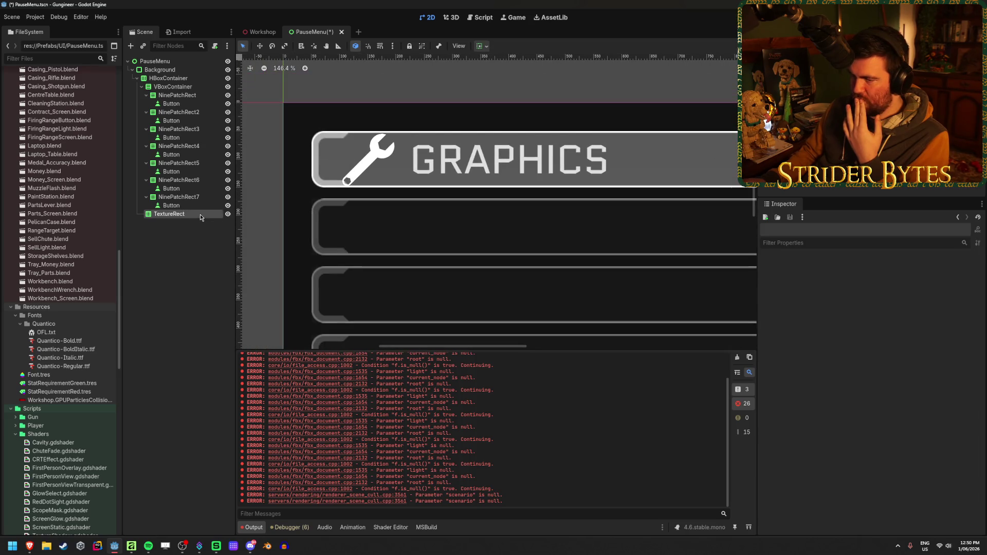
Try and remove a revolver Icon theme override, then set Icon Max Width to 175
left_click(193, 96)
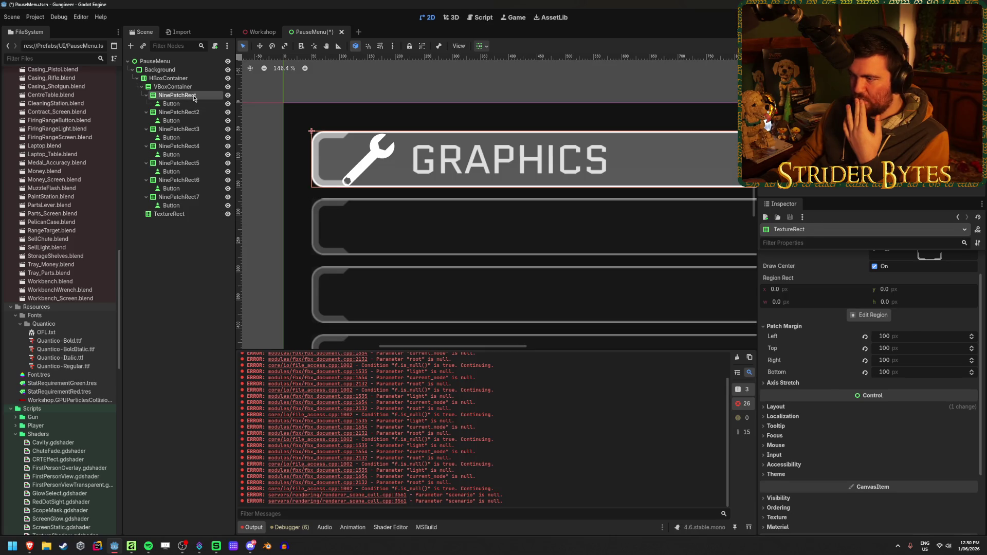
left_click(171, 103)
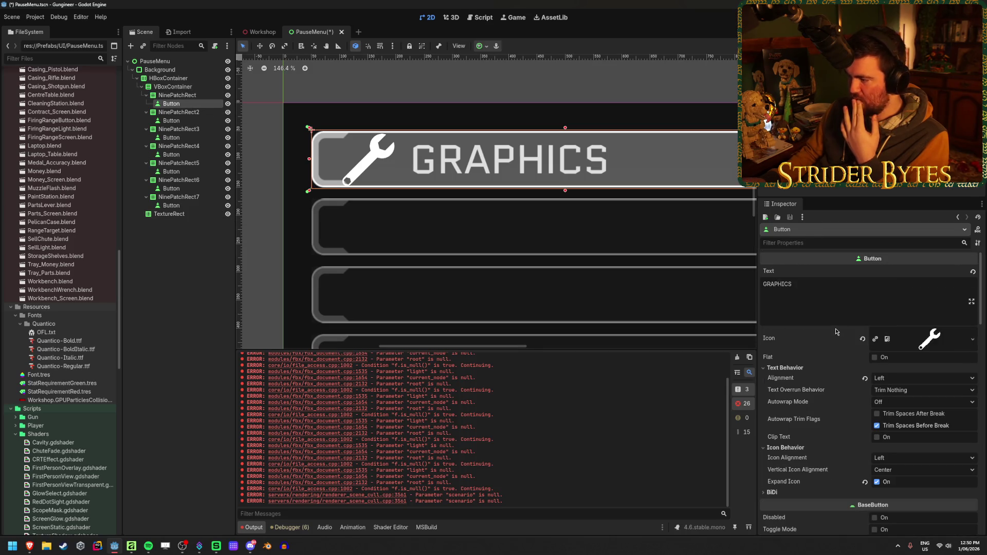
scroll(830, 412, "down", 1)
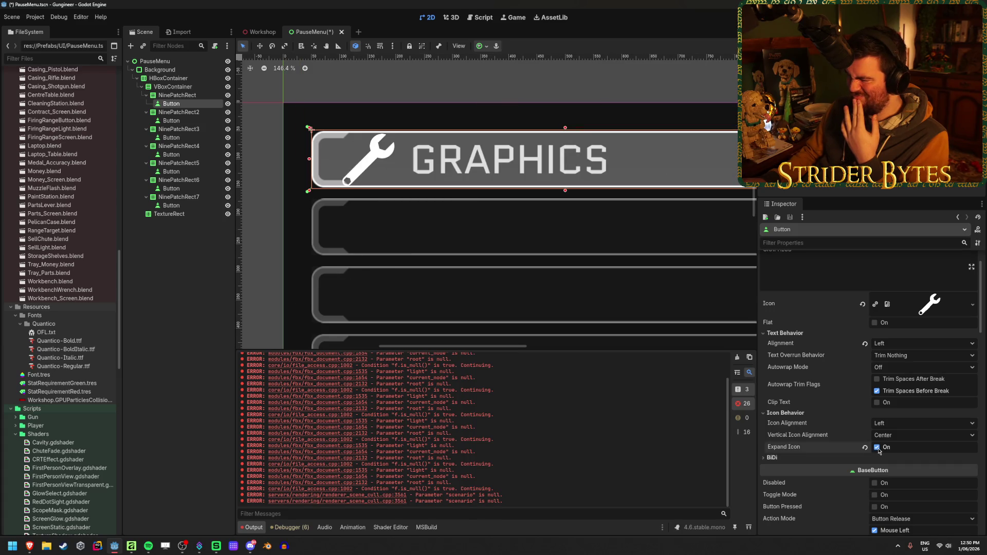
scroll(882, 433, "down", 5)
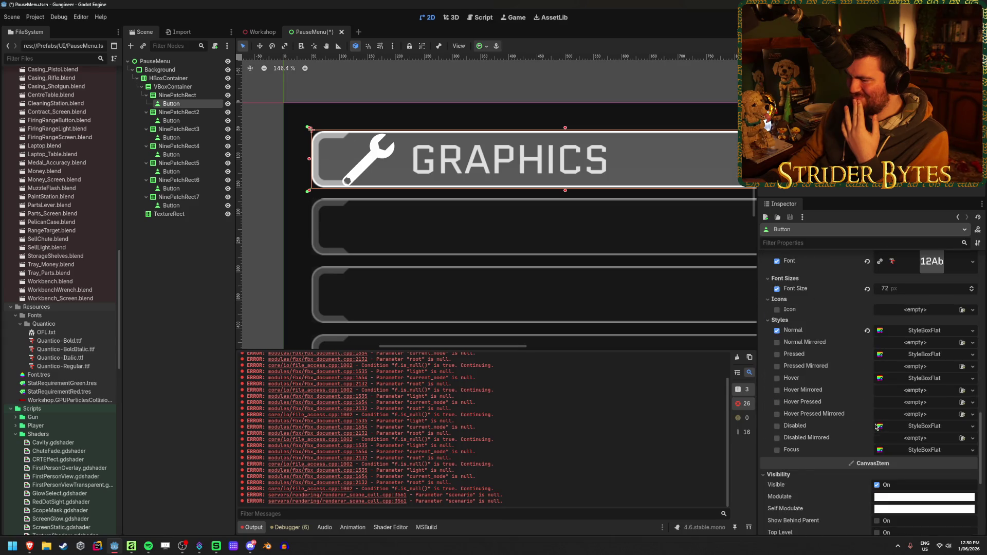
scroll(874, 353, "down", 3)
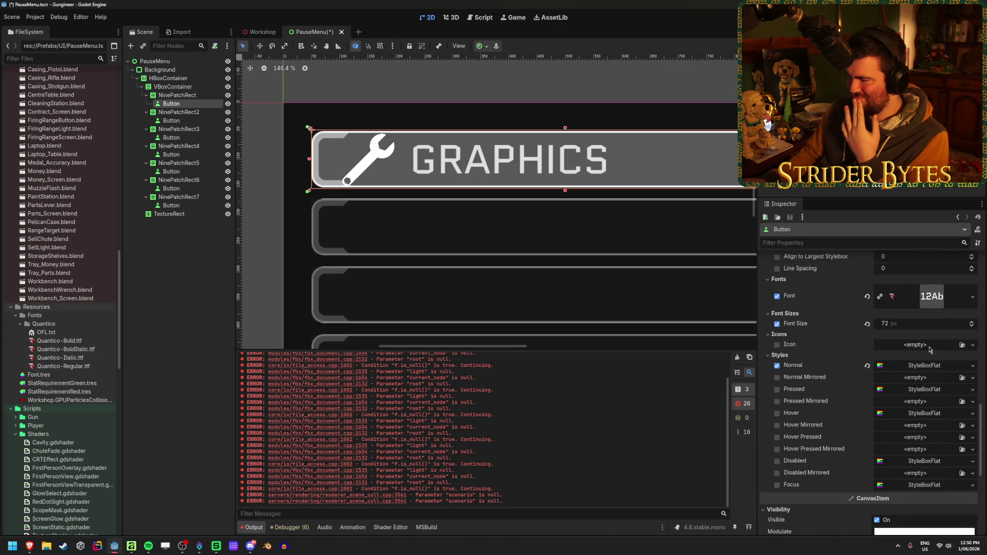
left_click(962, 345)
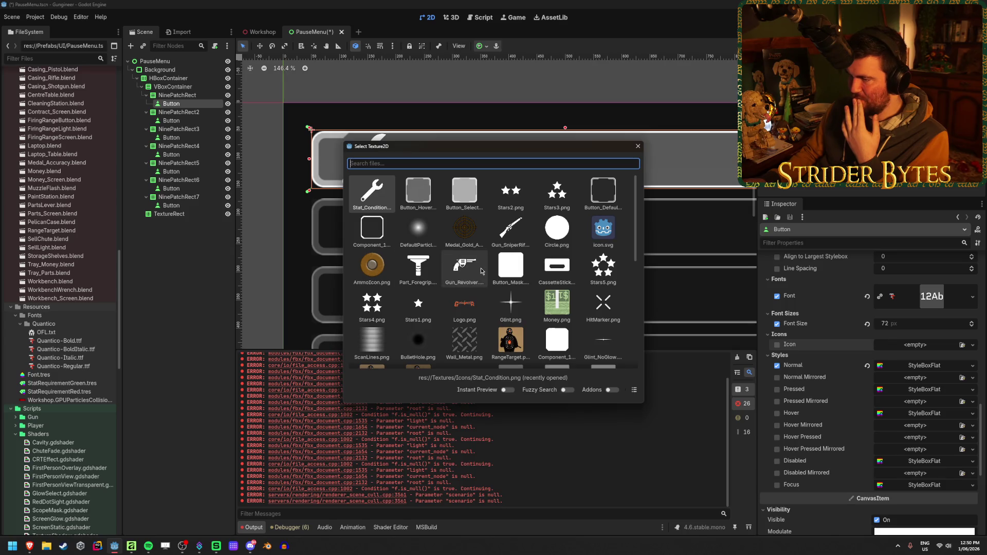
double_click(482, 271)
scroll(606, 259, "down", 3)
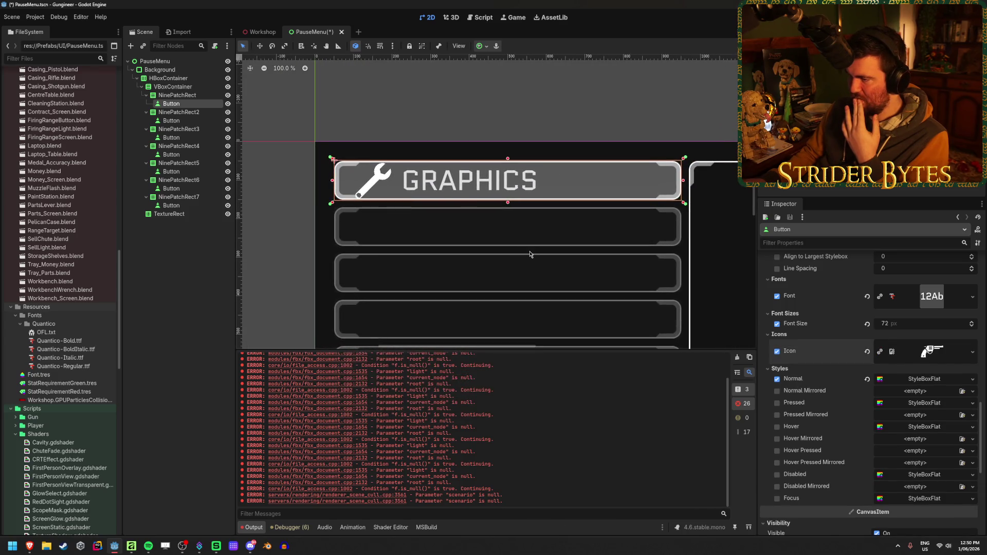
left_click(776, 351)
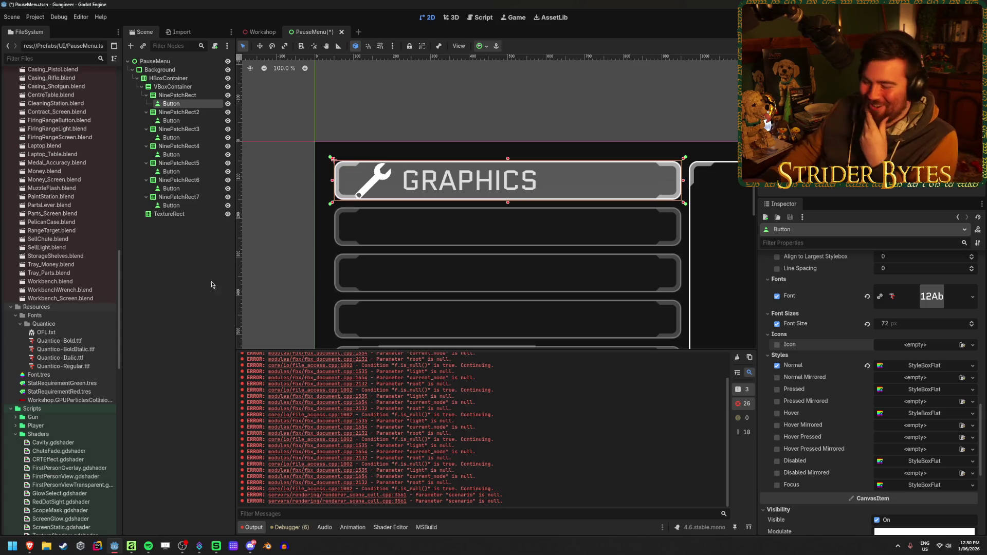
scroll(843, 329, "up", 3)
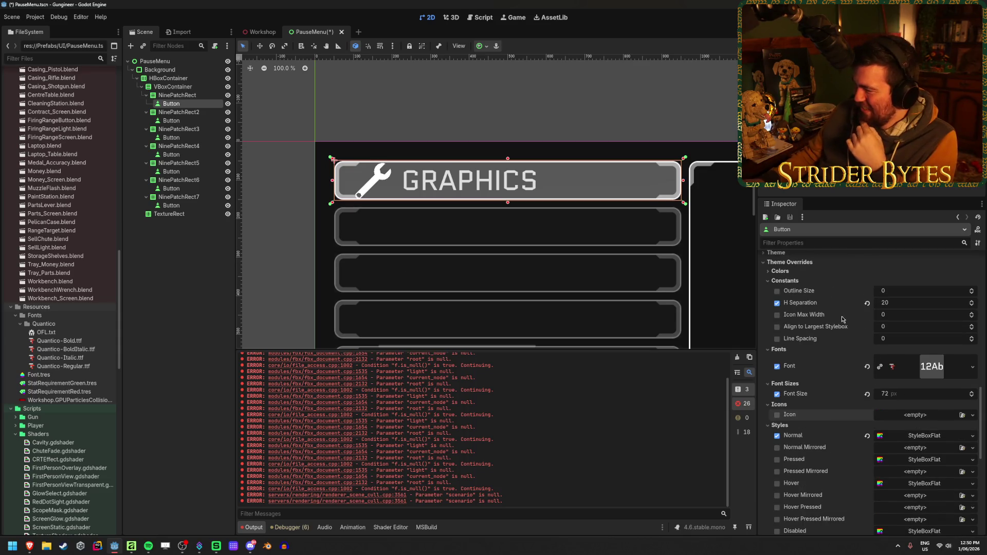
mouse_move(904, 314)
left_mouse_down()
mouse_move(892, 314)
mouse_move(959, 314)
left_mouse_up()
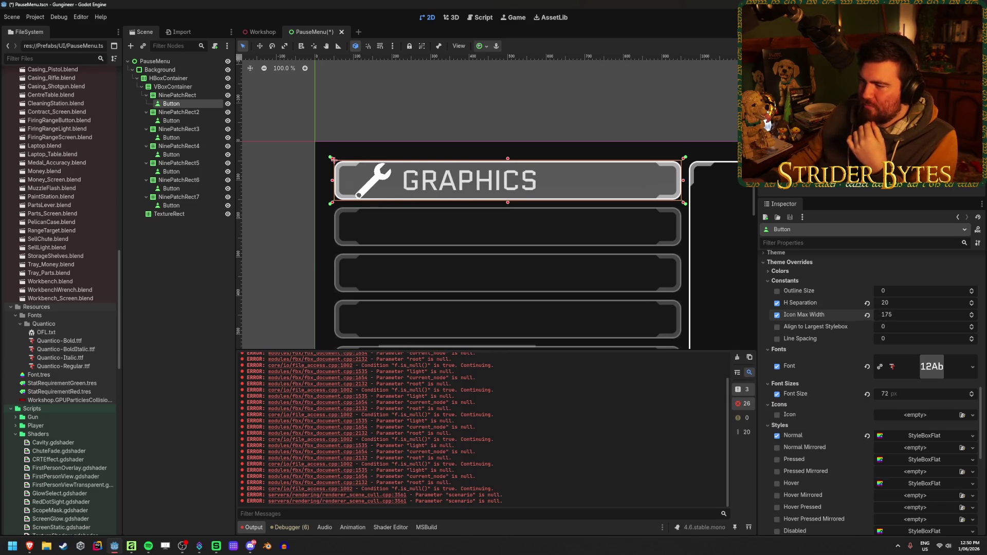
Lower the Icon Max Width override to 80 so the wrench icon shrinks beside the label
left_click_drag(959, 314, 912, 314)
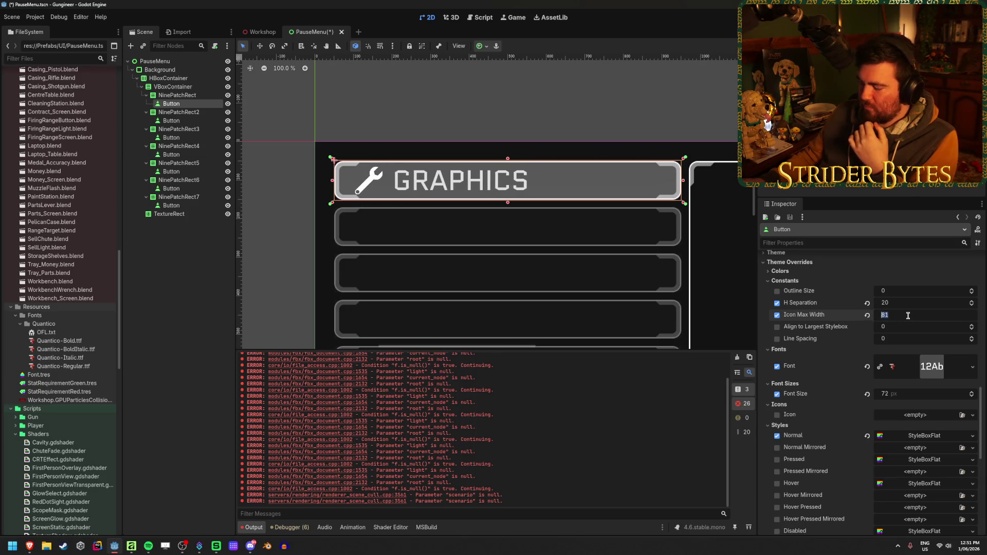
key("Return")
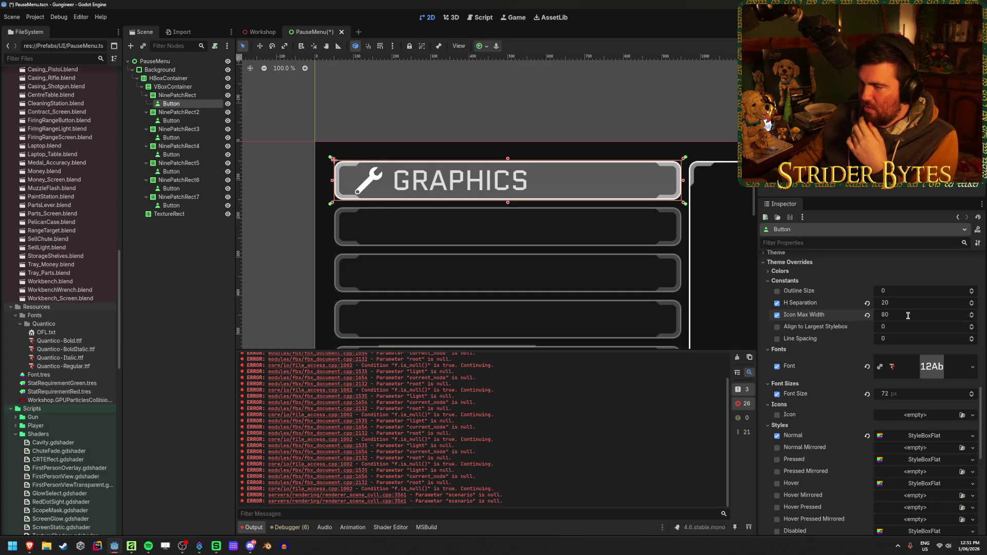
left_click(416, 120)
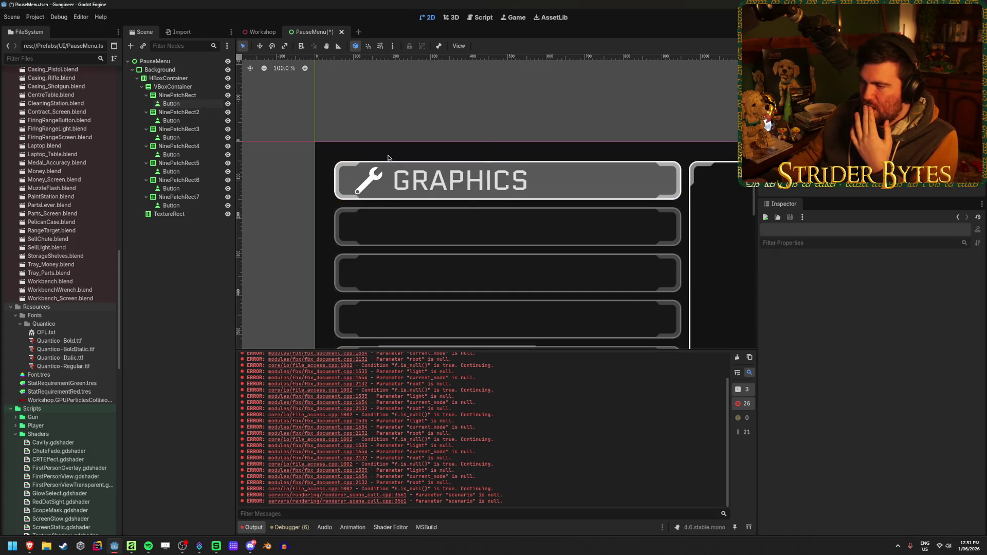
left_click(171, 104)
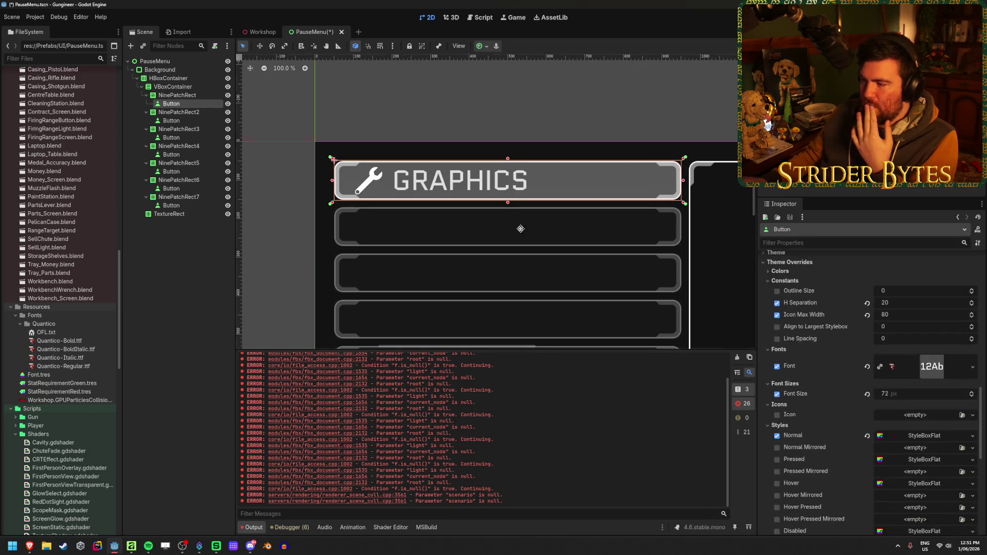
scroll(433, 183, "down", 4)
scroll(463, 232, "down", 2)
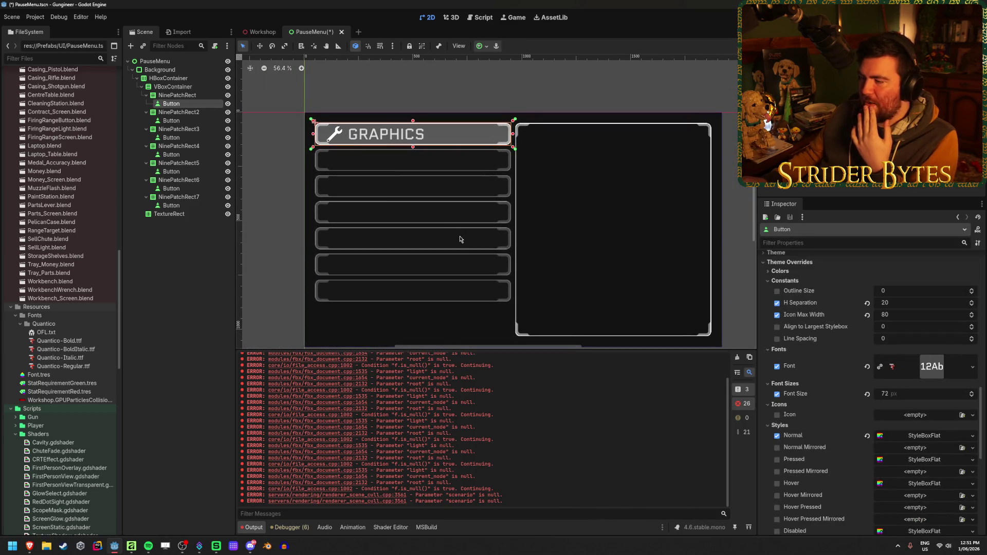
left_click_drag(460, 236, 438, 224)
key("XF86Calculator")
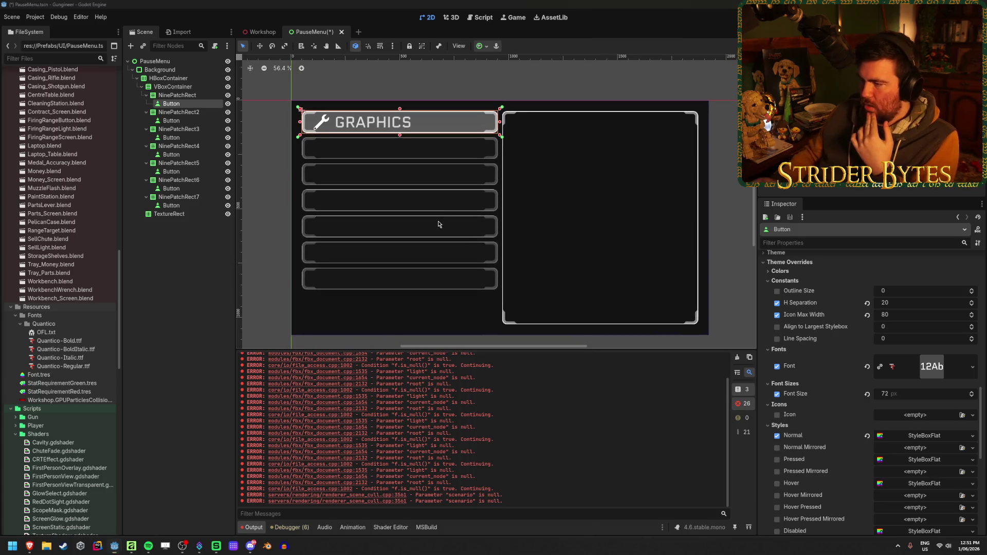
type("1080")
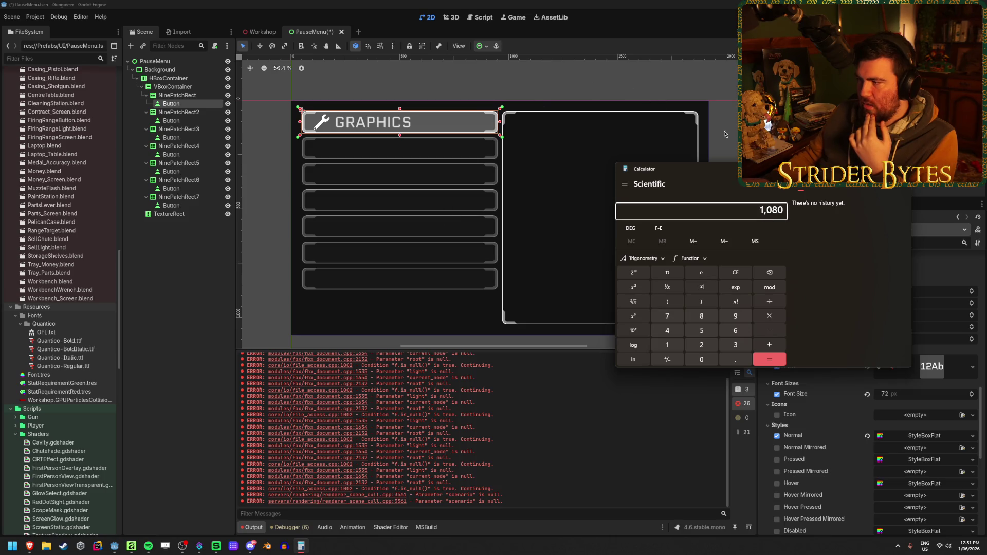
mouse_move(724, 173)
left_mouse_down()
mouse_move(793, 173)
mouse_move(522, 176)
left_mouse_up()
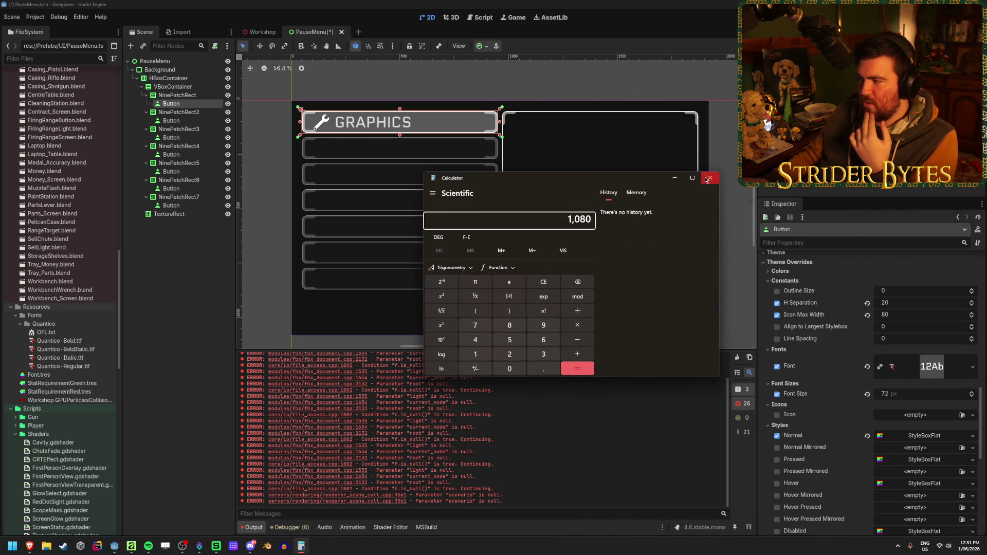
left_click(710, 178)
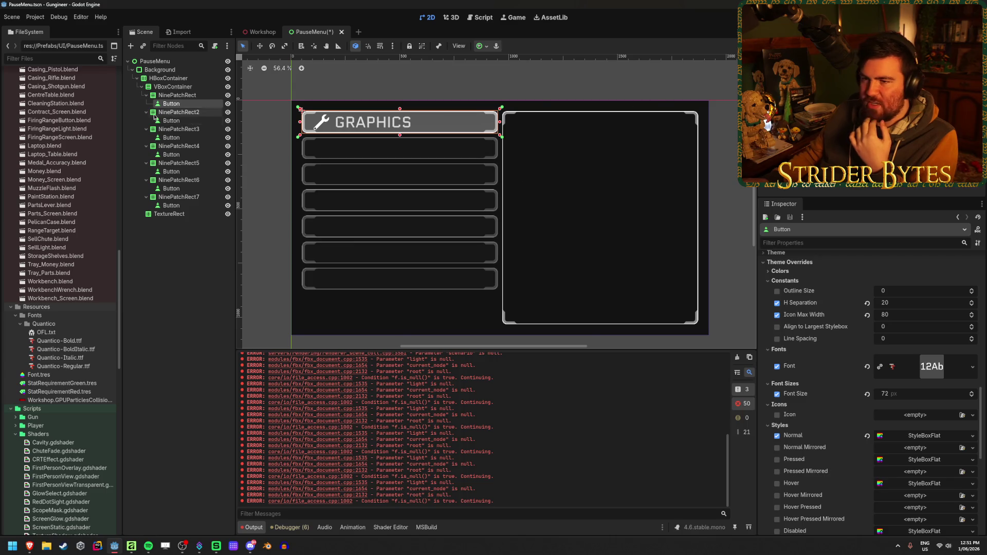
left_click(183, 70)
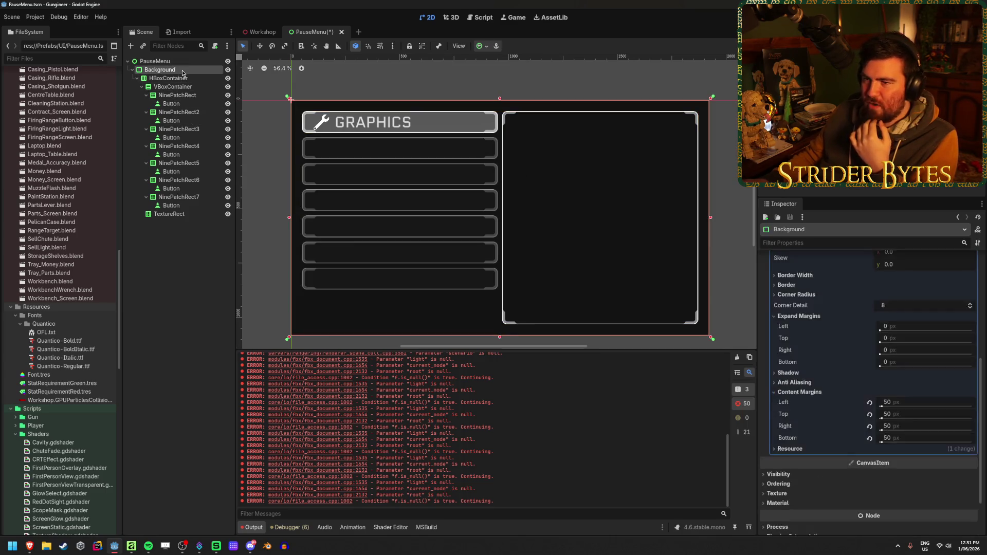
Inspect the HBoxContainer and Background nodes, then run the pause menu scene with F5
left_click(183, 78)
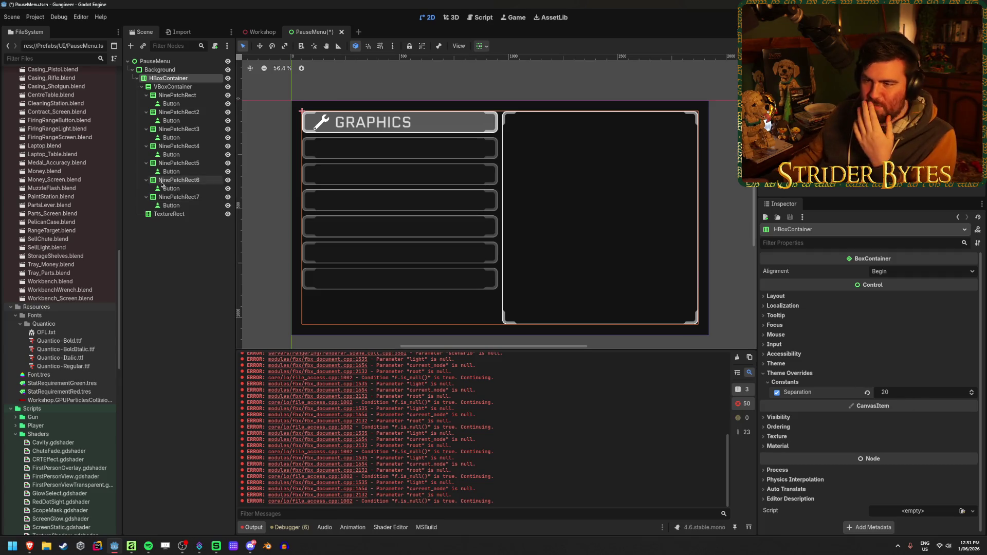
left_click(162, 70)
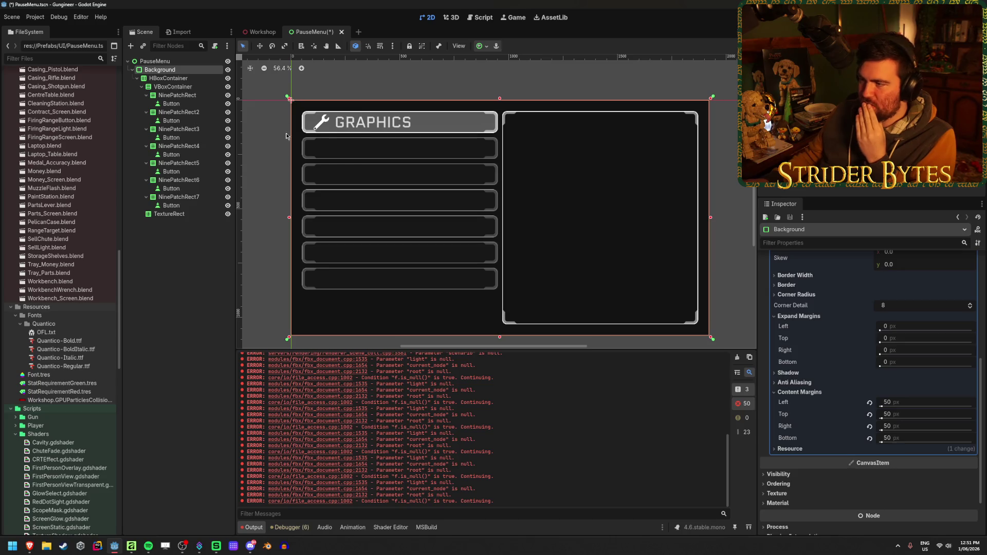
scroll(429, 216, "right", 2)
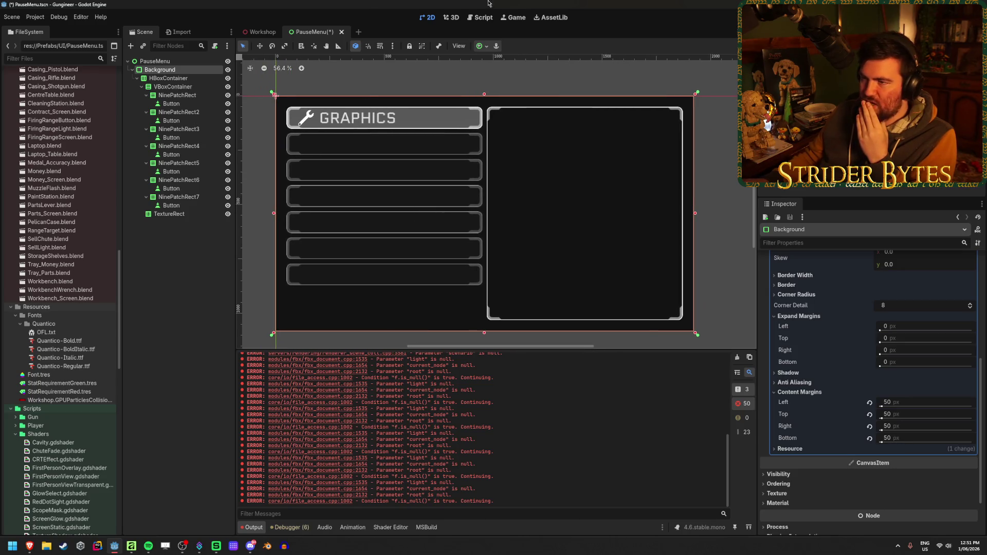
key("F5")
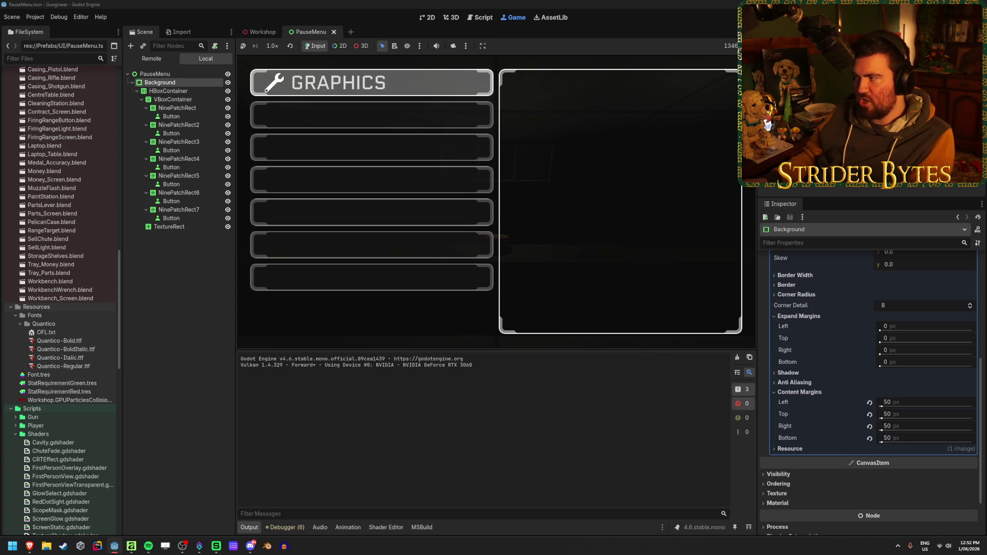
Stop the running game with F8 and reselect the HBoxContainer in the editor
key("F8")
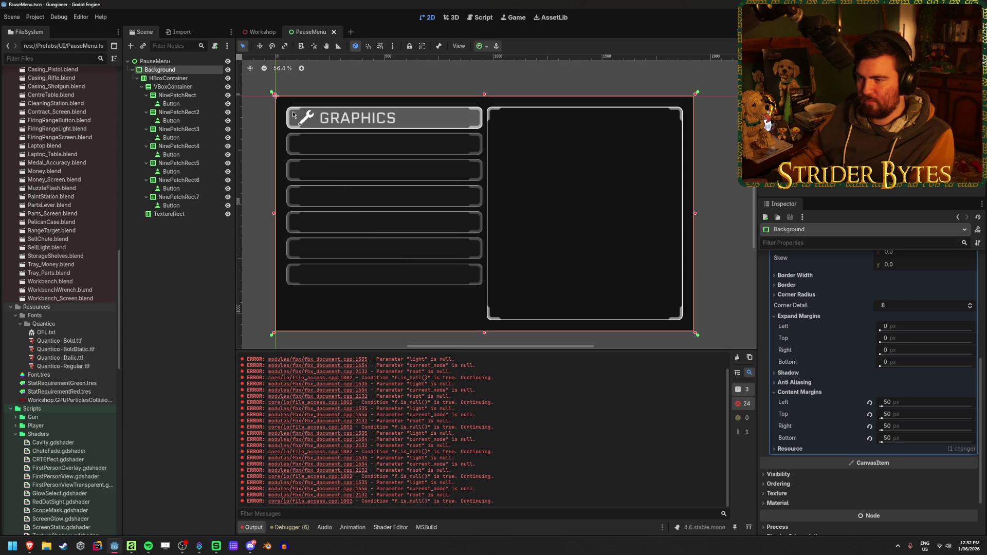
left_click(206, 78)
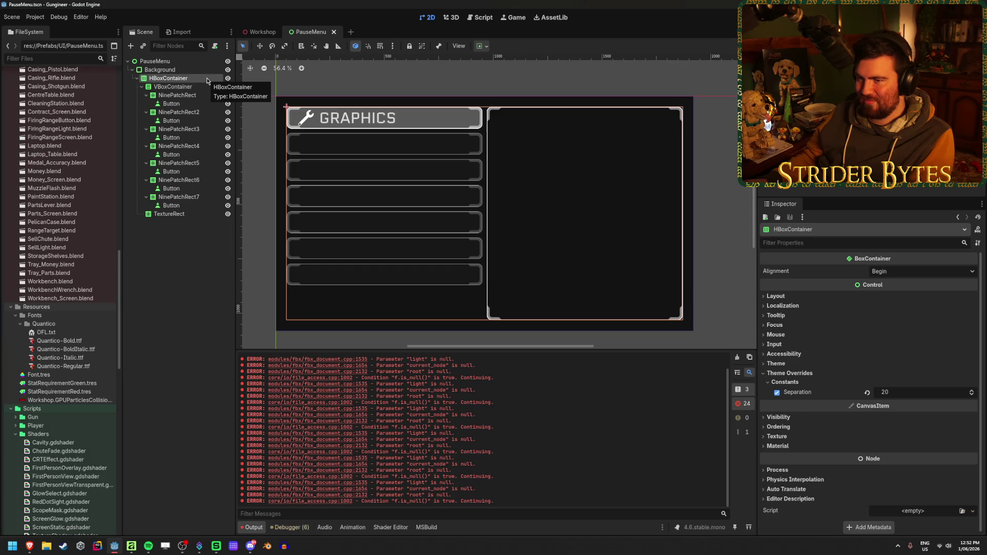
left_click(194, 94)
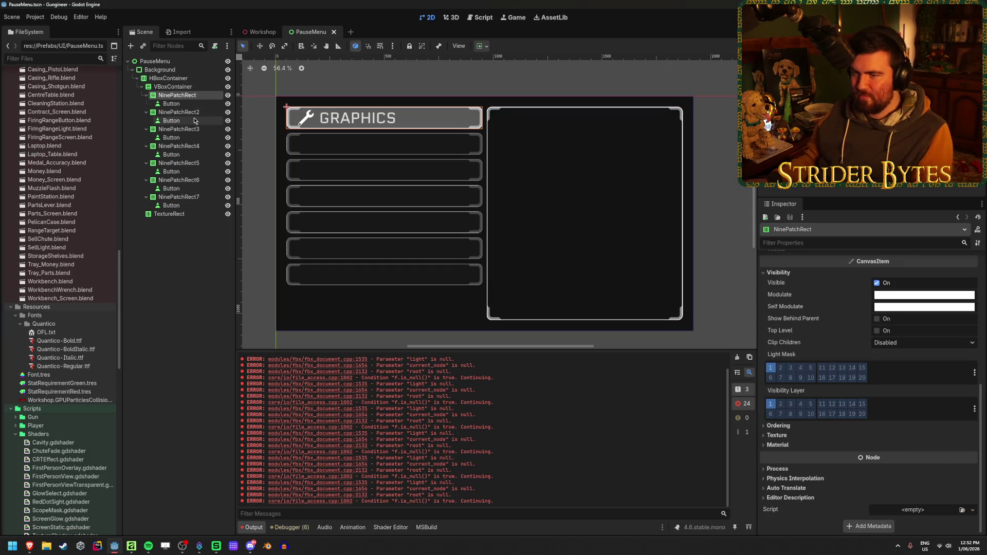
scroll(808, 410, "up", 5)
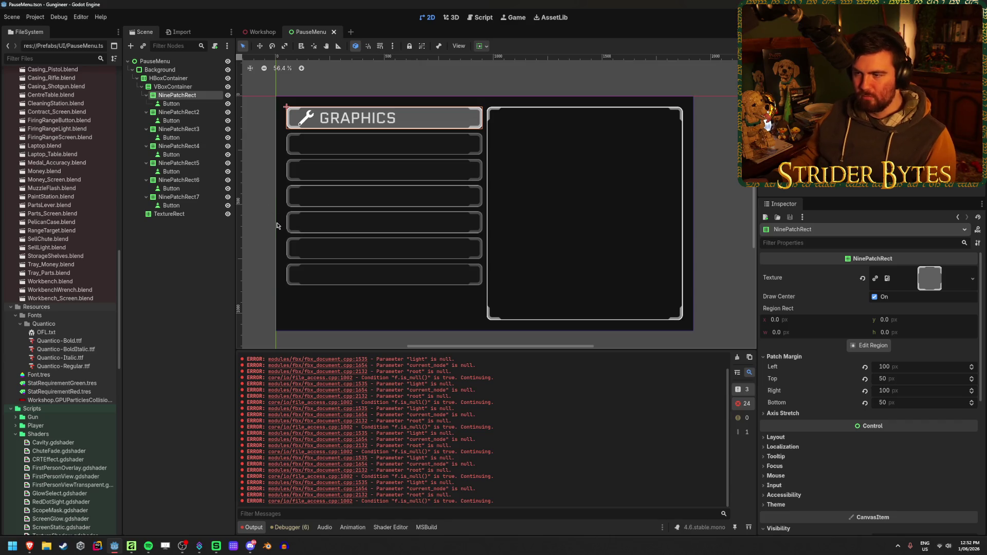
mouse_move(891, 381)
left_mouse_down()
mouse_move(923, 382)
mouse_move(893, 381)
left_mouse_up()
left_click_drag(884, 378, 904, 378)
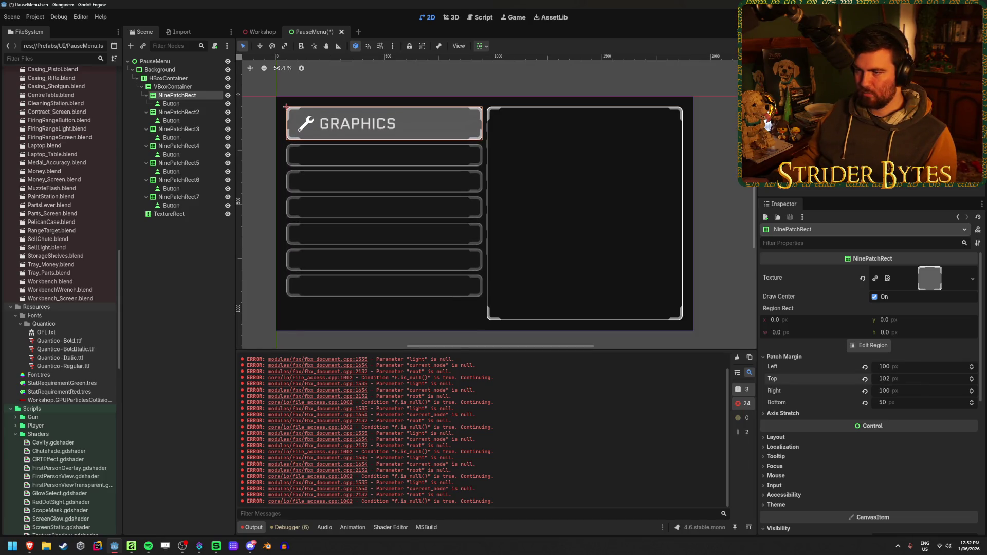
key("ctrl+z")
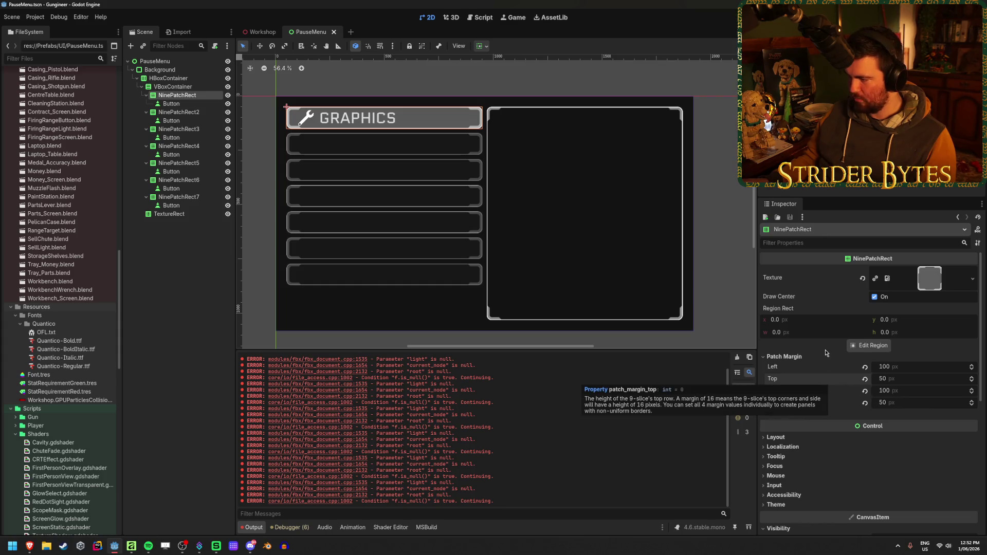
left_click(194, 105)
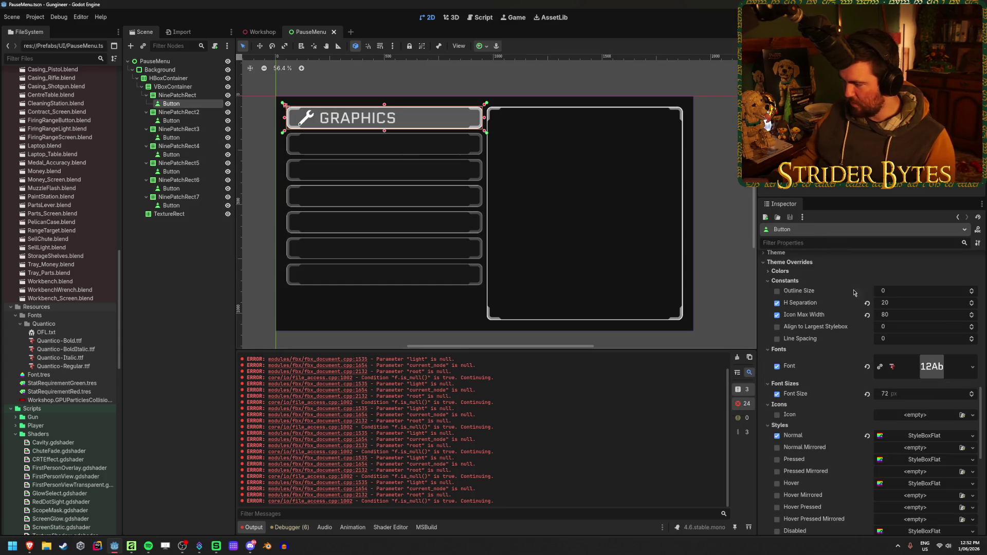
Review the GRAPHICS button's 900 × 104 size and Full Rect anchors in the Inspector
scroll(851, 290, "up", 15)
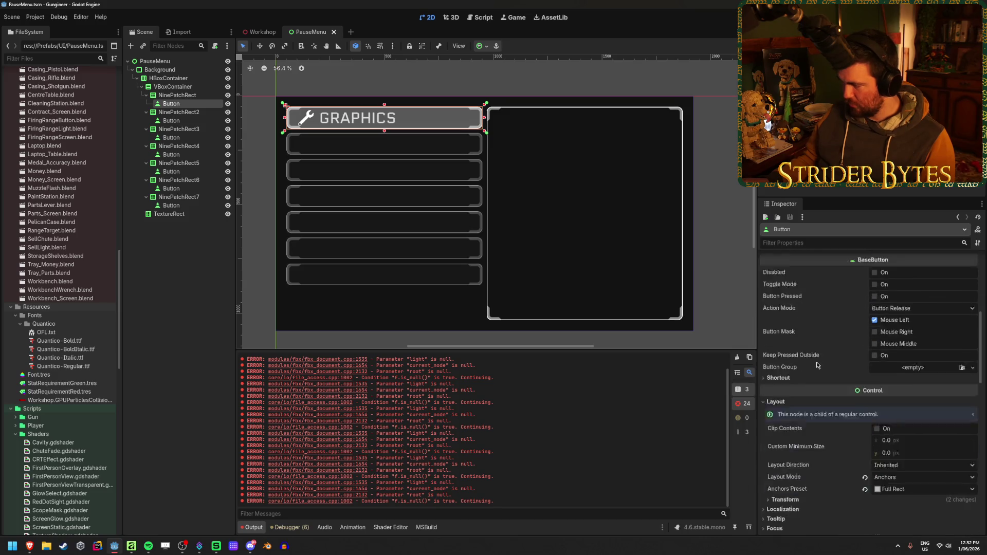
scroll(817, 365, "down", 5)
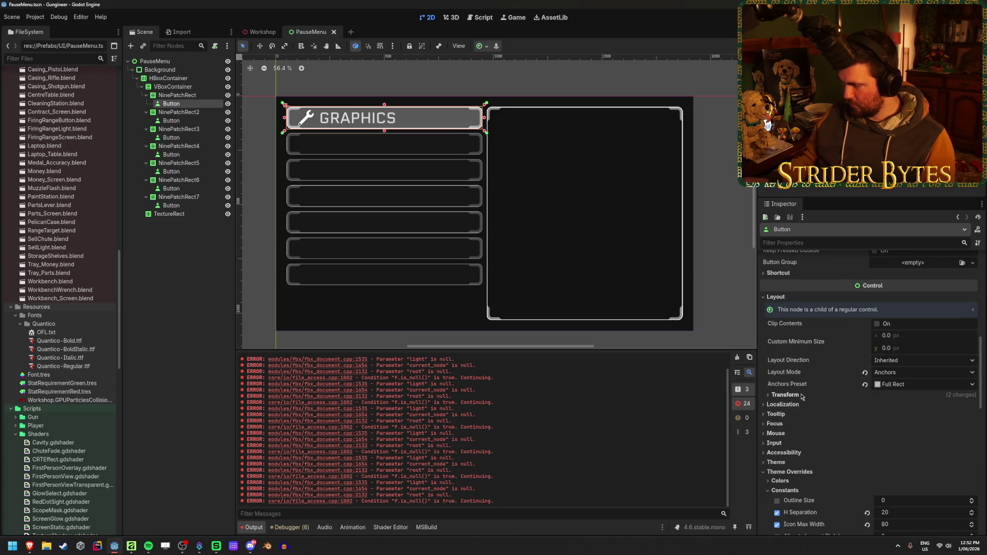
left_click(794, 396)
scroll(794, 398, "down", 5)
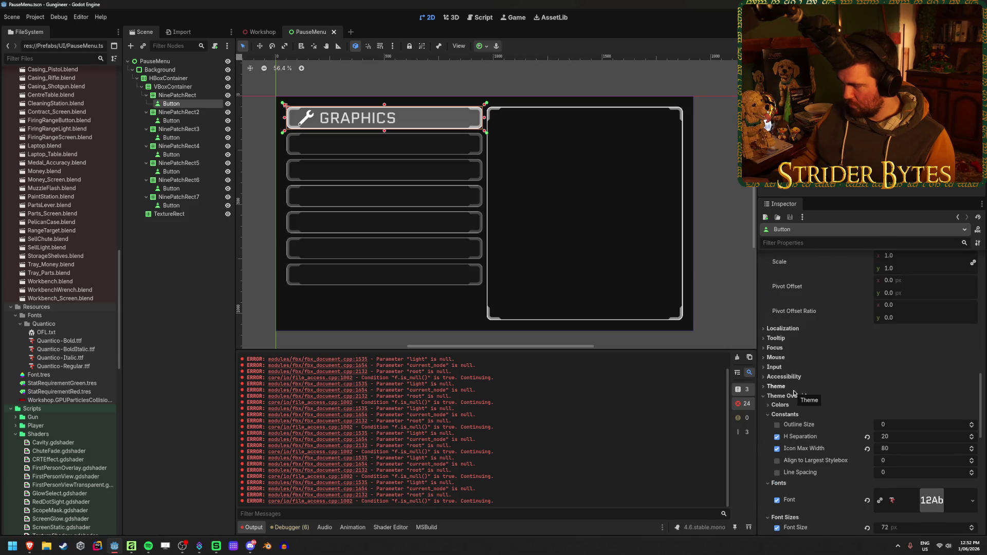
scroll(818, 382, "down", 3)
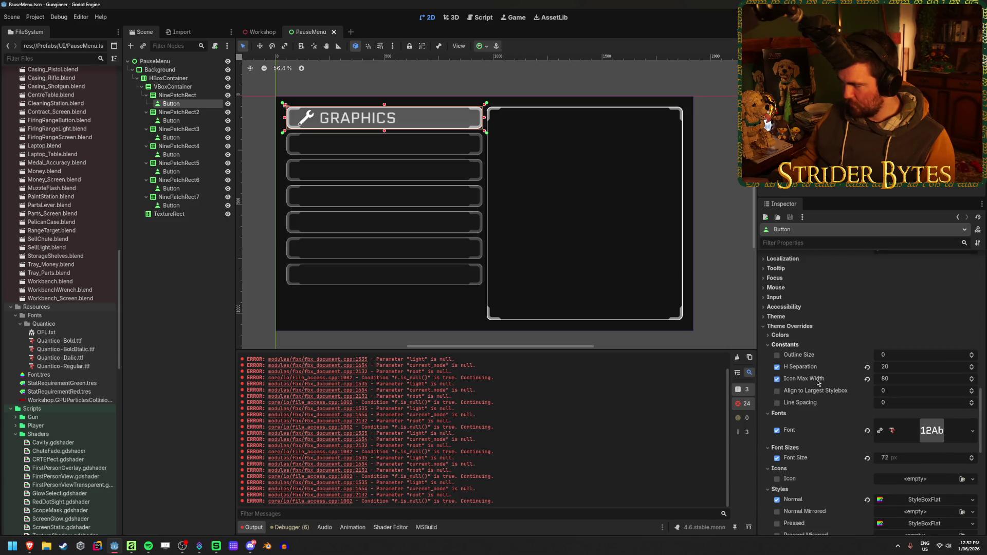
scroll(817, 380, "up", 8)
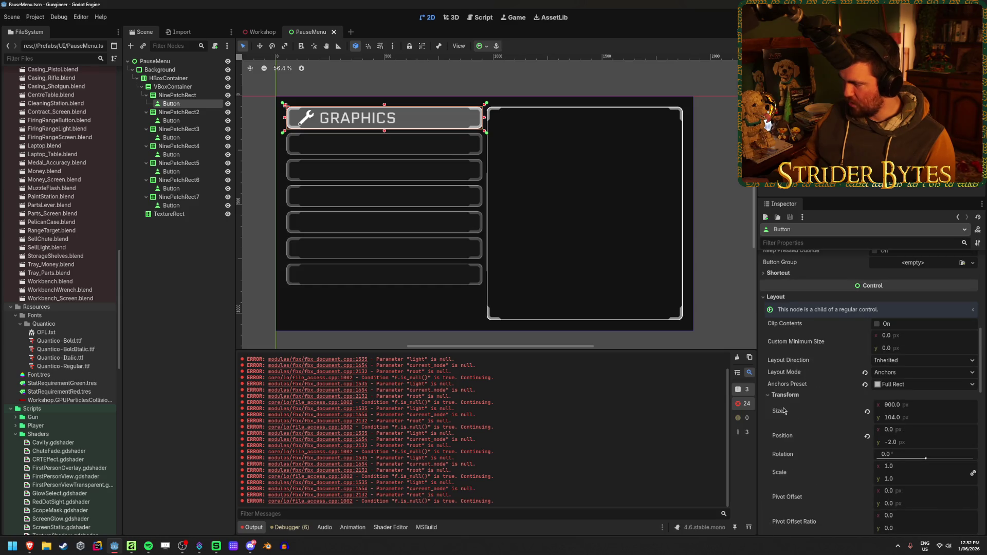
scroll(802, 406, "up", 8)
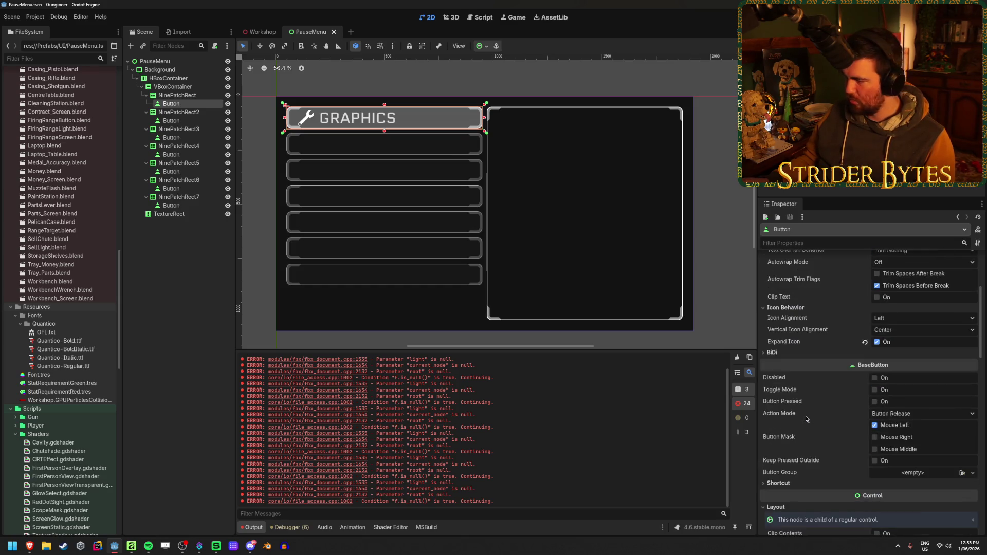
scroll(805, 415, "down", 10)
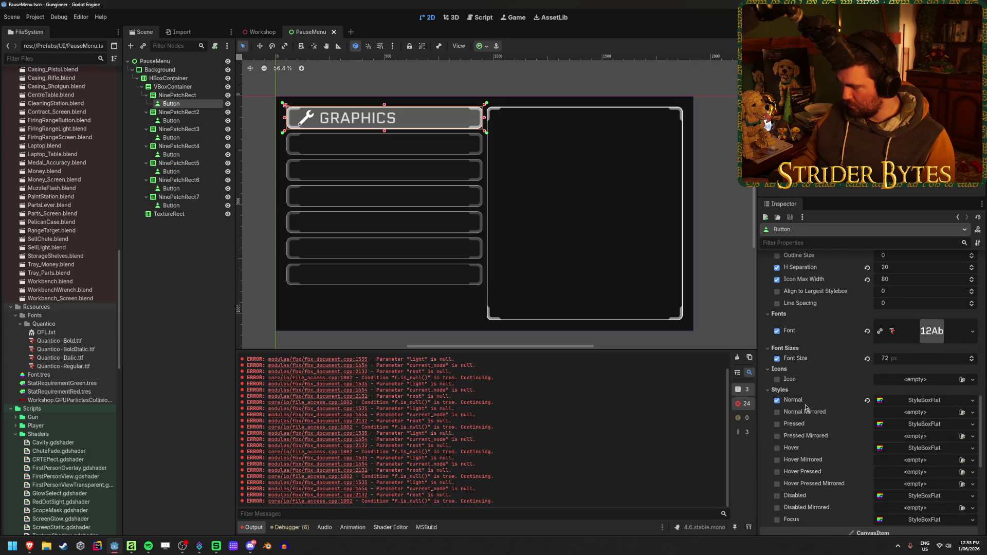
scroll(805, 407, "down", 5)
scroll(804, 412, "up", 5)
left_click(804, 406)
scroll(805, 431, "up", 5)
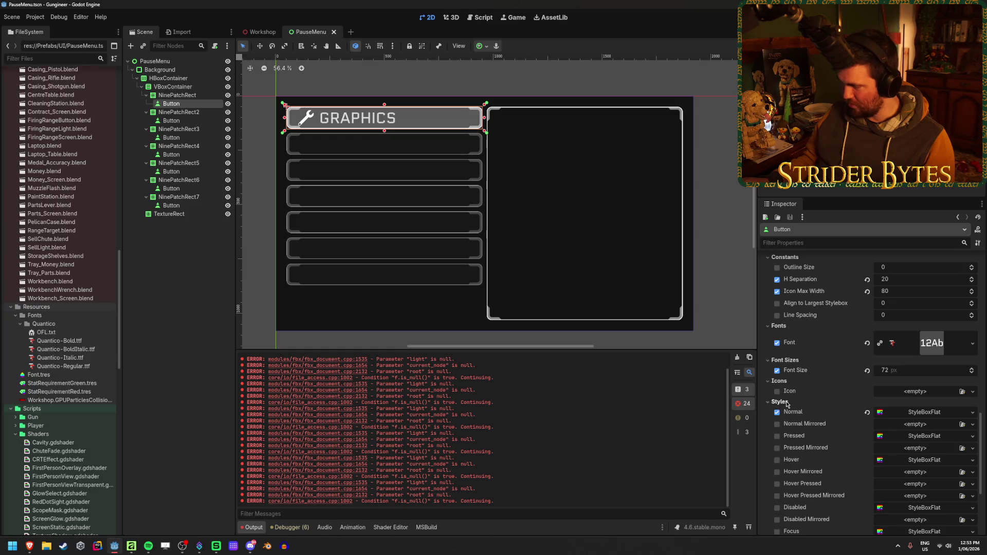
Open the resource menu for the Normal StyleBoxFlat under Theme Overrides > Styles
left_click(785, 403)
left_click(784, 403)
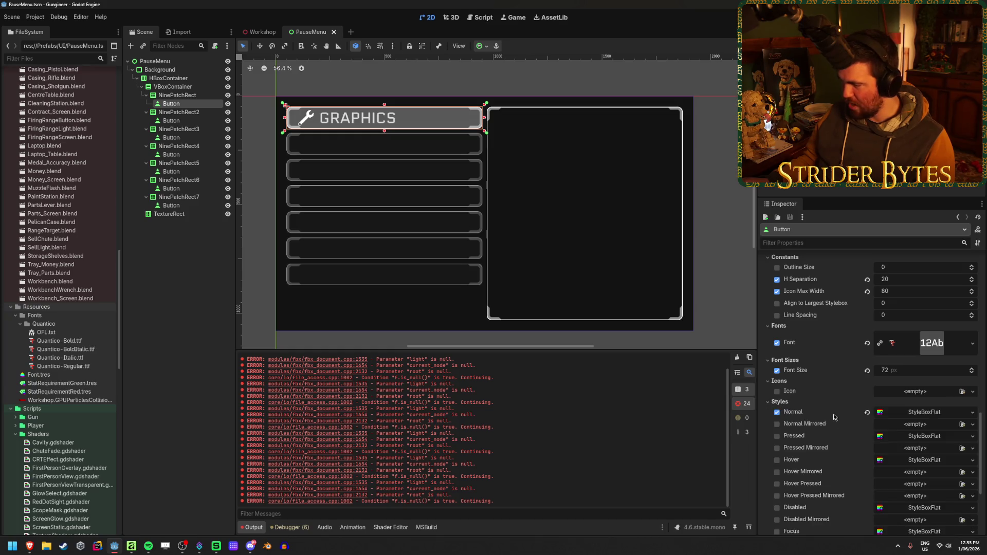
left_click(926, 417)
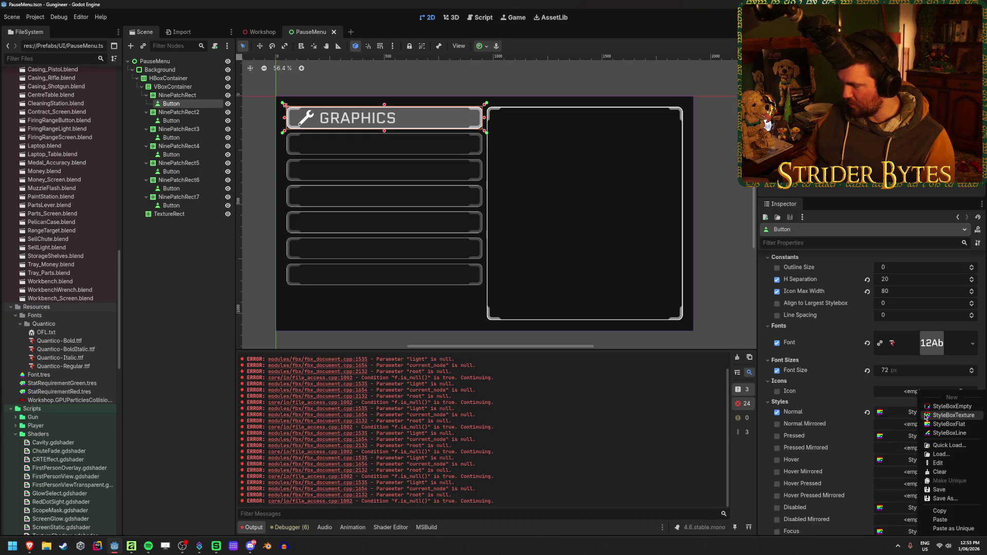
Copy the Normal StyleBoxFlat and paste it into the Pressed, Hover, Disabled and Focus style slots
left_click(947, 513)
scroll(901, 366, "down", 3)
left_click(920, 368)
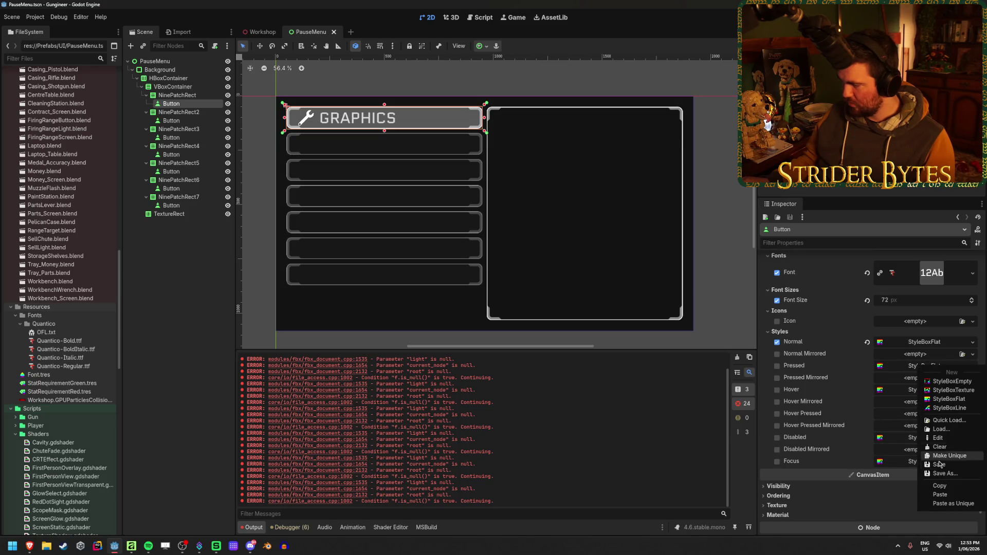
left_click(940, 496)
left_click(923, 390)
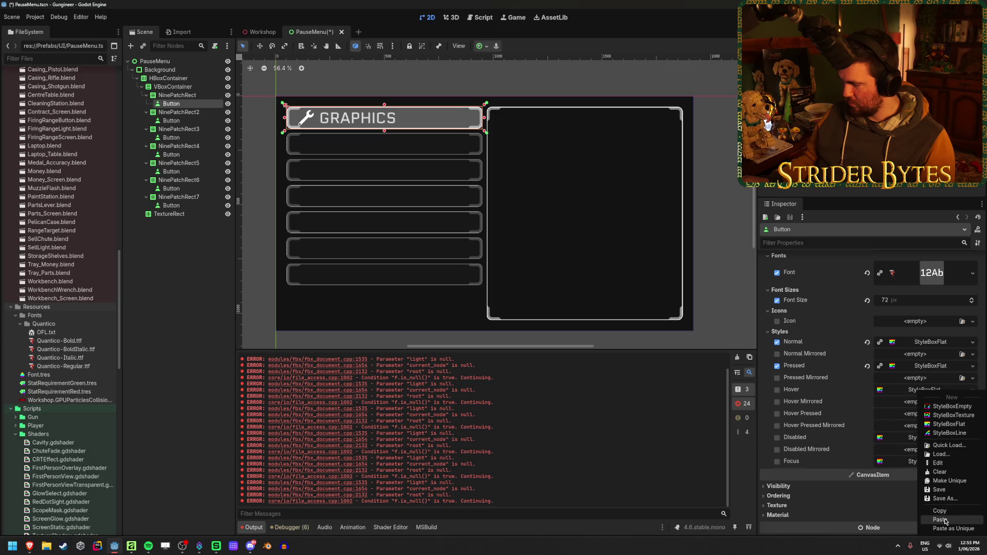
left_click(940, 519)
left_click(922, 427)
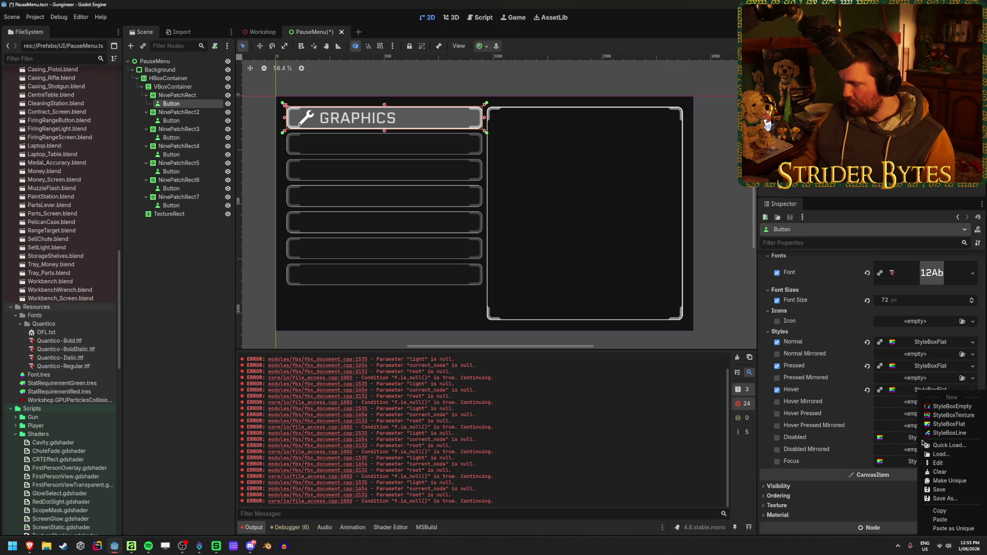
left_click(940, 520)
left_click(922, 461)
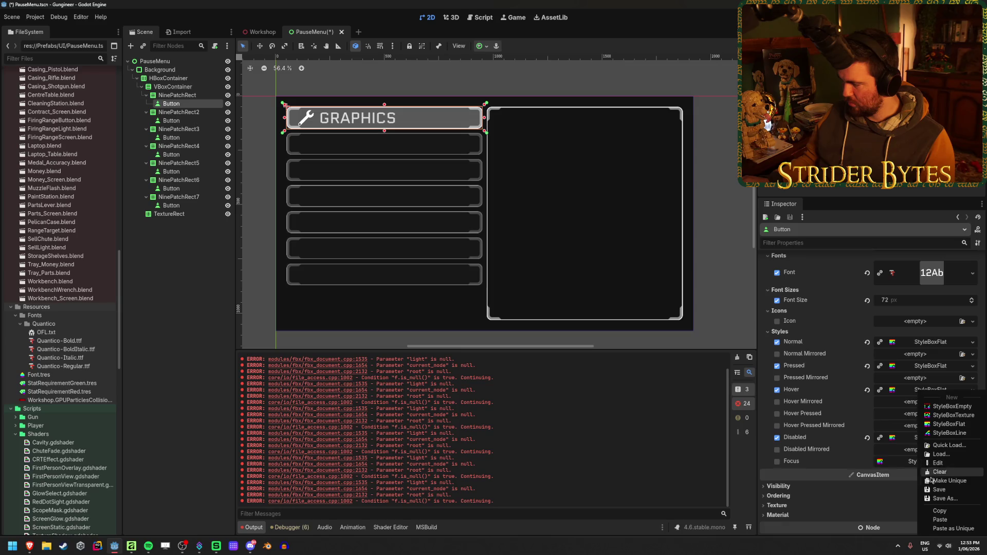
left_click(940, 520)
Briefly expand and collapse the GRAPHICS button's Transform properties
scroll(821, 397, "up", 5)
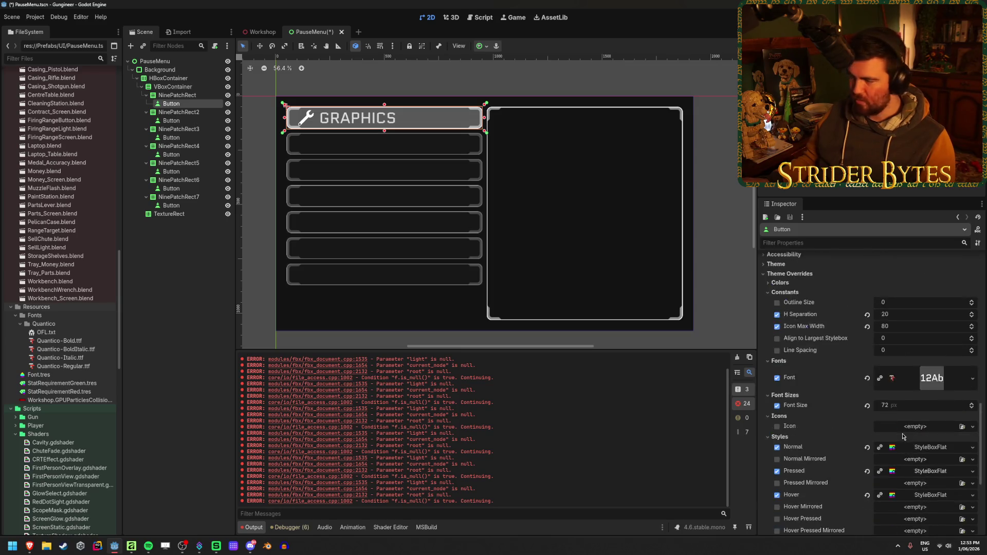
scroll(821, 398, "up", 3)
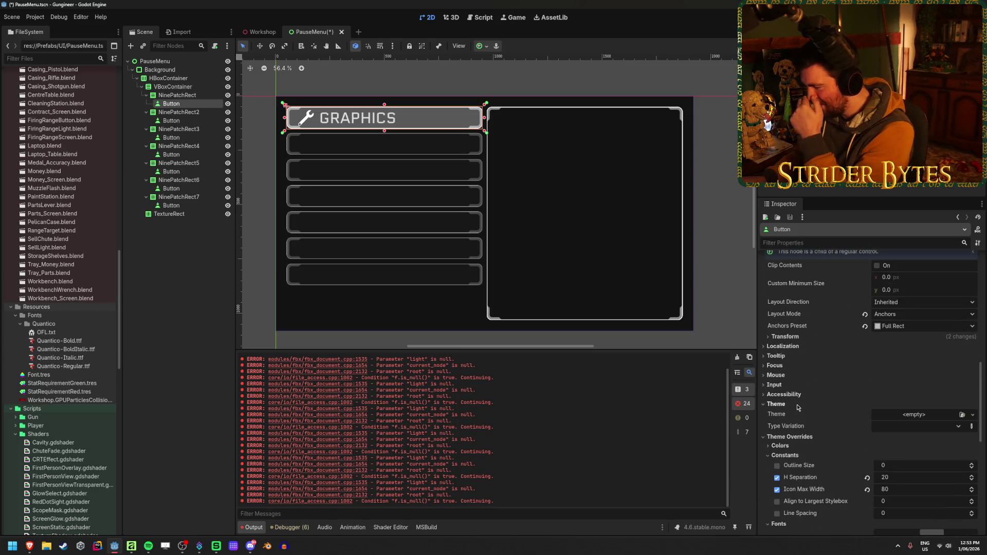
left_click(796, 339)
left_click(796, 339)
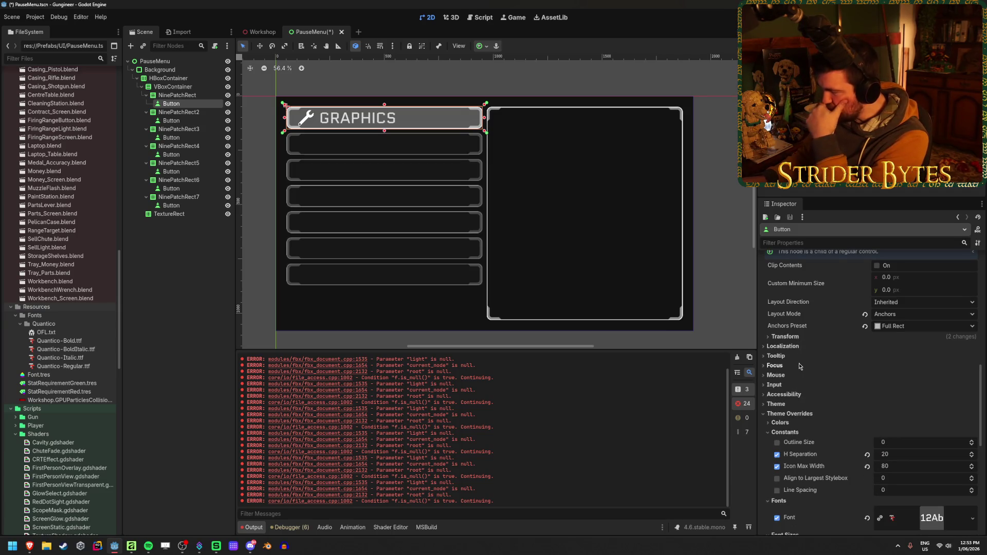
left_click(183, 95)
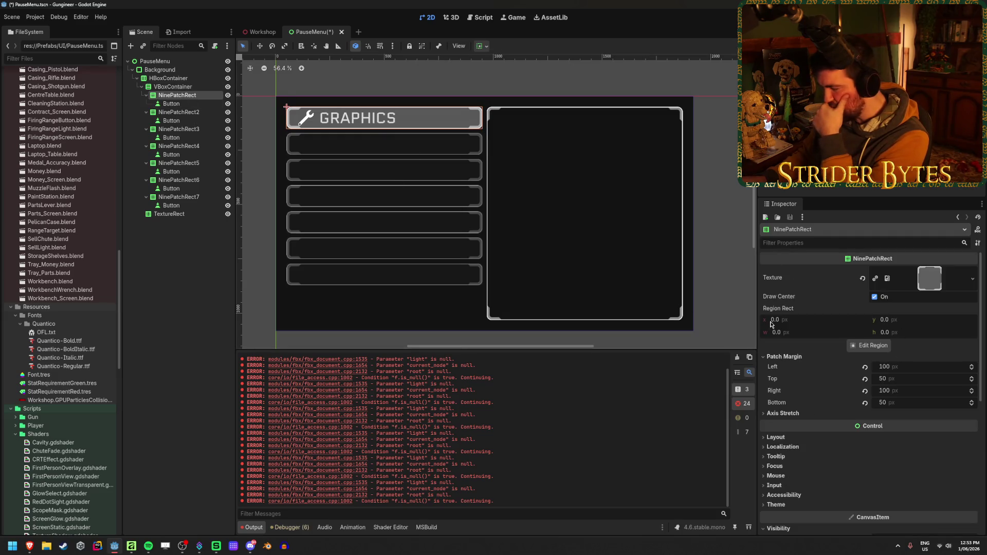
scroll(814, 424, "down", 3)
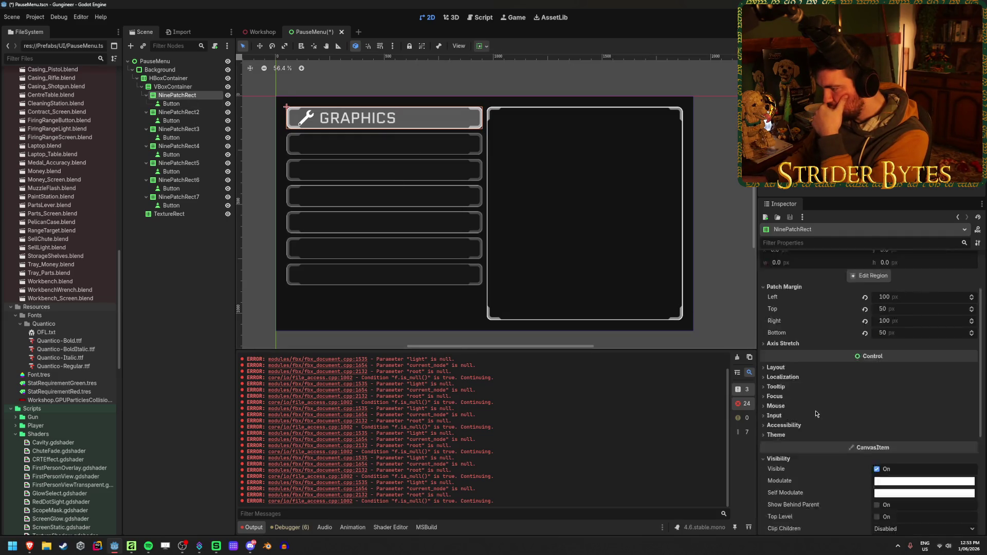
scroll(812, 408, "down", 4)
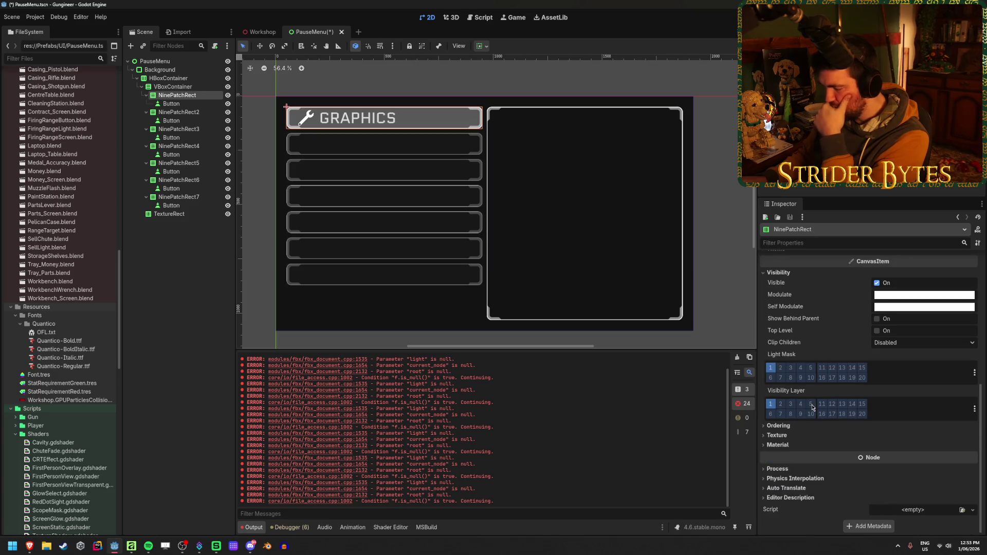
scroll(812, 408, "up", 7)
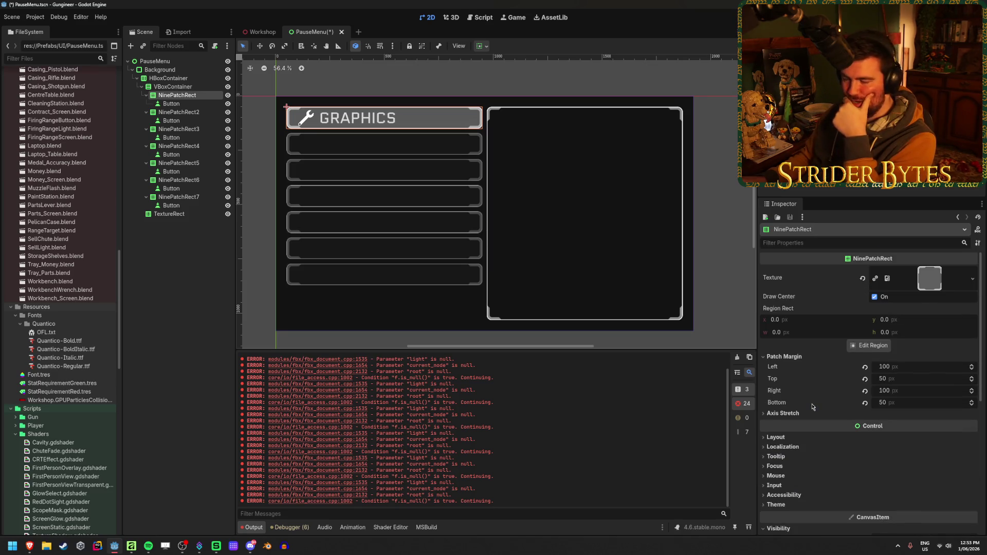
left_click(790, 412)
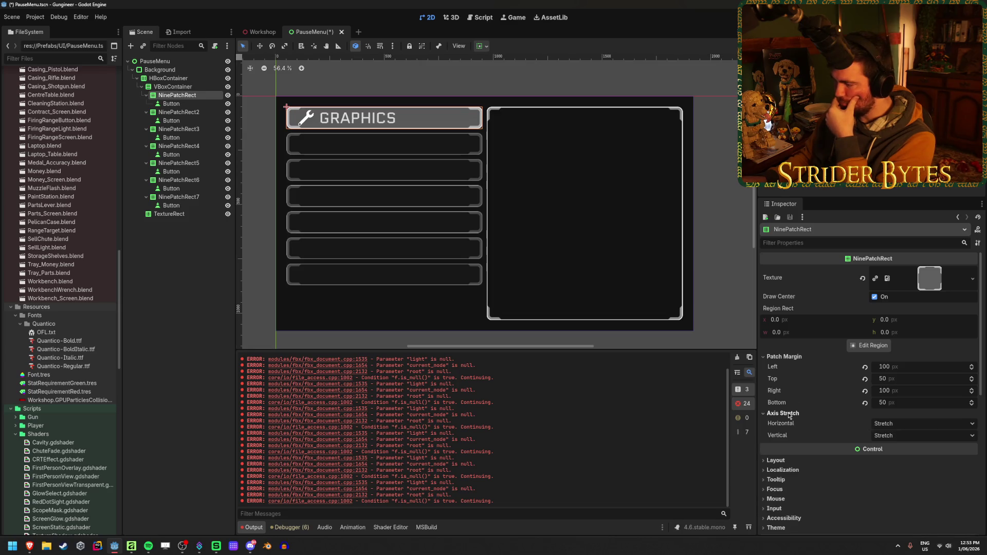
left_click(914, 425)
left_click(914, 428)
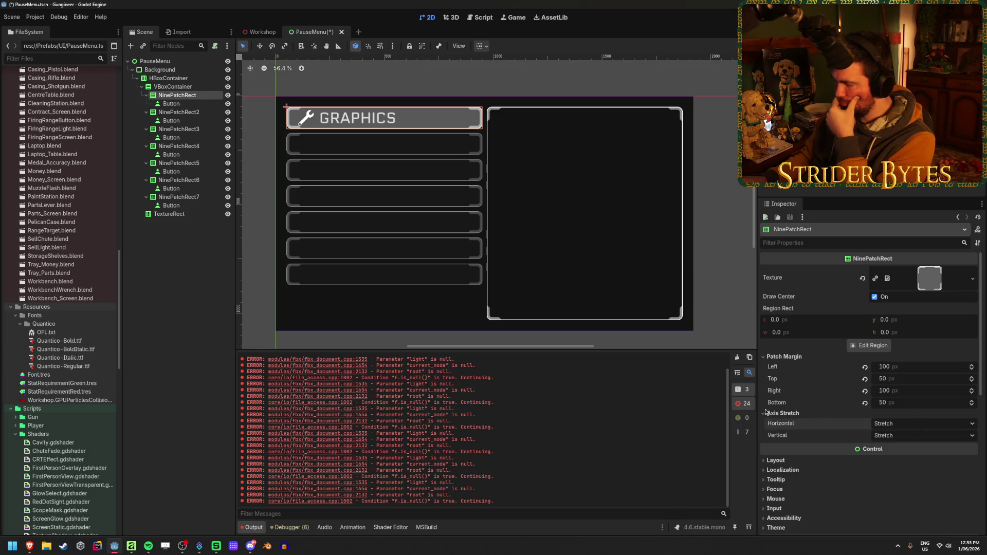
left_click(788, 414)
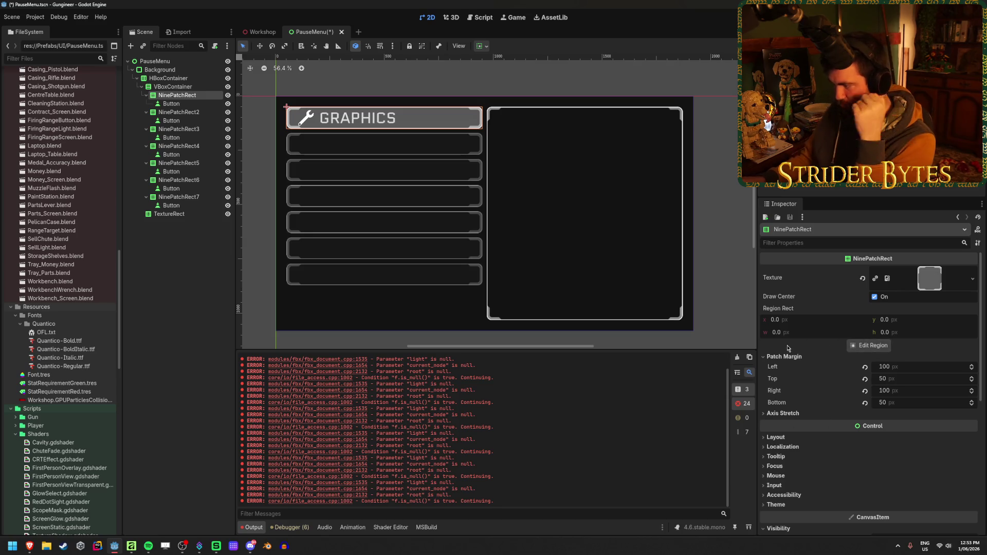
scroll(788, 348, "down", 3)
scroll(787, 348, "up", 3)
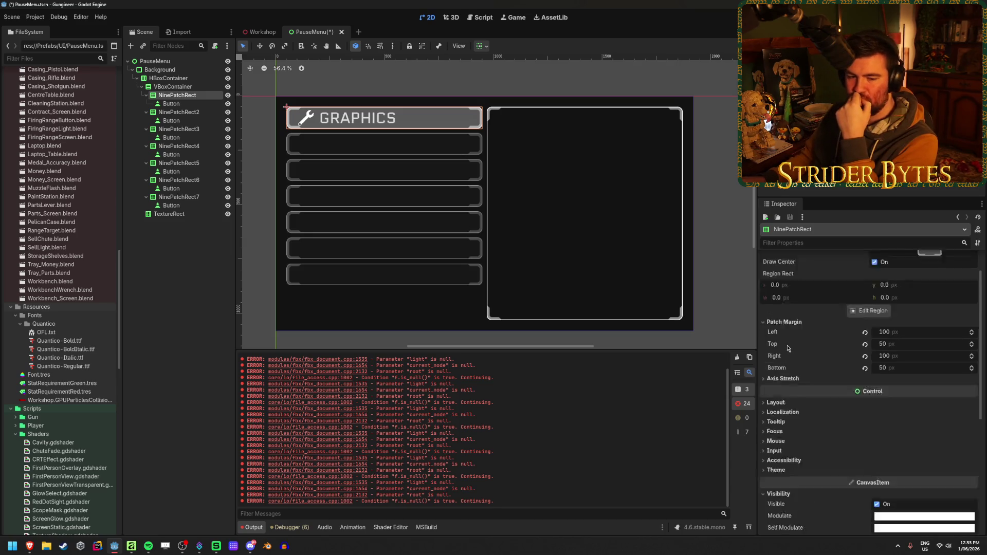
left_click(803, 242)
type("EXPAND")
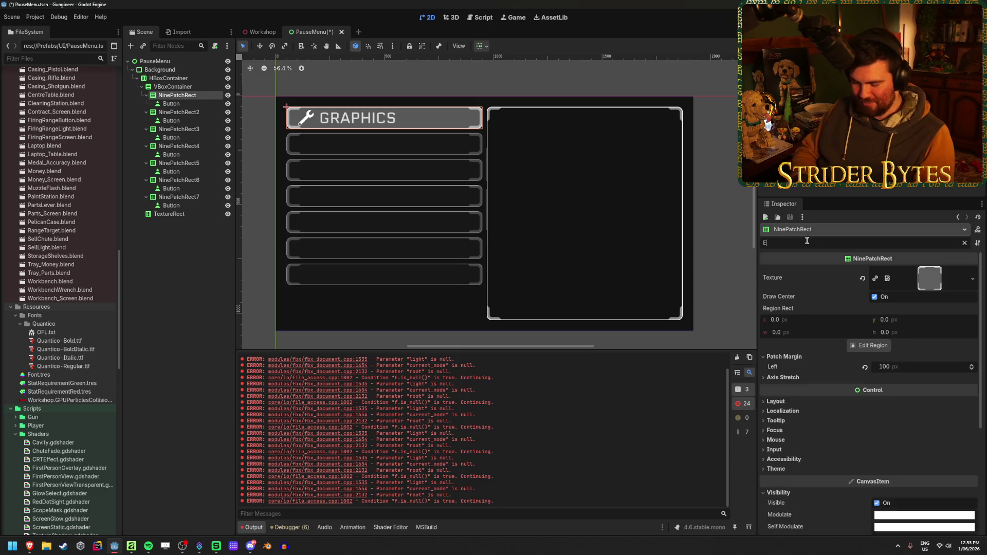
key("BackSpace")
key("Caps_Lock")
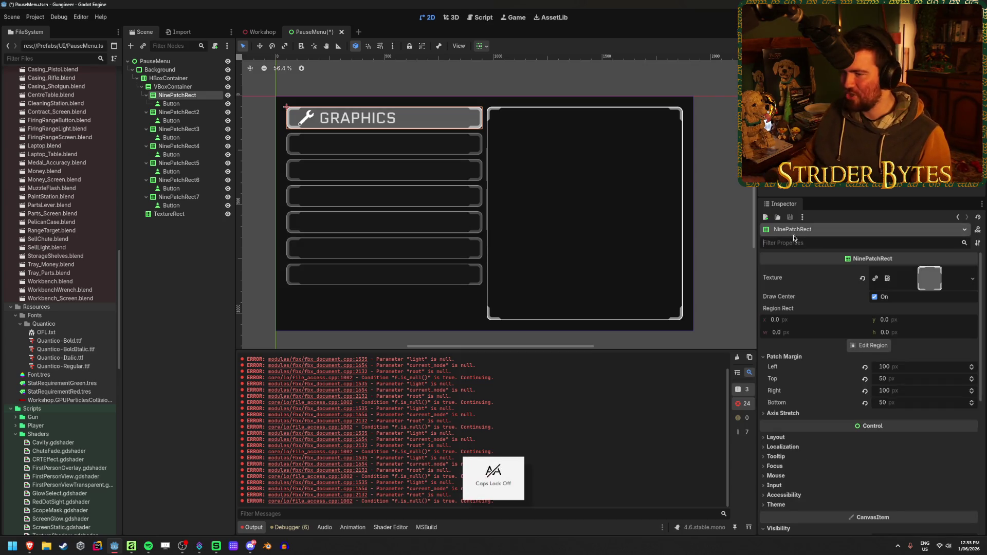
left_click(171, 104)
left_click(791, 243)
type("expand")
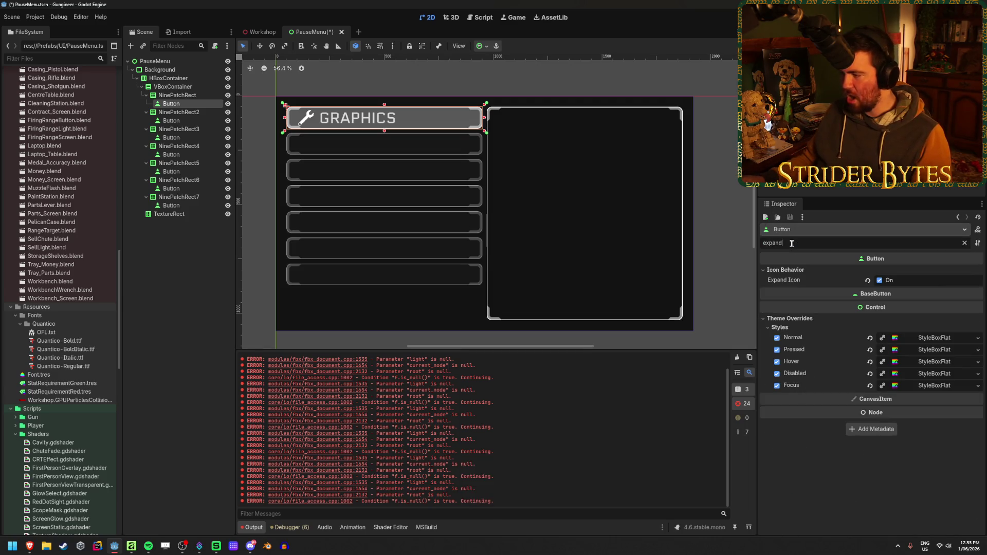
Clear the Inspector's 'expand' filter and select the VBoxContainer holding the frames
key("ctrl+a")
key("BackSpace")
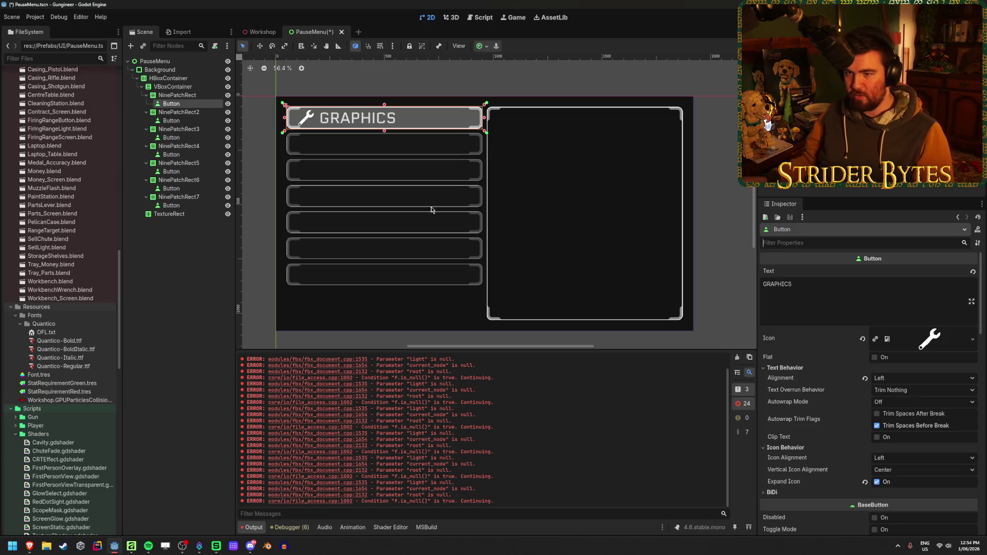
left_click(188, 87)
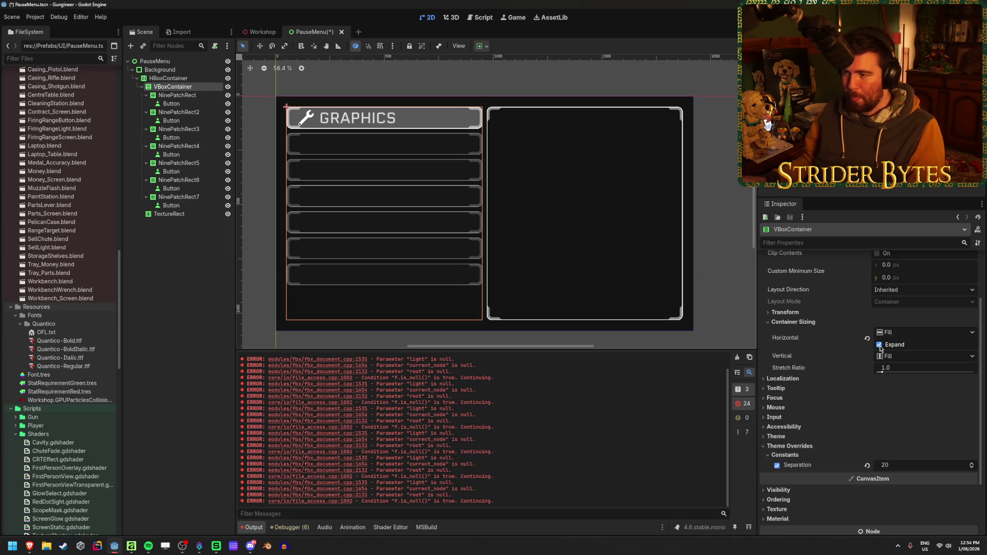
Try widening the VBox spacing to 44 and the HBox gap, undoing both back to 20
left_click_drag(895, 467, 920, 467)
key("ctrl+z")
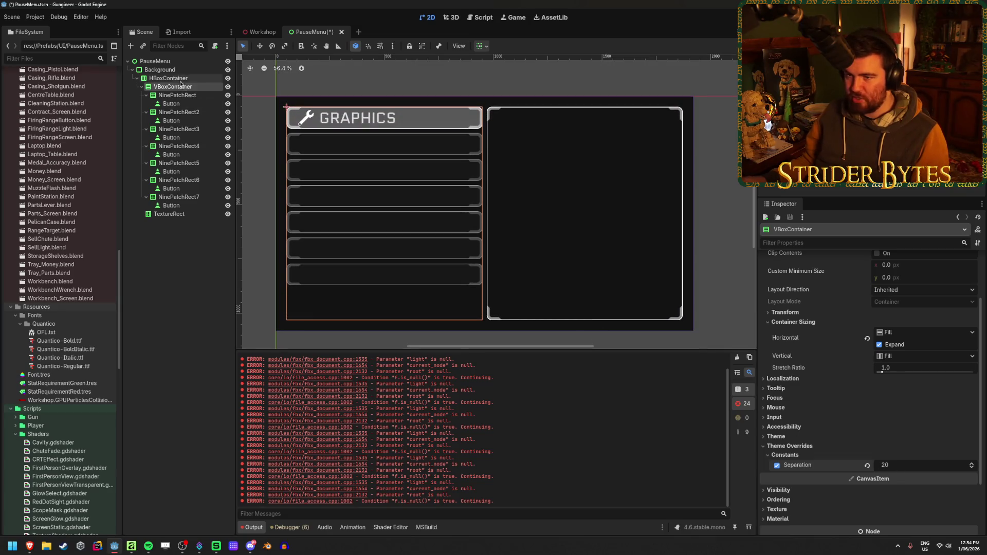
left_click(169, 78)
mouse_move(900, 394)
left_mouse_down()
mouse_move(940, 394)
mouse_move(917, 394)
mouse_move(930, 393)
left_mouse_up()
key("ctrl+z")
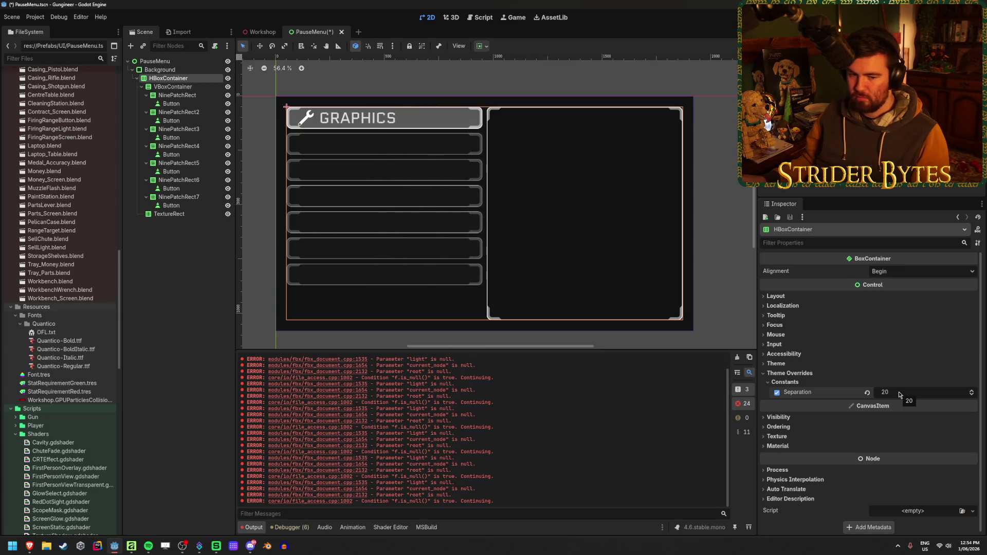
Inspect the VBoxContainer, HBoxContainer and large framed panel TextureRect in turn, ending on the HBoxContainer
left_click(172, 87)
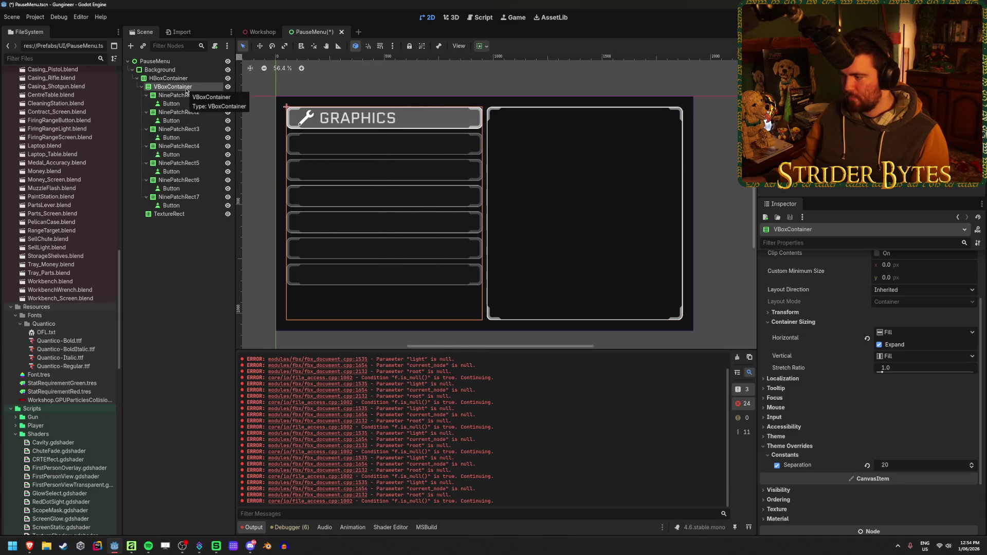
left_click(188, 80)
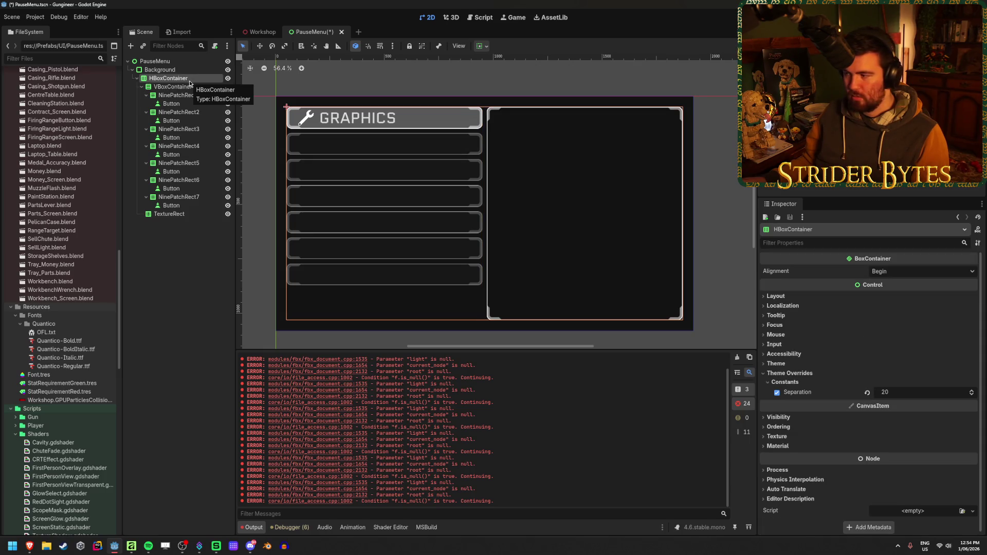
left_click(180, 215)
scroll(804, 375, "up", 2)
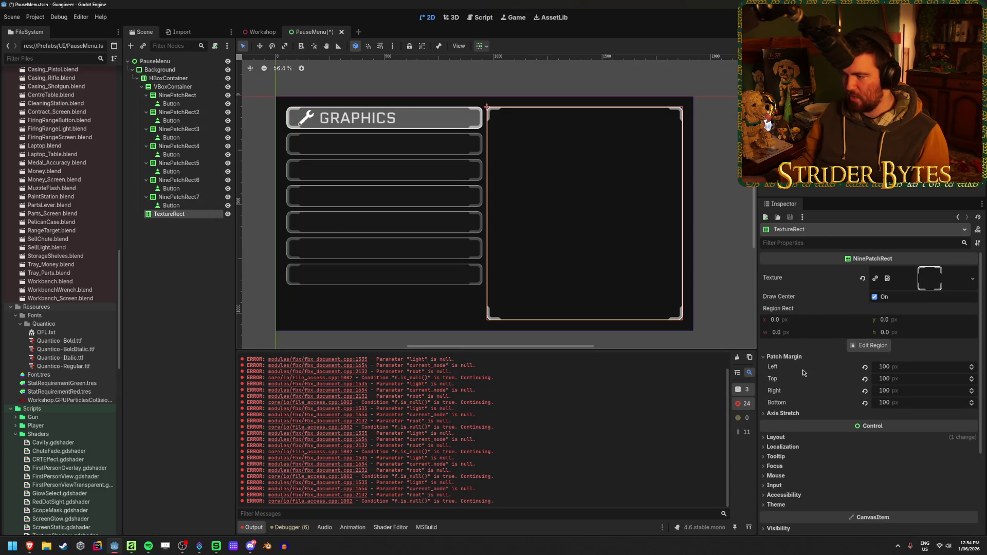
left_click(168, 78)
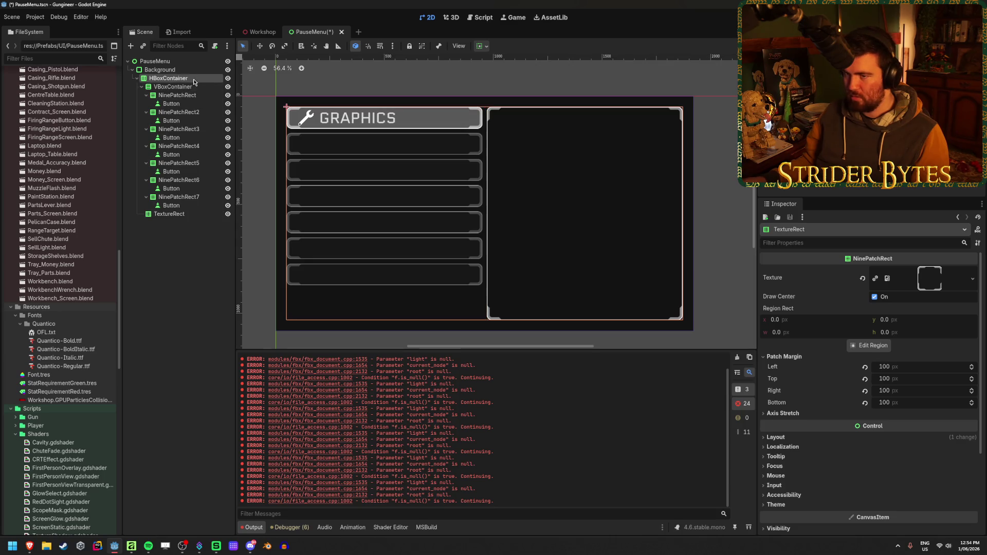
Expand the HBoxContainer's Layout > Container Sizing and keep horizontal sizing at Fill
left_click(796, 297)
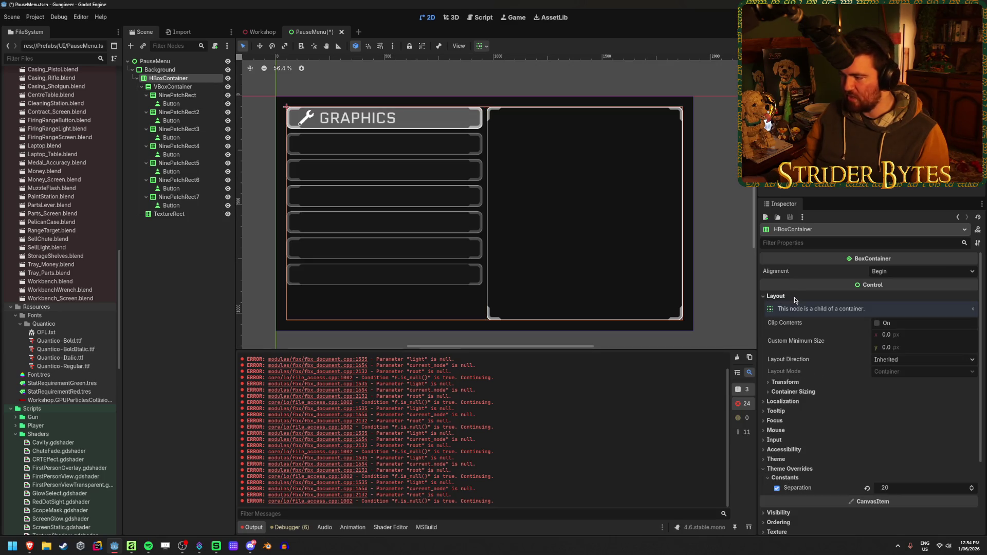
left_click(794, 392)
left_click(904, 402)
left_click(905, 405)
left_click(905, 403)
left_click(903, 404)
left_click(900, 404)
left_click(900, 405)
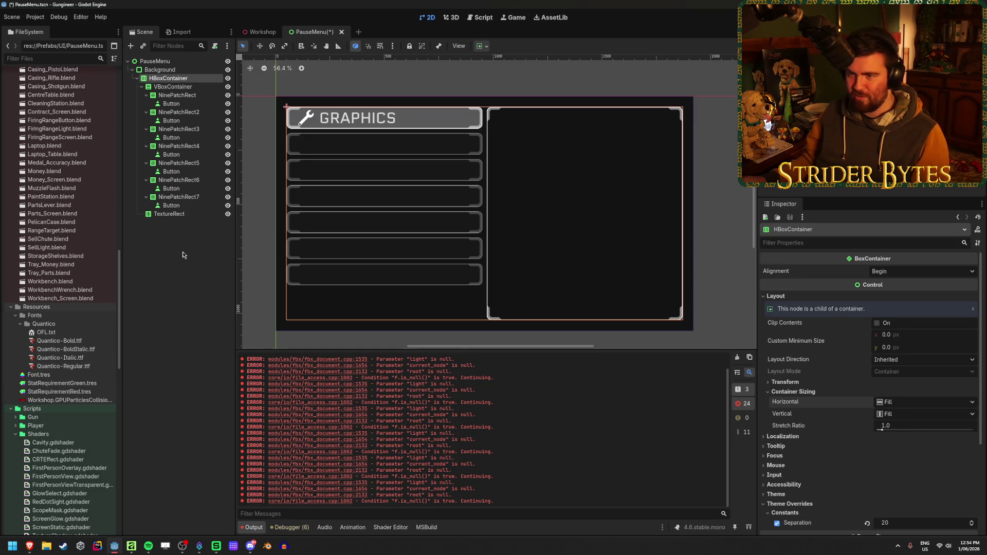
Try a 238 px gap beside the menu column, then undo it back to 20 px
scroll(897, 498, "down", 2)
left_click_drag(896, 491, 969, 491)
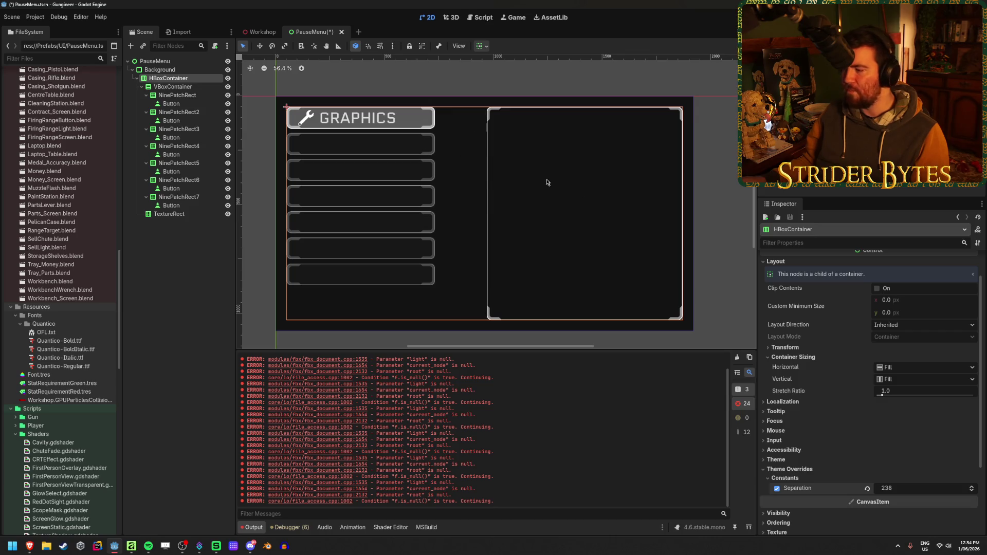
key("ctrl+z")
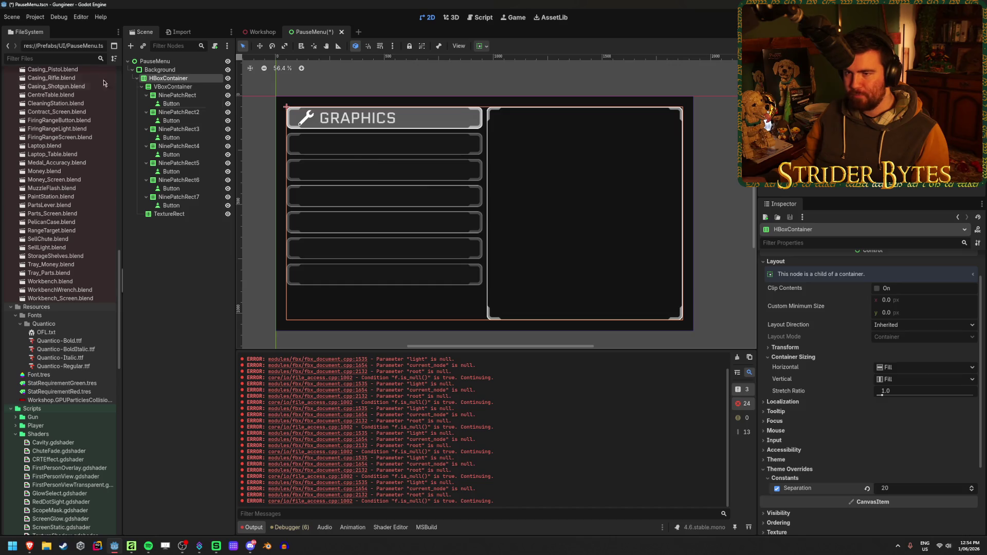
Select the VBoxContainer and briefly expand its Input, Focus and Localization property groups
left_click(175, 86)
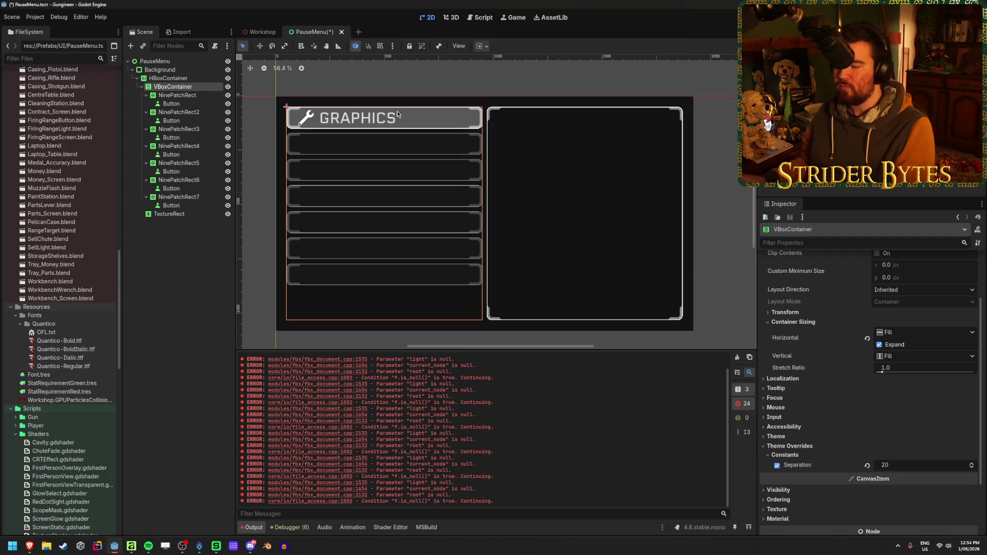
scroll(812, 371, "up", 3)
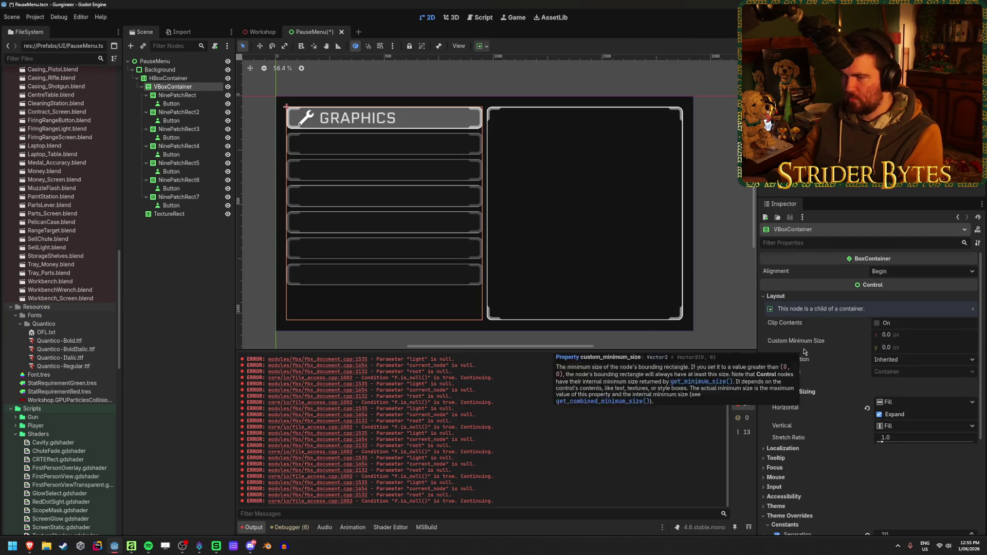
scroll(804, 352, "down", 6)
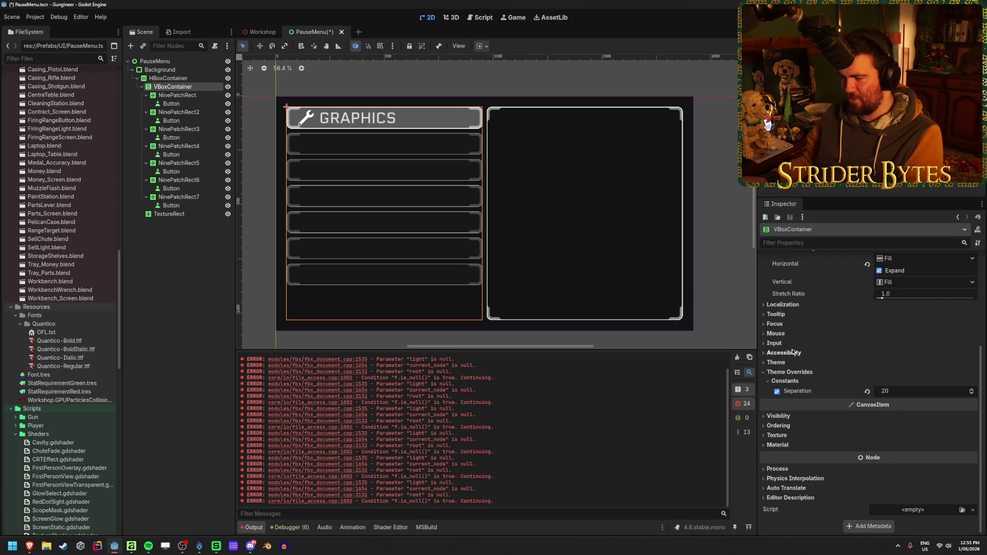
left_click(786, 342)
left_click(785, 342)
left_click(791, 324)
left_click(791, 323)
left_click(794, 304)
left_click(795, 305)
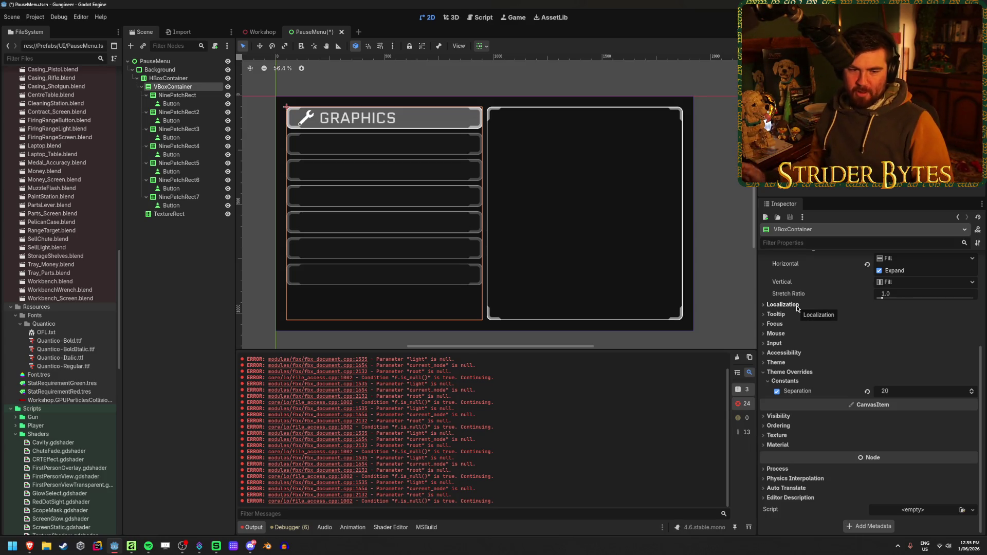
Deselect and reselect the VBoxContainer to review its sizing properties
mouse_move(821, 299)
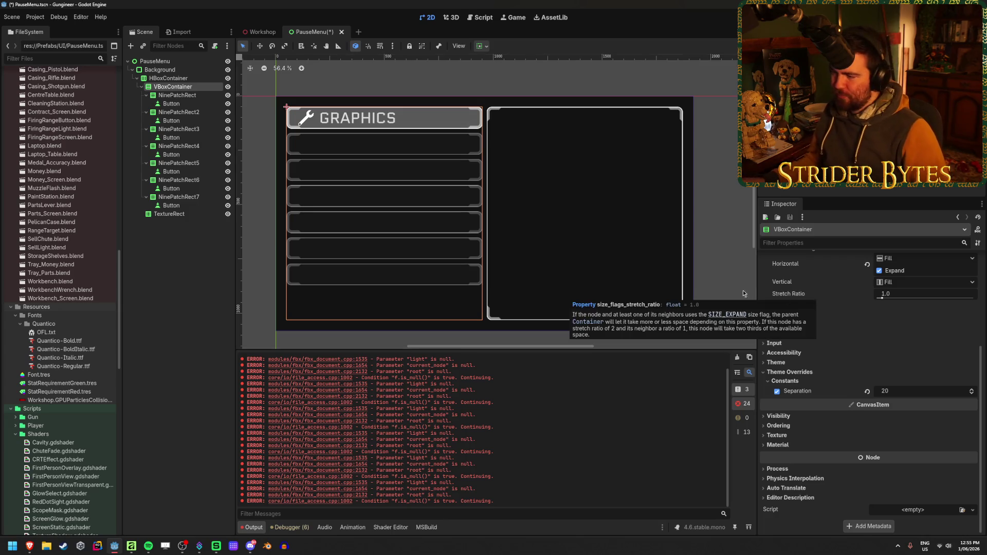
scroll(824, 379, "up", 2)
scroll(824, 379, "down", 2)
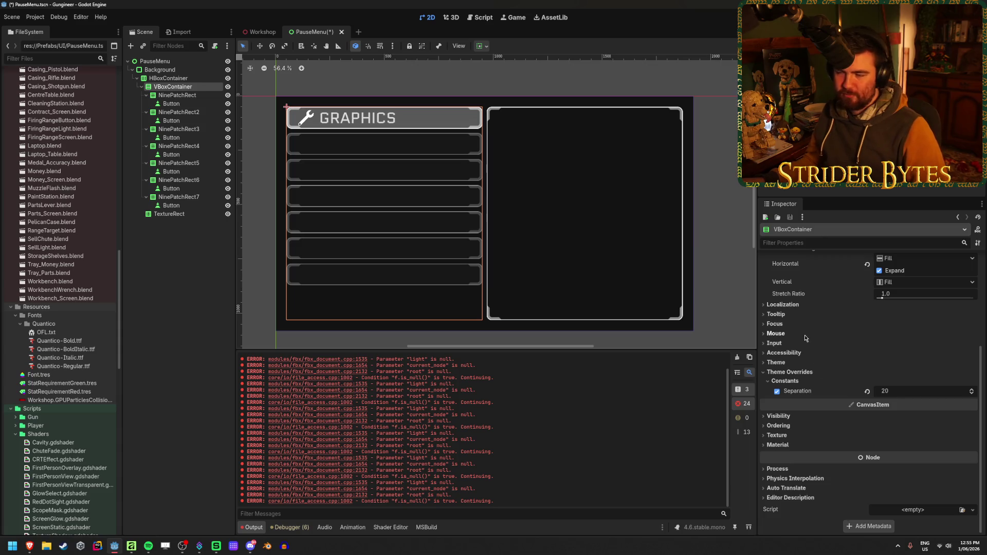
left_click(720, 332)
left_click(180, 86)
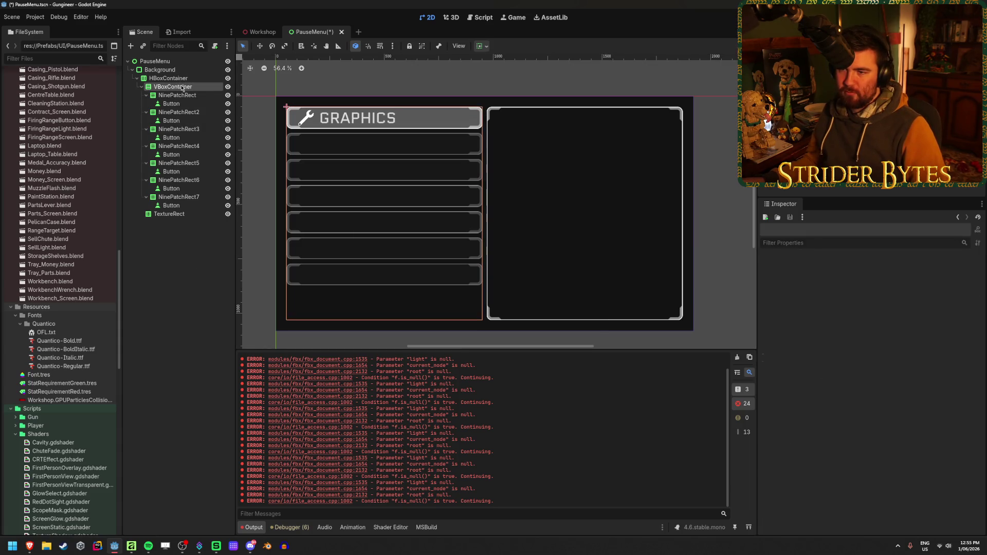
left_click(180, 96)
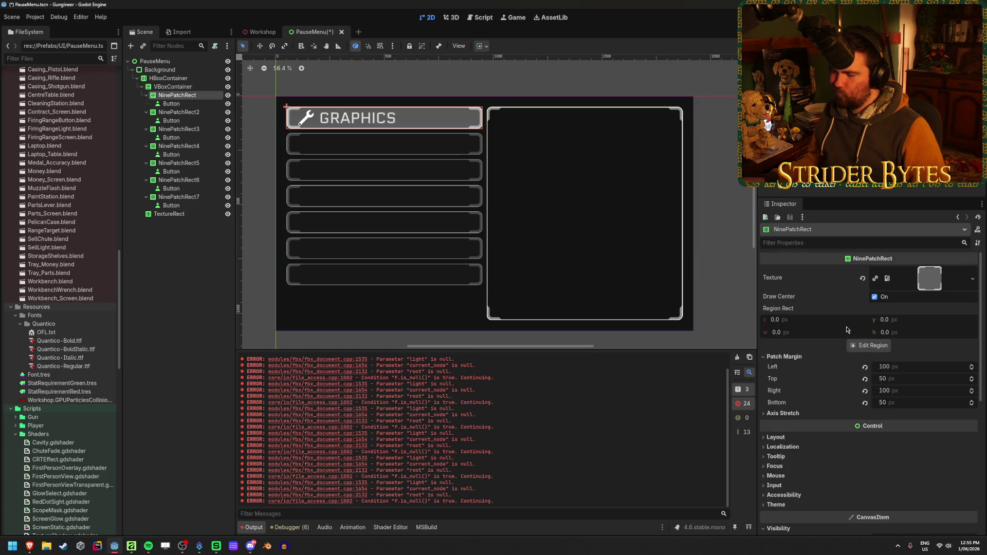
left_click(864, 366)
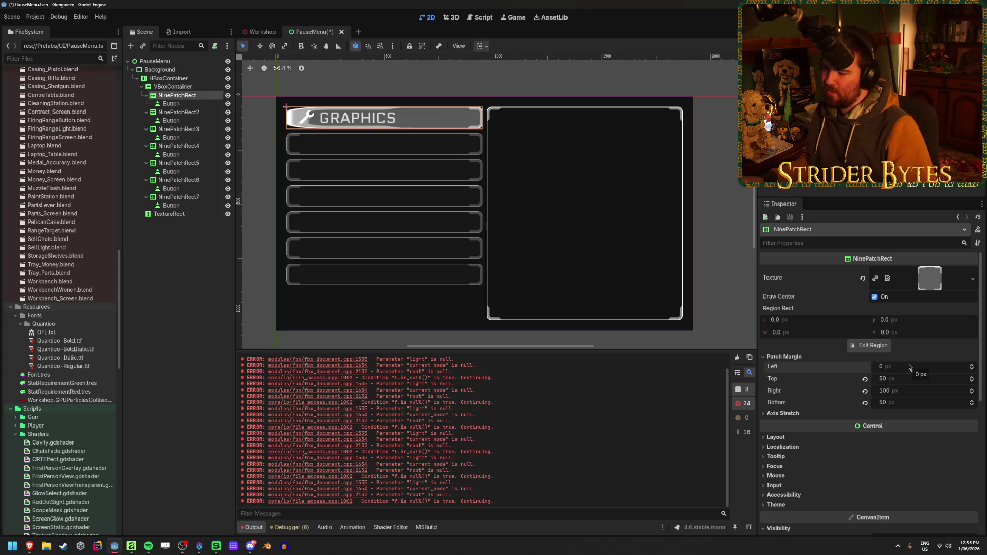
key("ctrl+z")
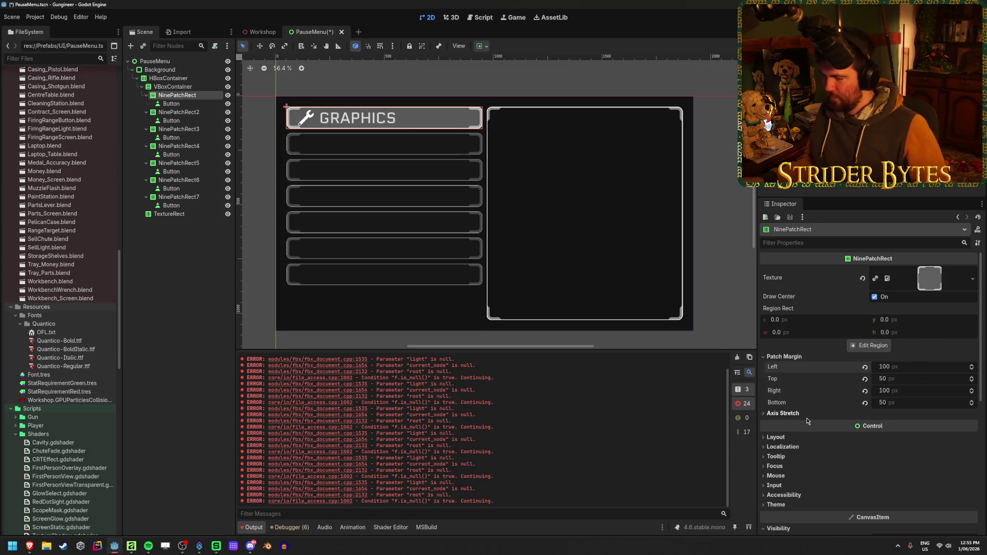
left_click(807, 417)
left_click(907, 424)
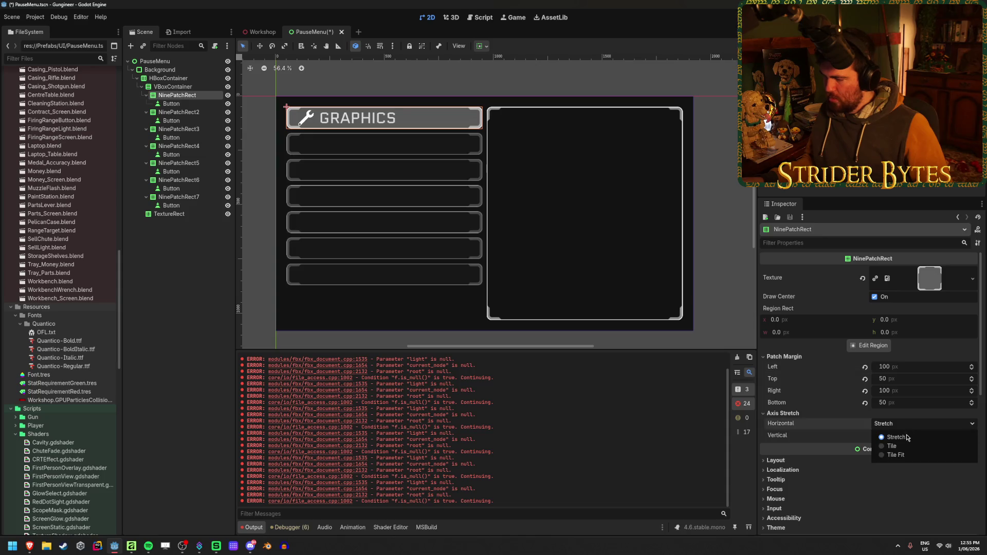
left_click(896, 437)
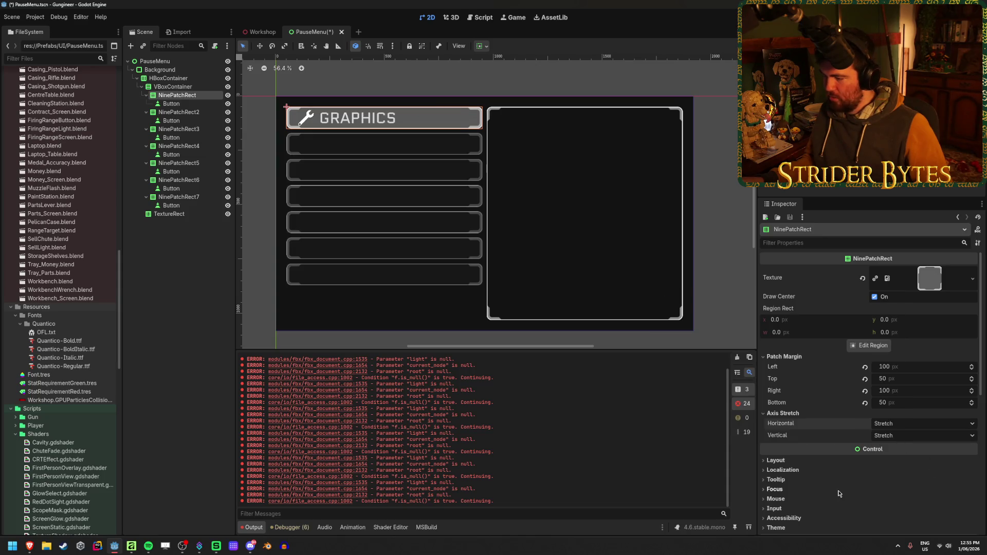
scroll(817, 448, "down", 2)
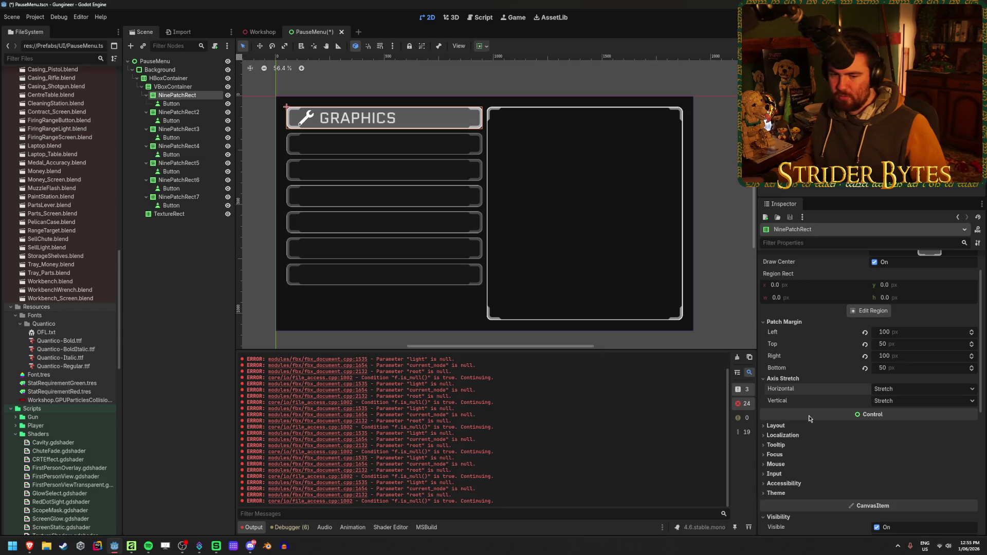
scroll(785, 378, "down", 2)
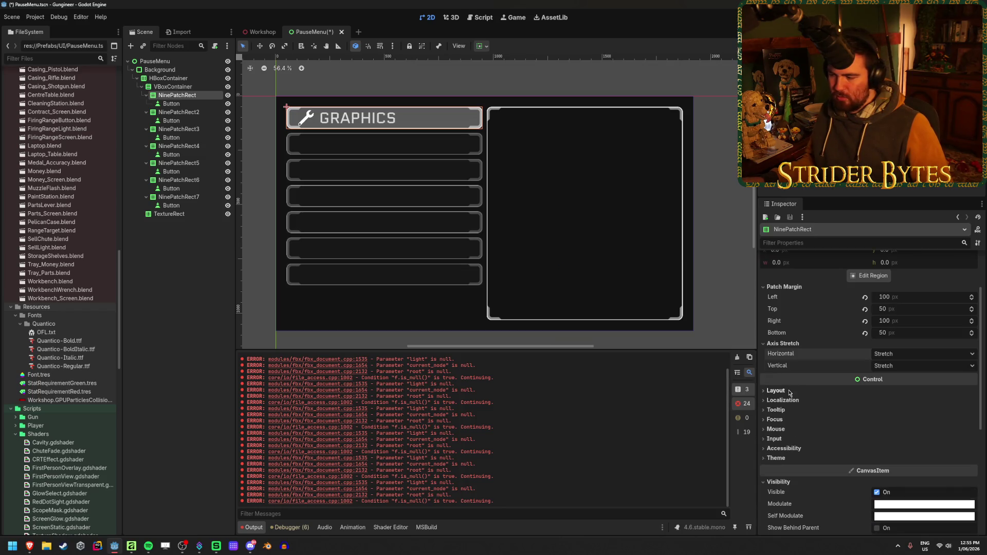
scroll(789, 392, "down", 5)
left_click(783, 396)
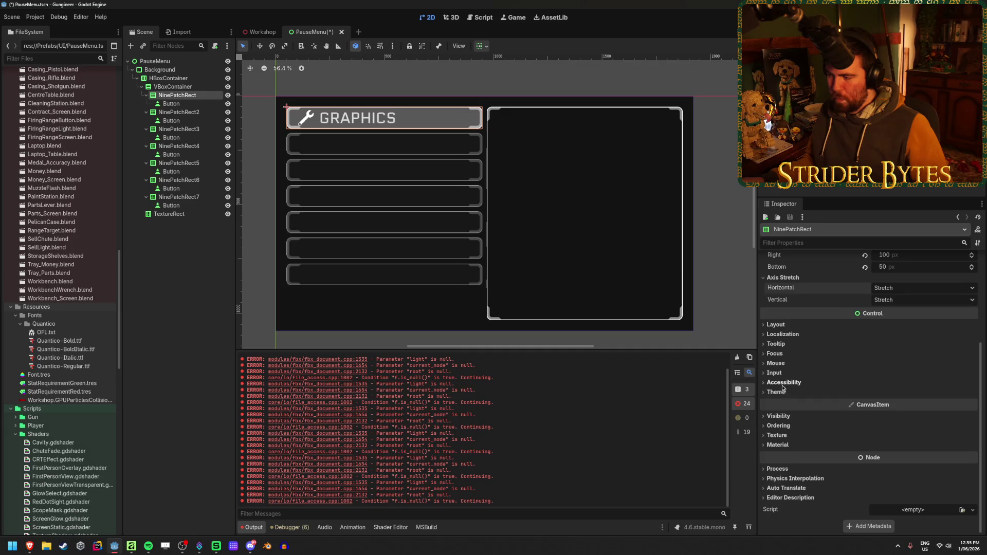
left_click(783, 392)
left_click(782, 392)
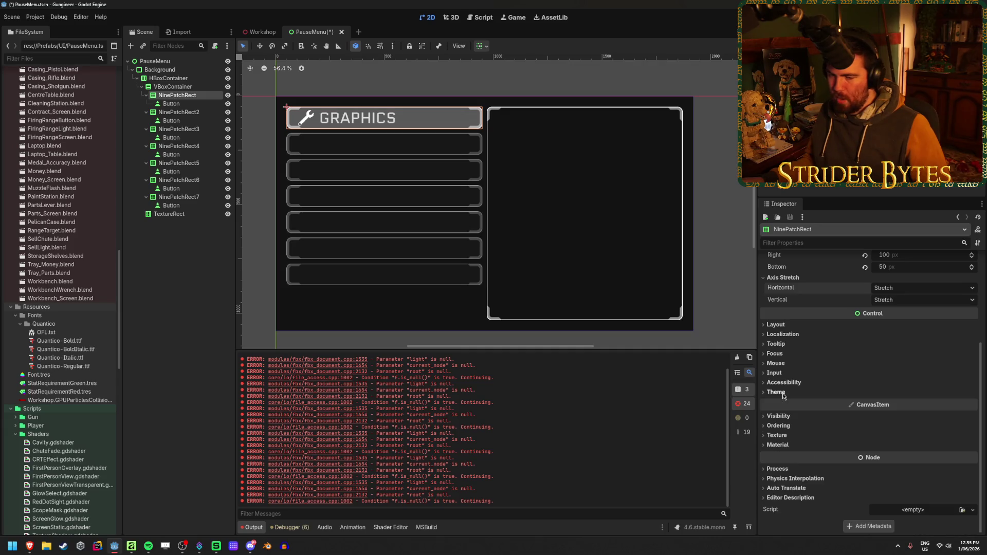
left_click(802, 362)
left_click(803, 363)
left_click(799, 343)
left_click(799, 343)
left_click(796, 334)
left_click(796, 334)
left_click(797, 324)
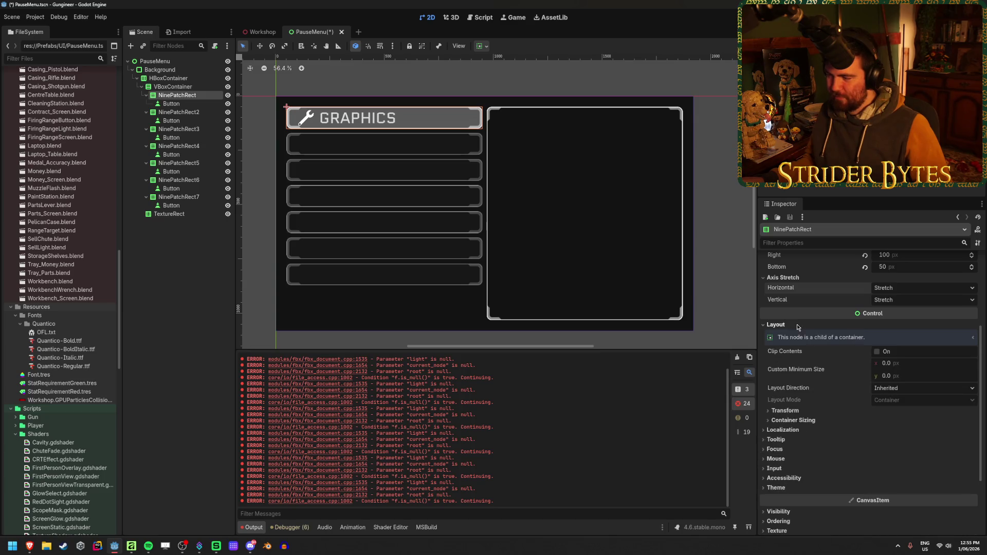
left_click(797, 325)
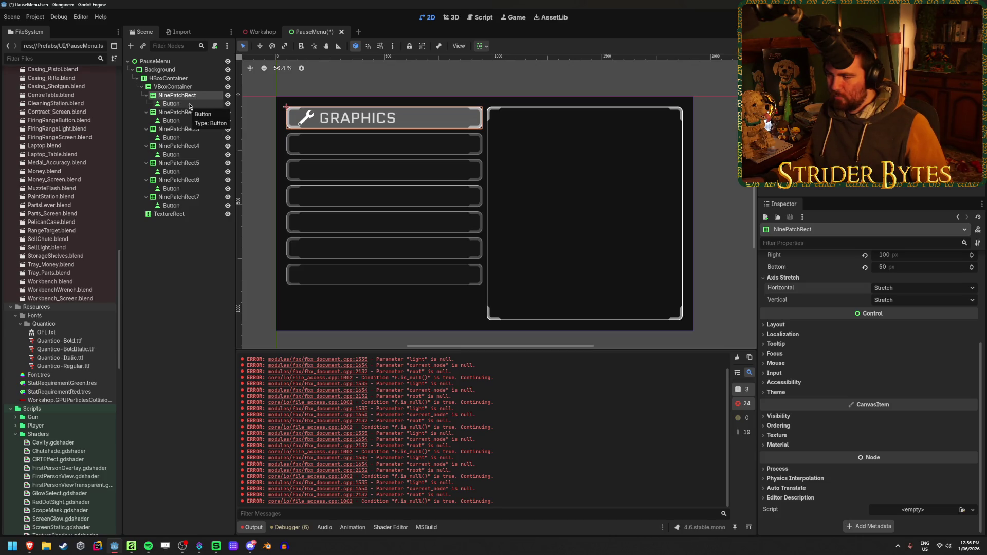
scroll(828, 359, "up", 5)
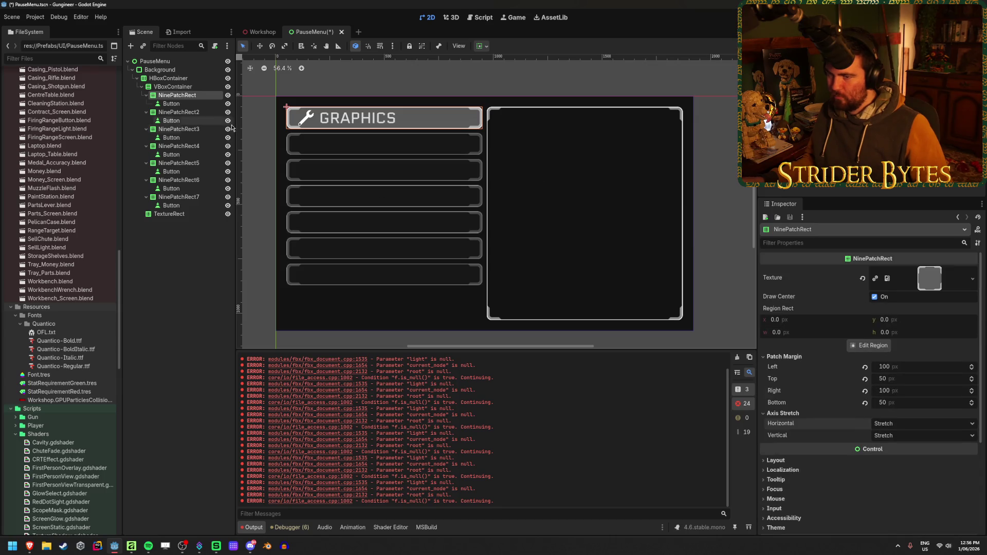
left_click(184, 87)
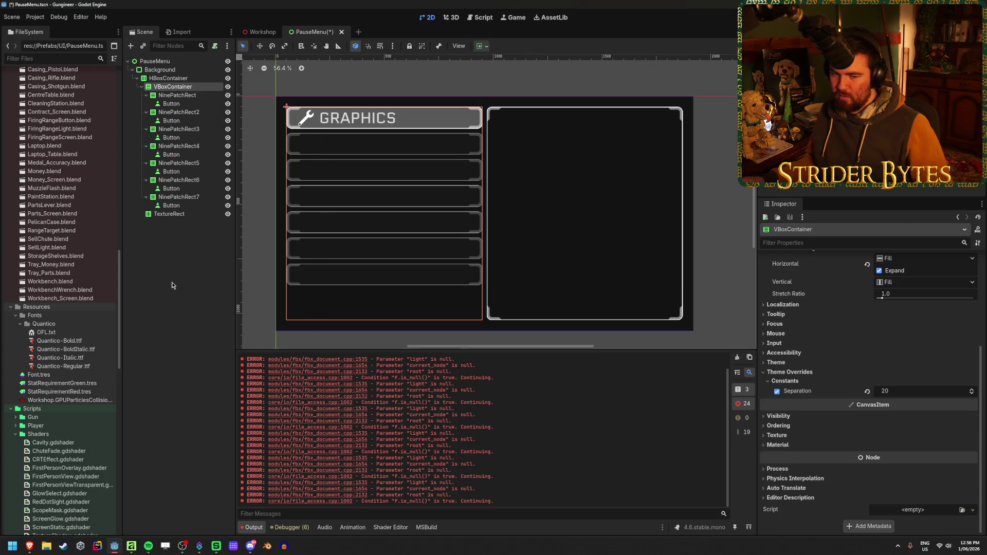
key("alt+Tab")
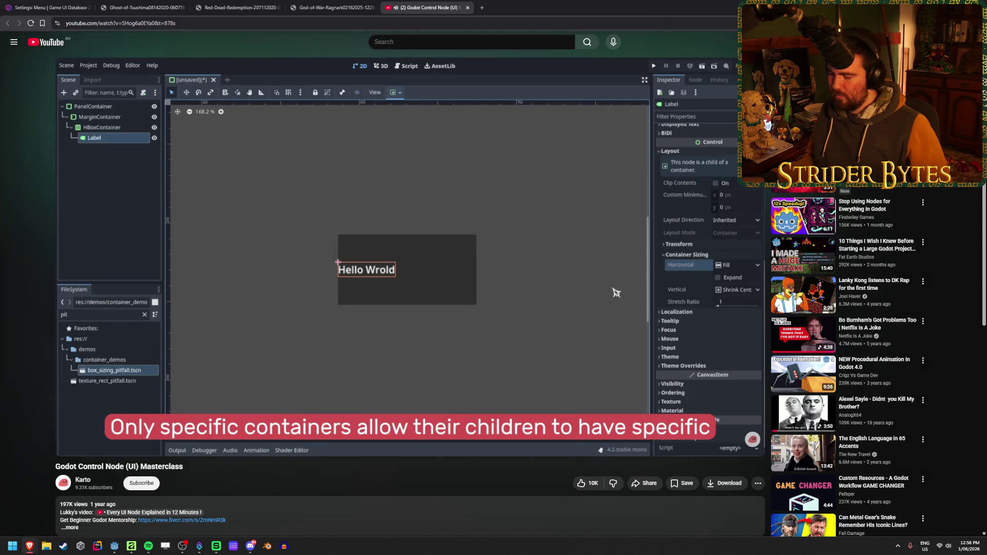
Let the masterclass play to 14:45, where containers letting children set the expand flag is explained
mouse_move(323, 401)
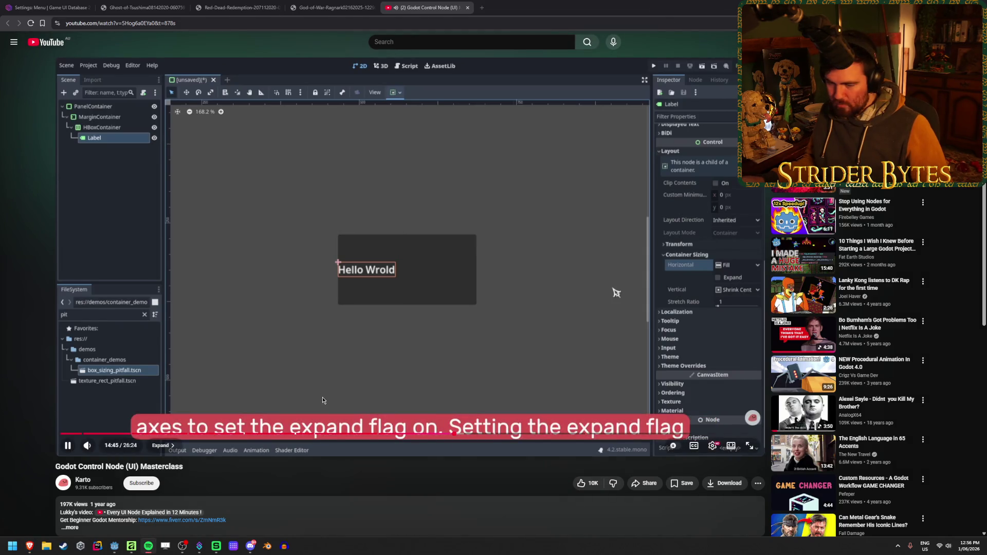
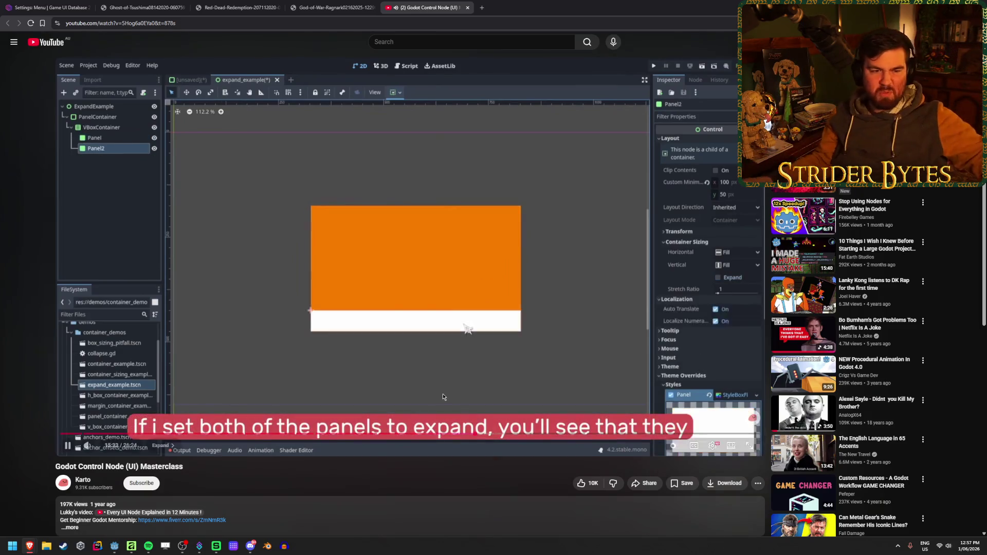
Pause the Control Node tutorial video and switch back to the Godot editor
left_click(495, 341)
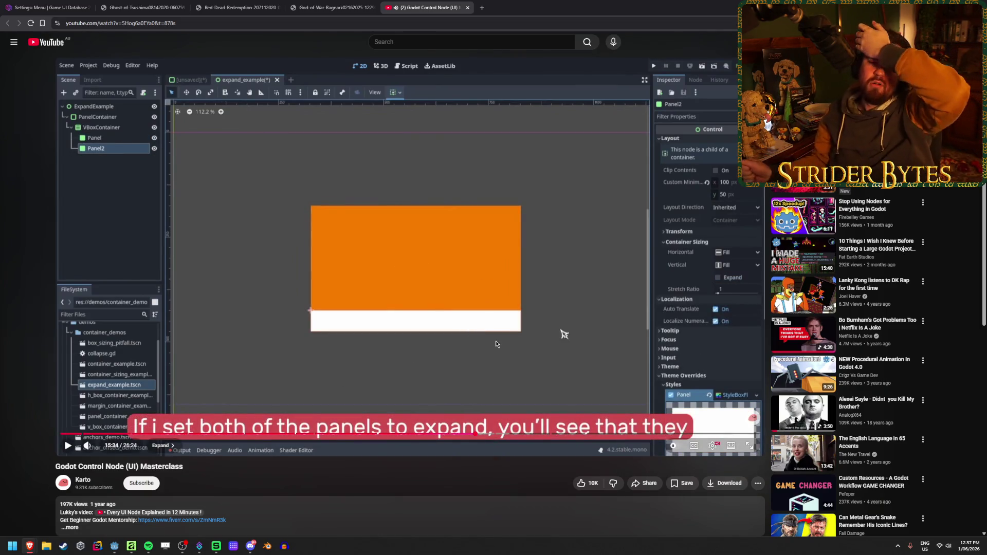
left_click(114, 546)
right_click(179, 90)
left_click(213, 96)
type("container")
scroll(459, 266, "down", 2)
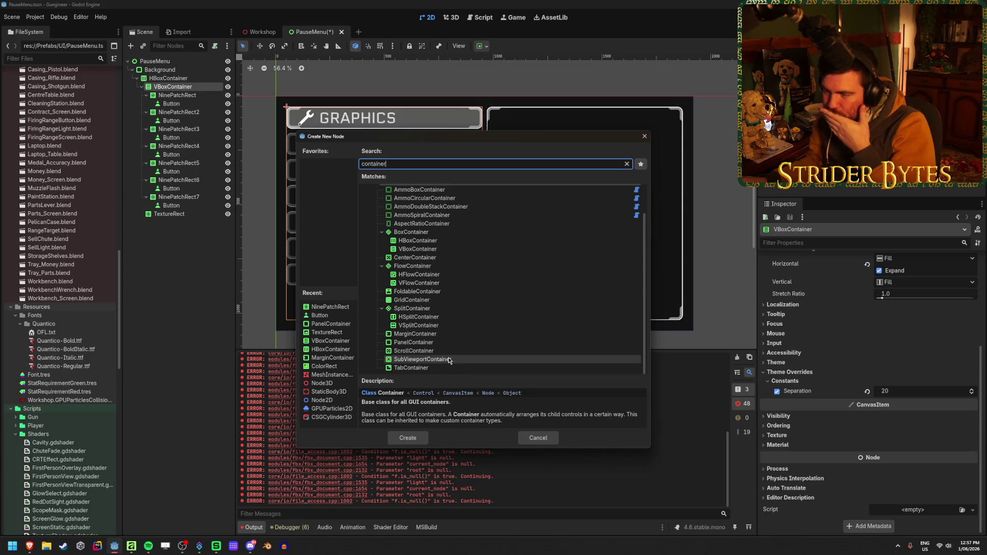
scroll(445, 334, "up", 2)
scroll(441, 313, "down", 2)
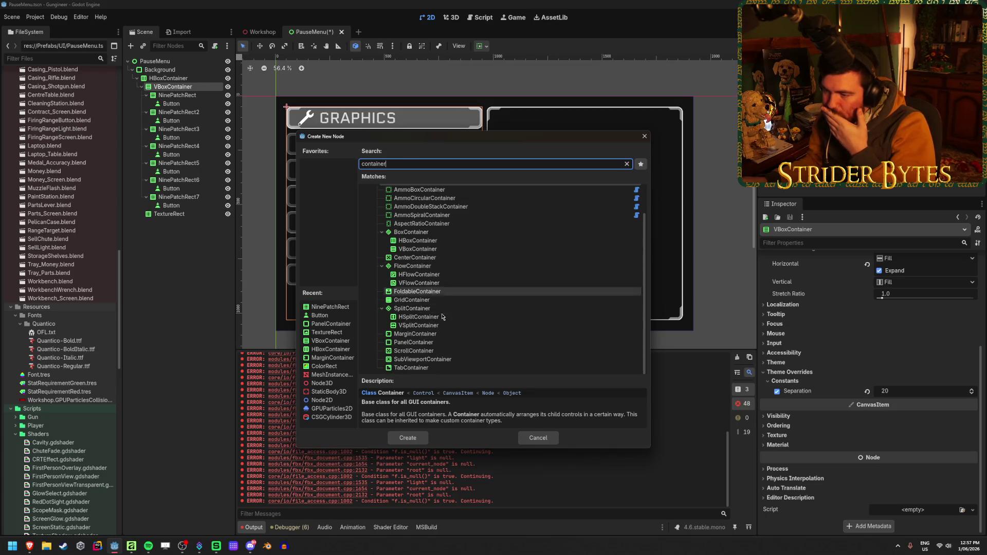
left_click(549, 440)
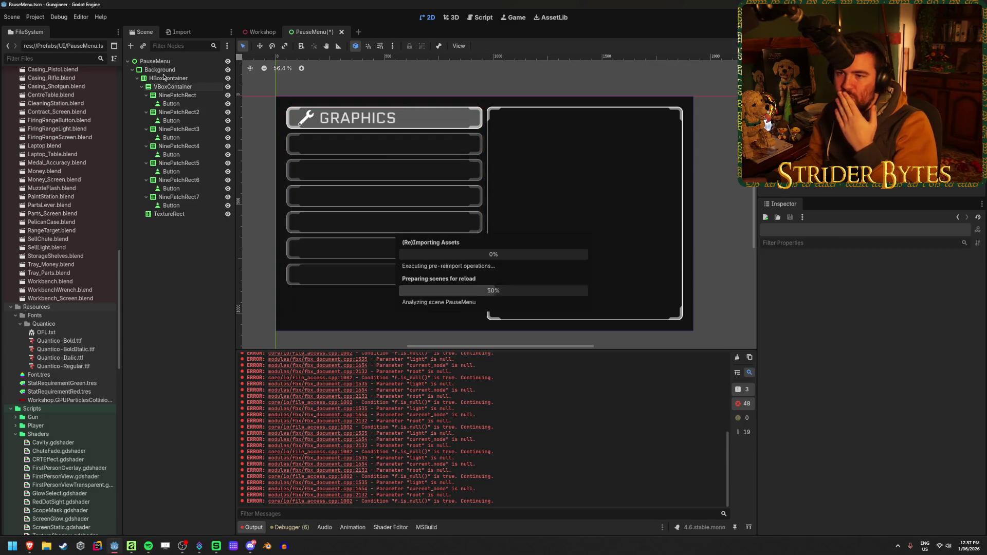
left_click(181, 97)
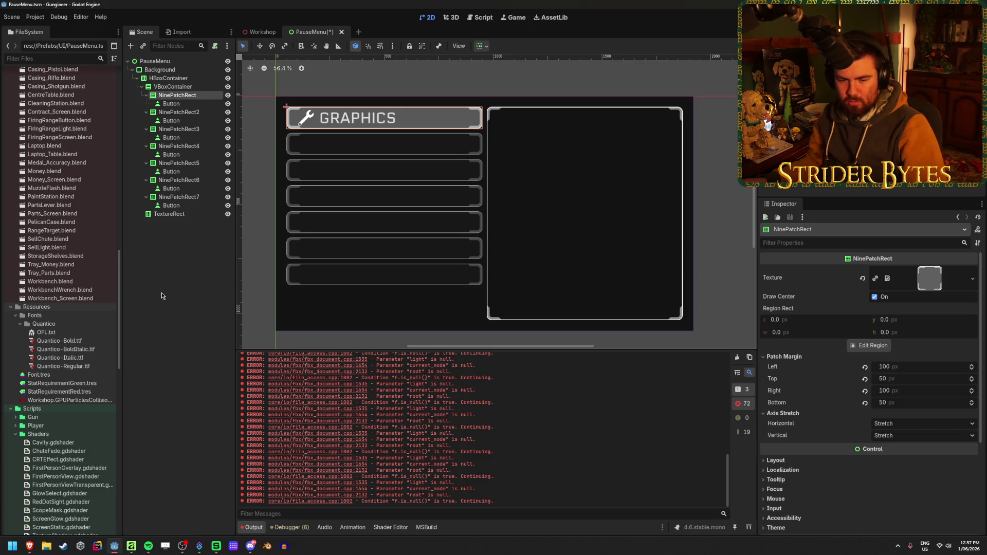
Try converting the first NinePatchRect into a TextureRect, then undo it
right_click(204, 96)
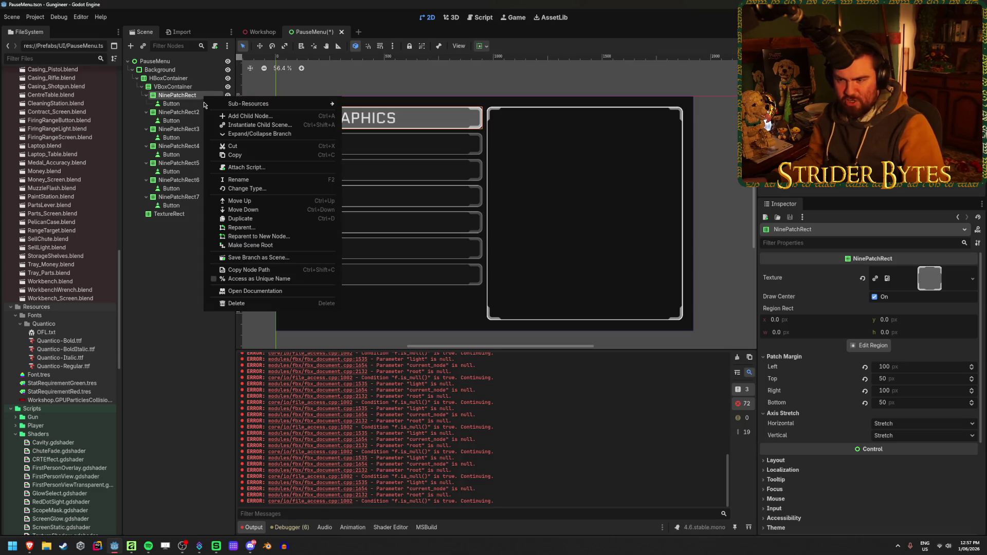
left_click(230, 188)
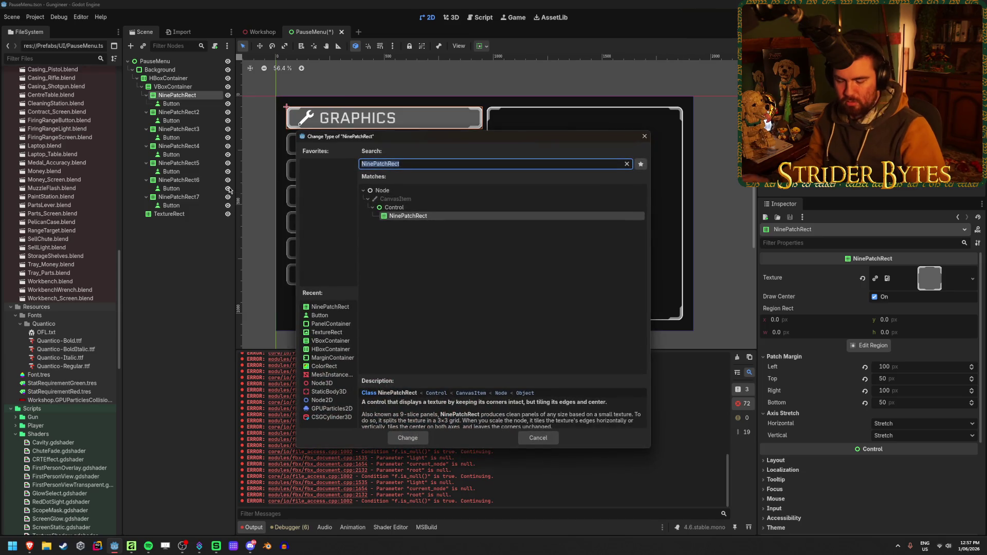
type("texture")
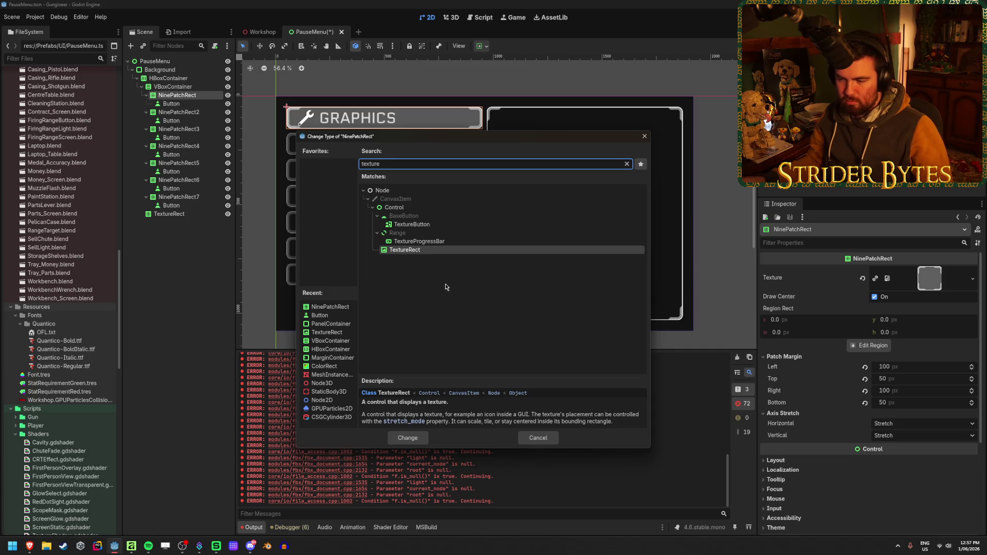
left_click(407, 436)
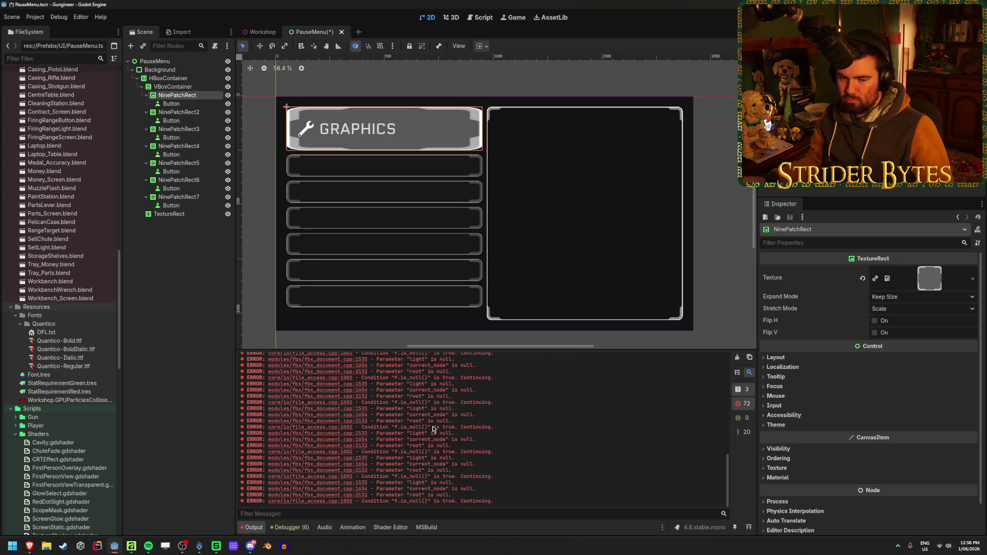
key("ctrl+z")
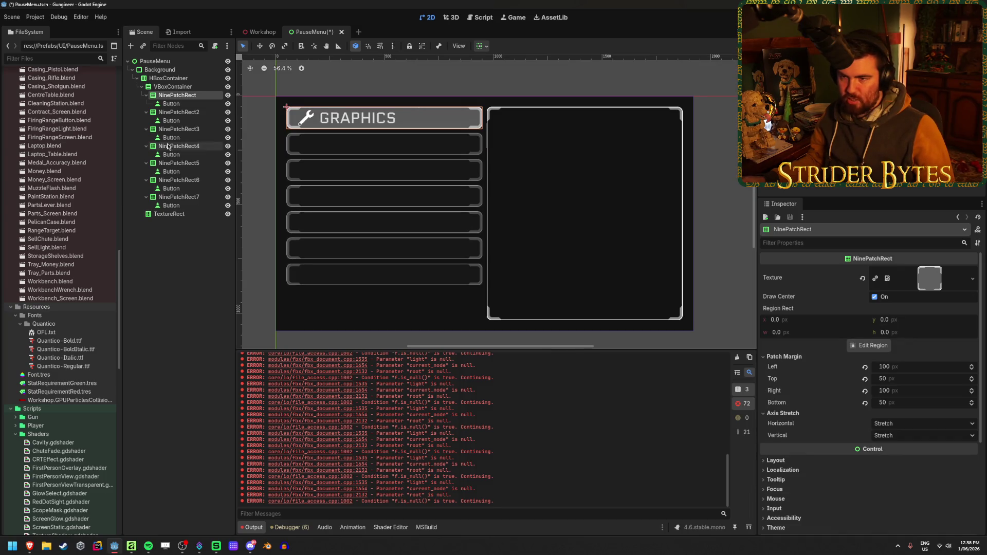
Change the first NinePatchRect's node type to Panel
right_click(201, 94)
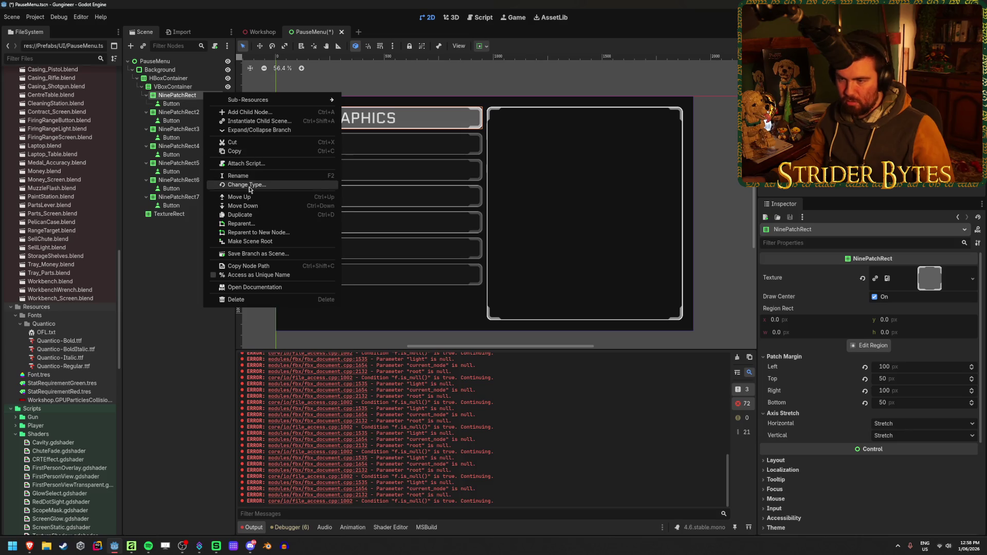
left_click(249, 185)
type("pane")
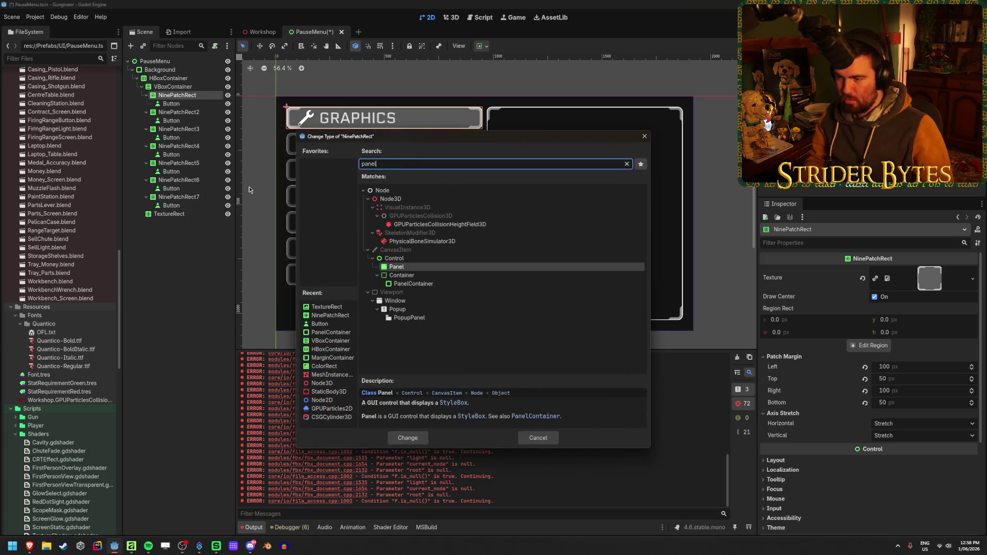
type("l")
key("Return")
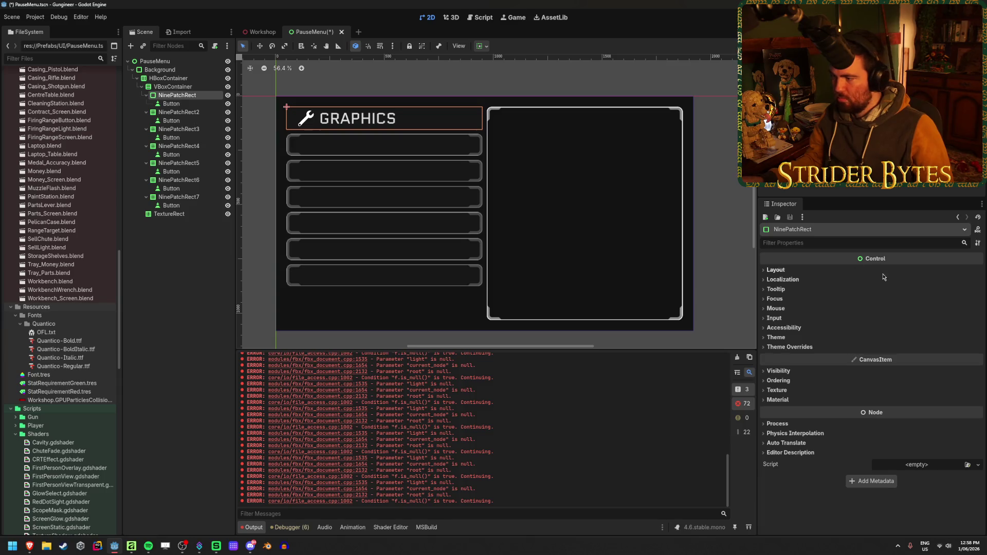
Expand Theme Overrides > Styles and browse the Panel style's Texture and Material settings
left_click(789, 347)
left_click(816, 357)
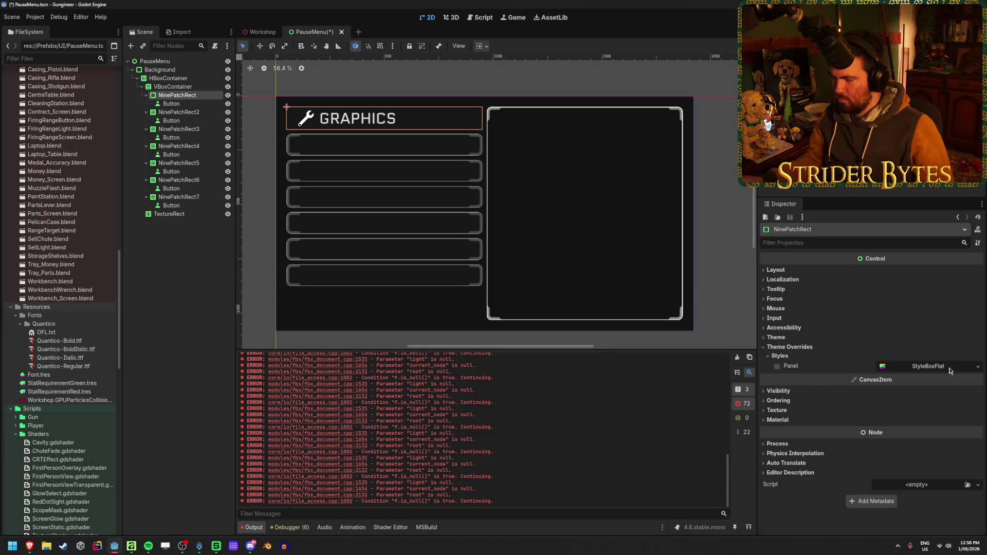
left_click(977, 367)
left_click(977, 368)
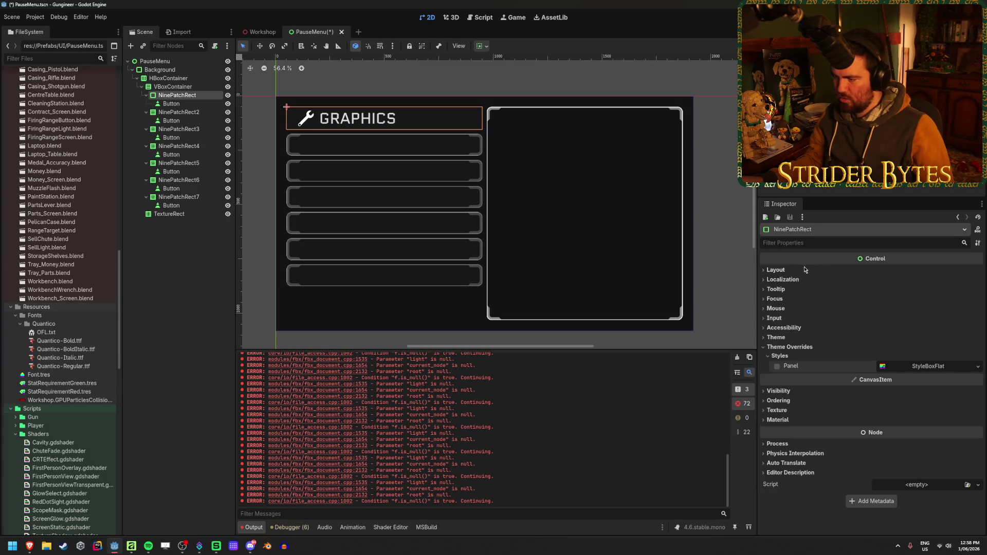
left_click(777, 411)
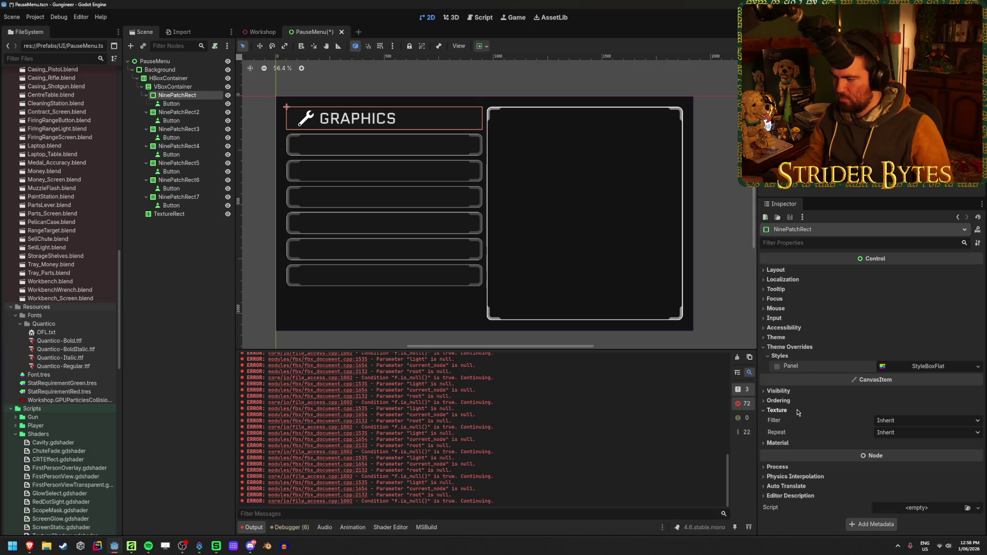
left_click(777, 443)
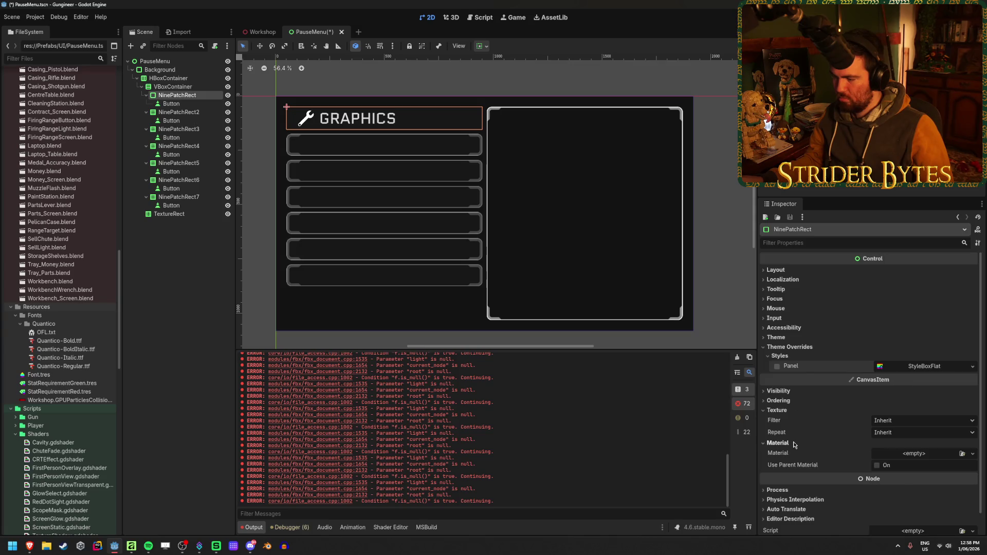
left_click(783, 410)
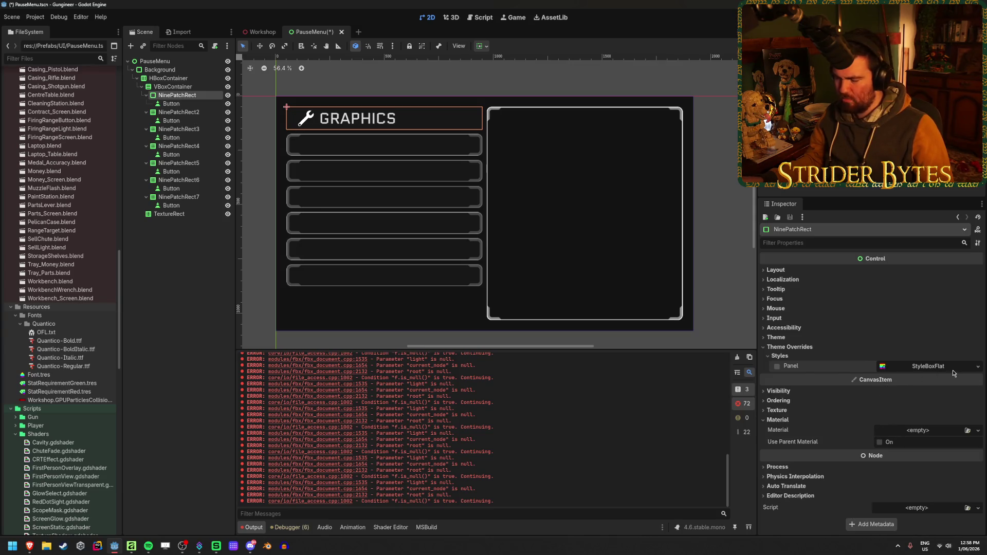
left_click(784, 357)
left_click(784, 356)
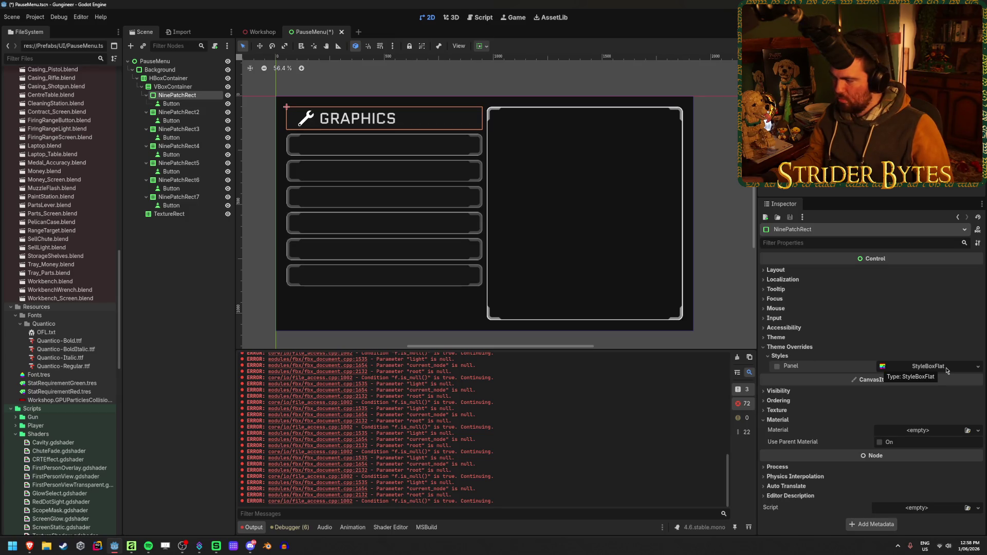
Check the Panel style's load and material options without changing anything, ending on its replacement choices
left_click(947, 370)
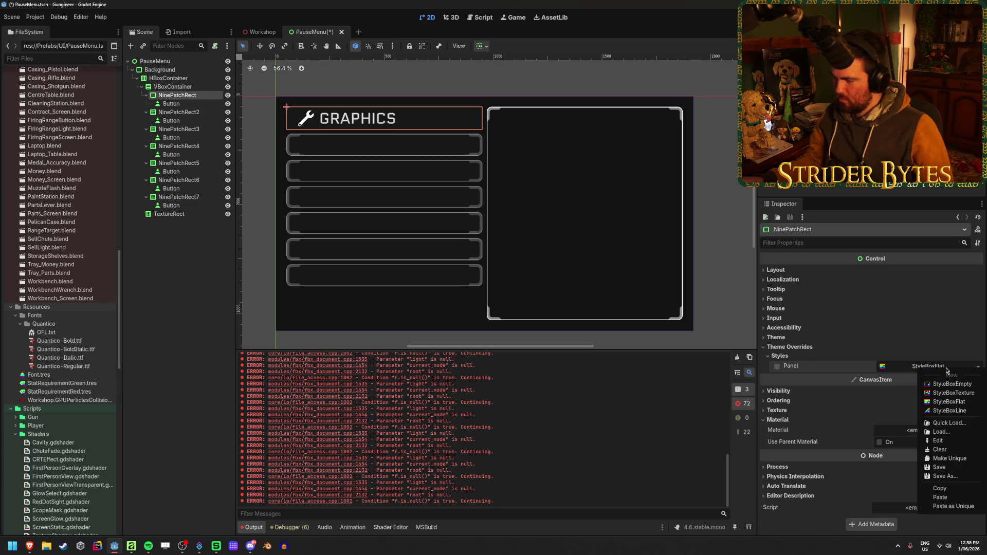
left_click(938, 423)
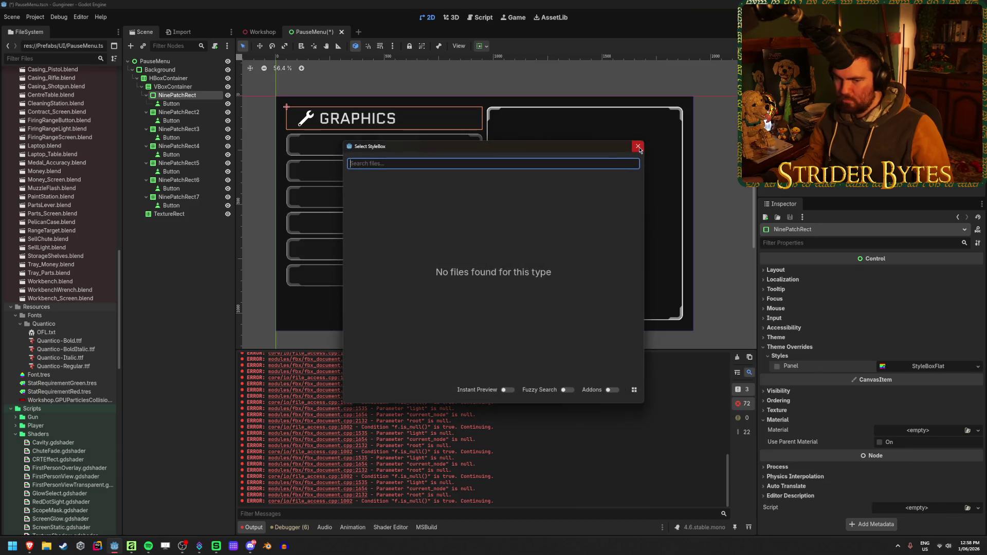
left_click(637, 147)
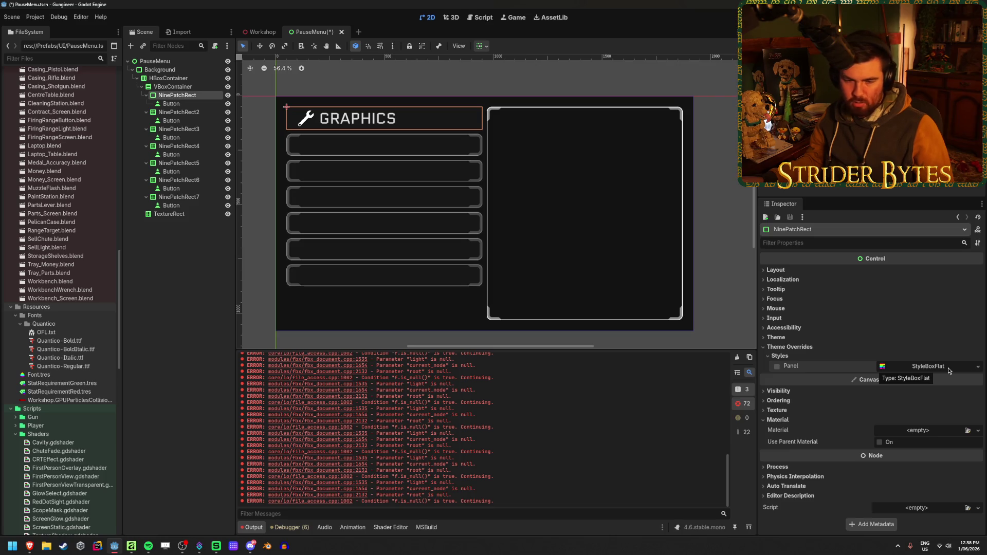
left_click(936, 431)
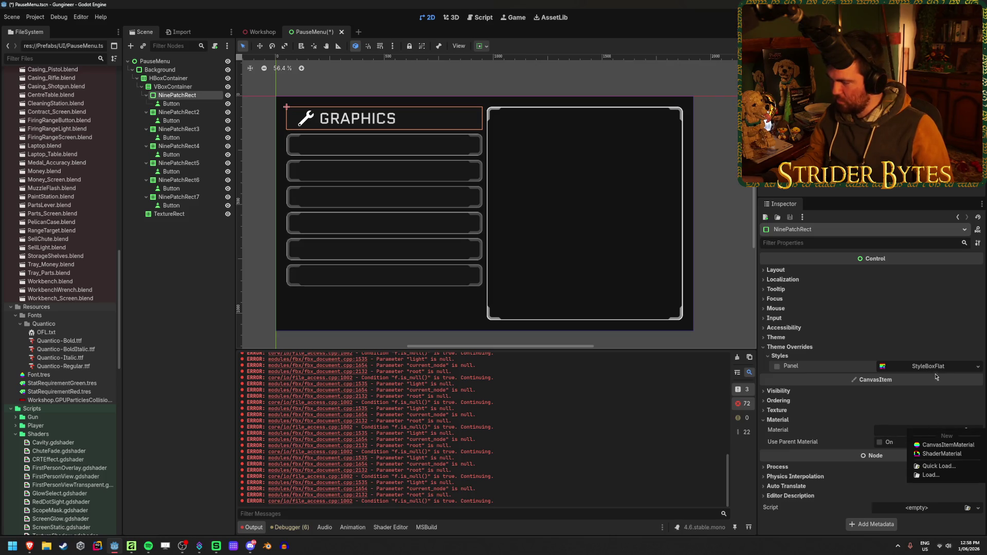
left_click(936, 380)
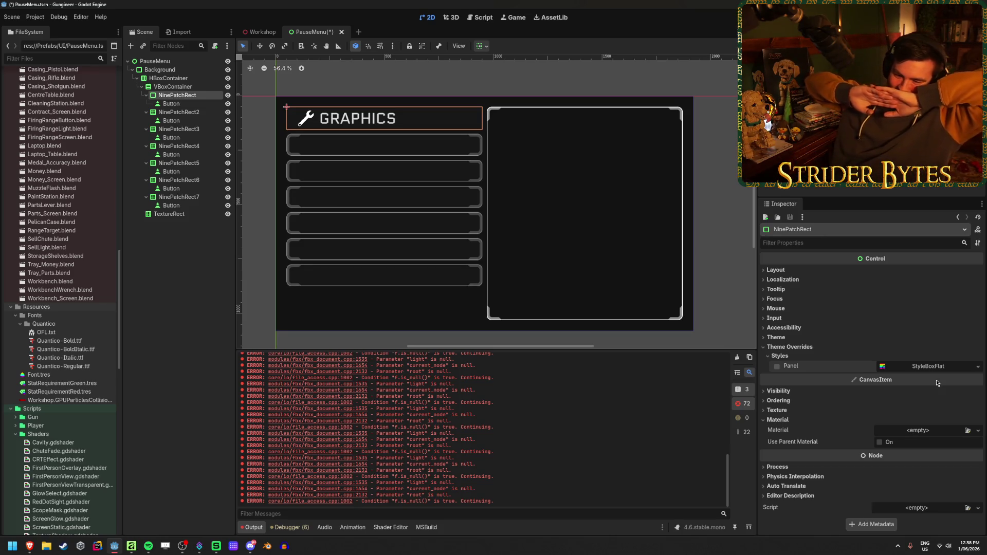
left_click(977, 366)
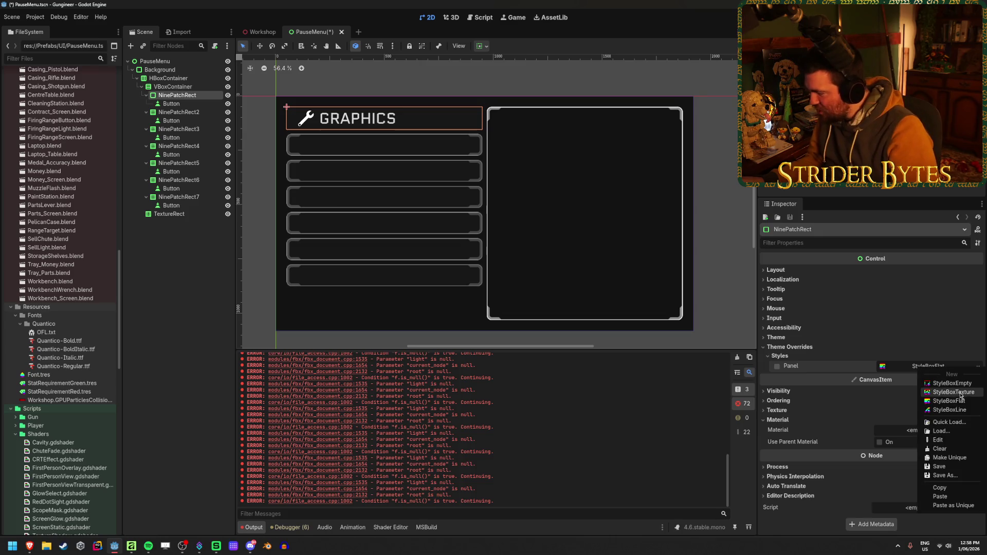
Replace the Panel style with a new StyleBoxTexture and quick-load the button texture into it
left_click(953, 392)
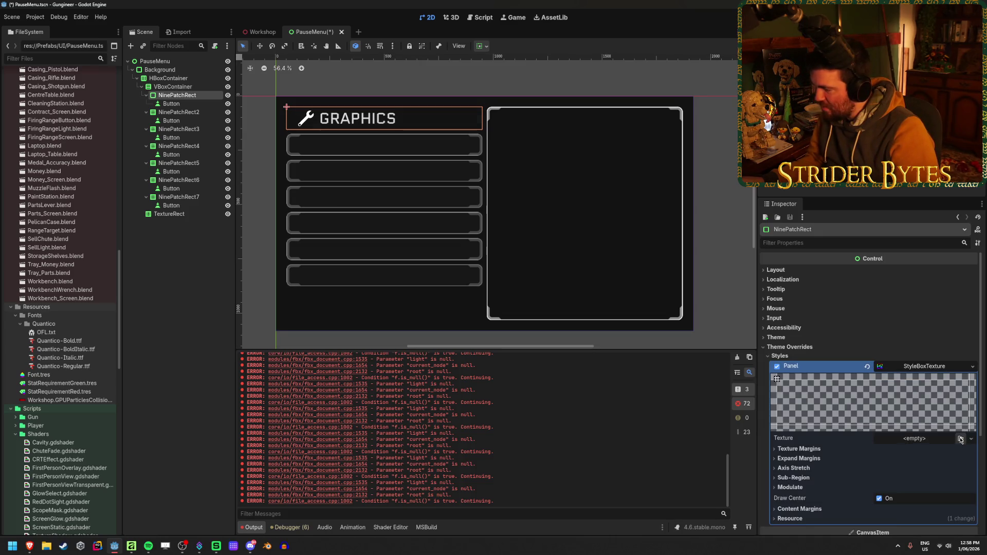
left_click(935, 441)
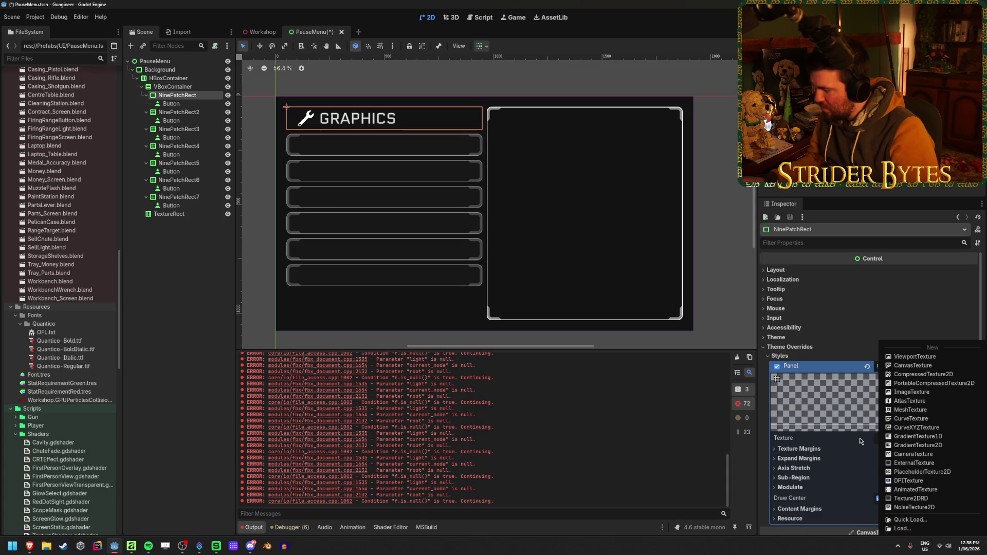
left_click(860, 441)
scroll(812, 406, "down", 3)
left_click(800, 379)
left_click(802, 380)
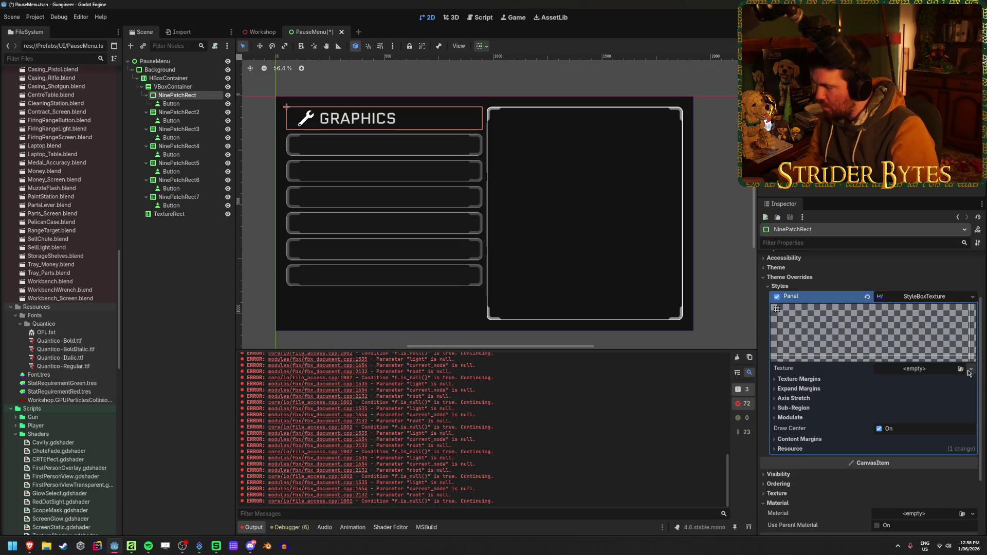
left_click(970, 370)
left_click(960, 369)
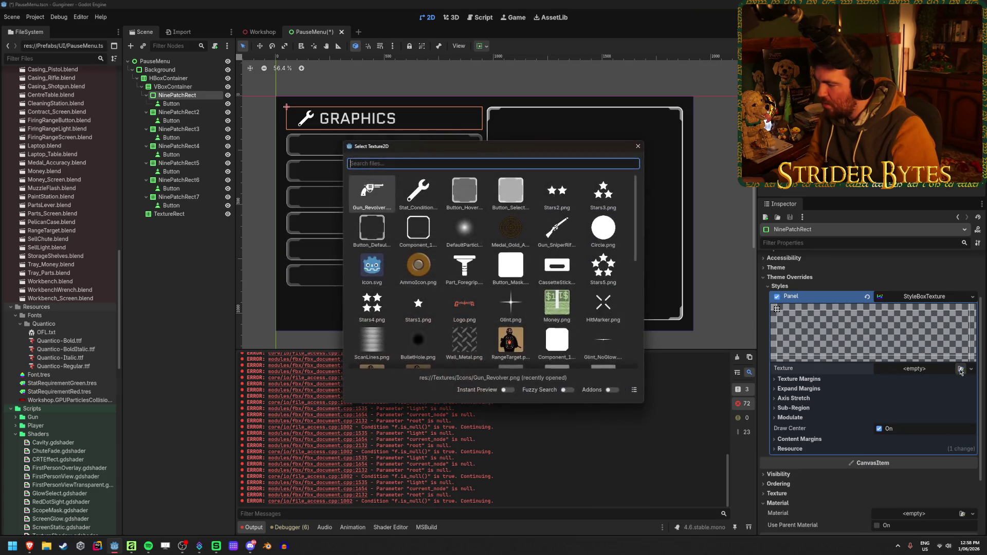
double_click(464, 192)
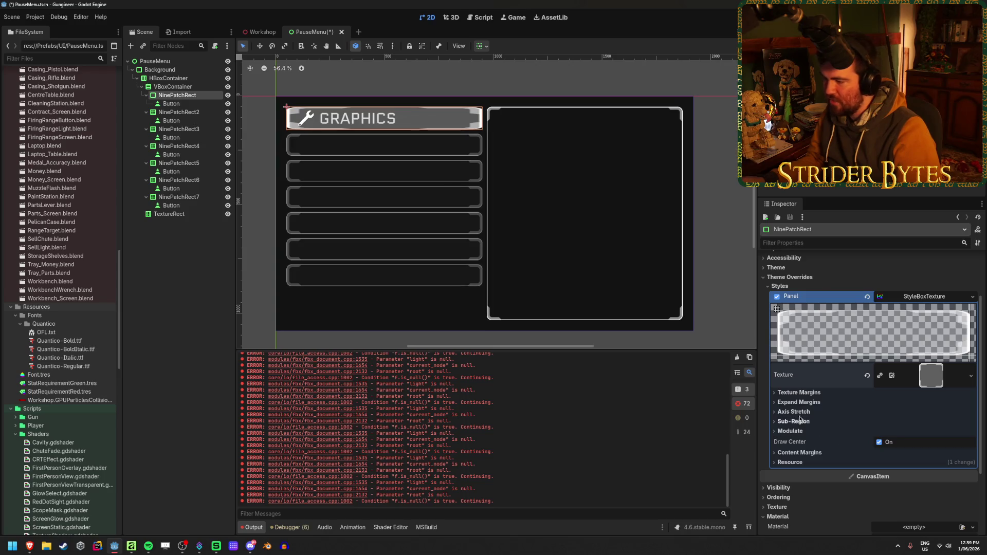
Set all four texture margins of the StyleBoxTexture to 100
left_click(799, 393)
left_click_drag(887, 404, 925, 404)
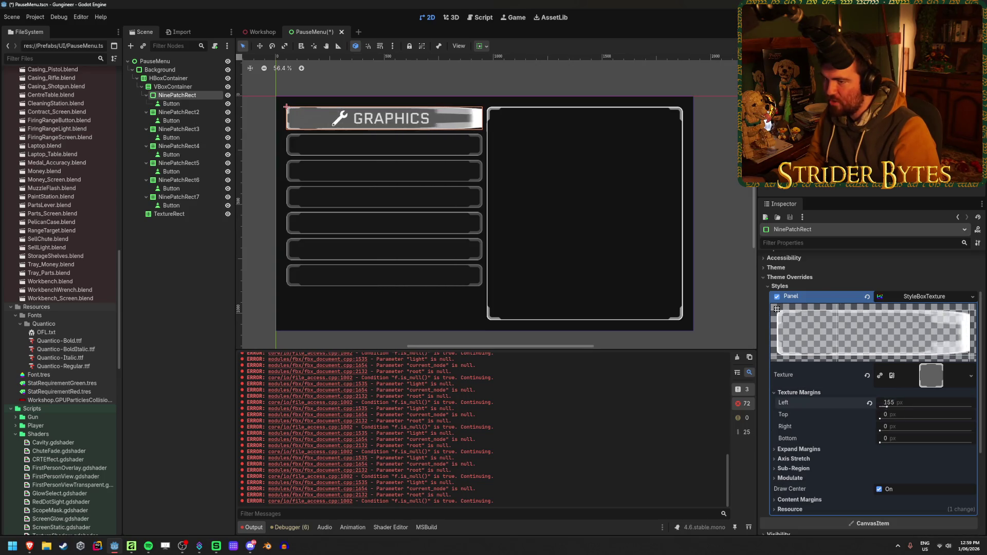
left_click(917, 404)
type("1")
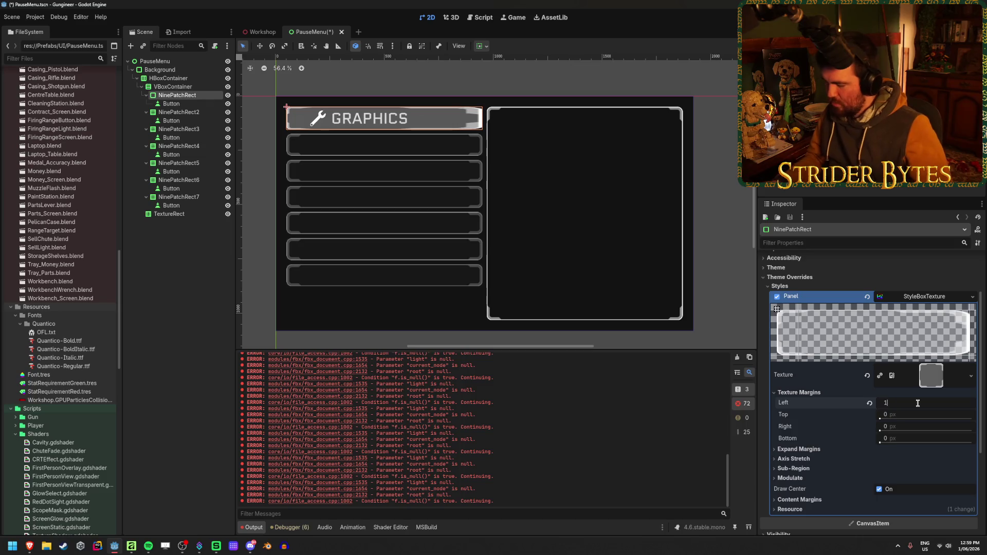
type("00")
key("Tab")
type("100")
key("Tab")
type("100")
key("Tab")
type("10")
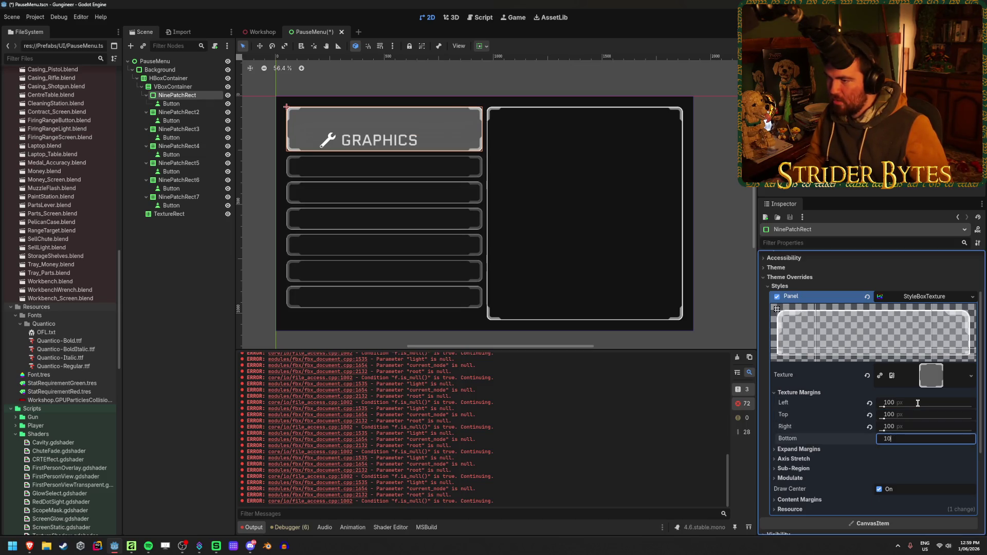
type("0")
key("Return")
Lower the top and bottom texture margins to 50, keeping left and right at 100
scroll(441, 196, "up", 5)
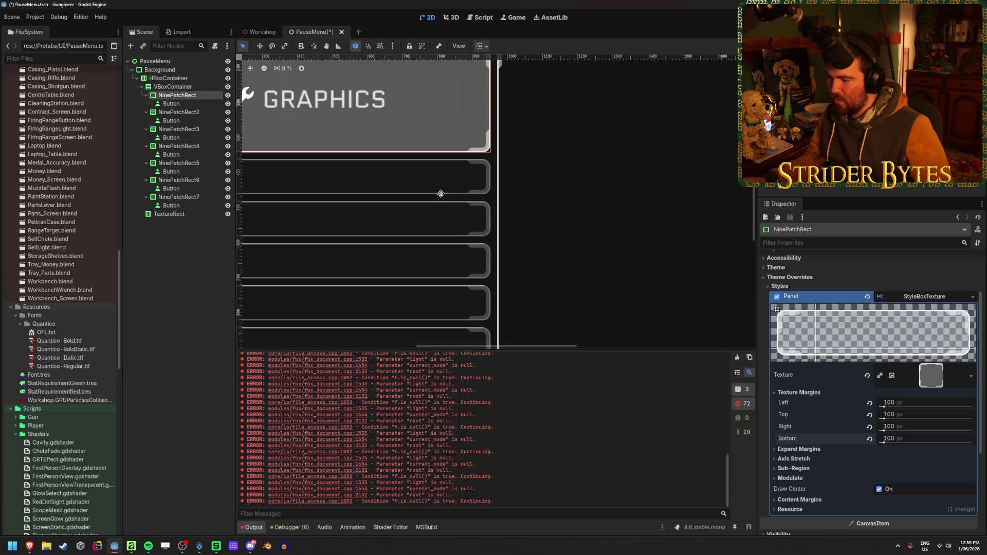
scroll(440, 196, "down", 1)
left_click(799, 449)
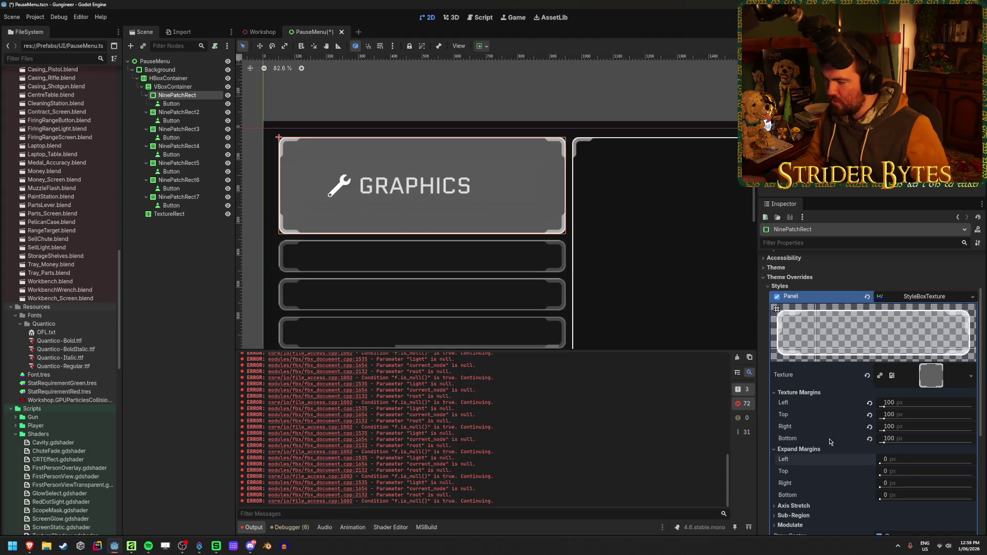
left_click_drag(895, 438, 862, 438)
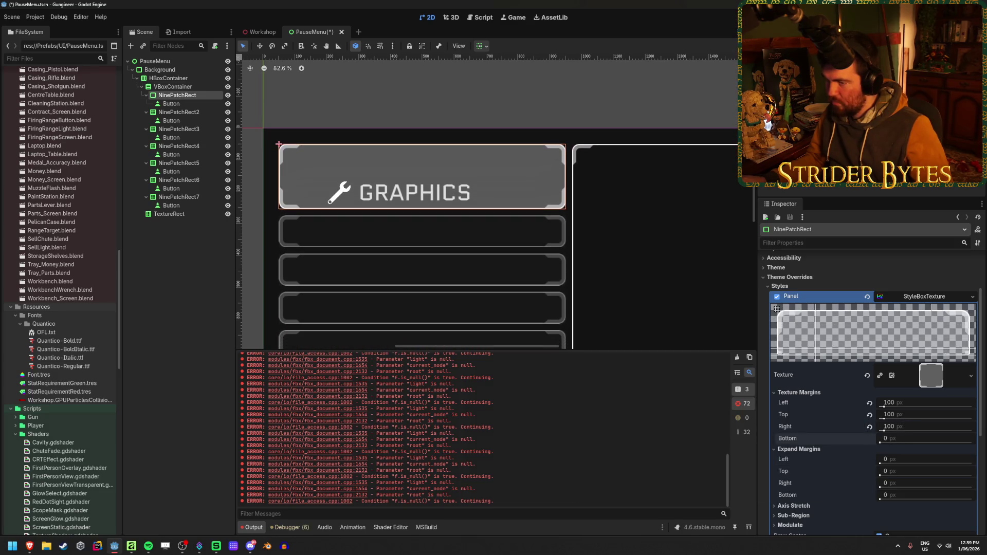
left_click_drag(886, 414, 878, 414)
left_click_drag(904, 414, 920, 414)
left_click(908, 414)
type("50")
key("Tab")
type("50")
key("Return")
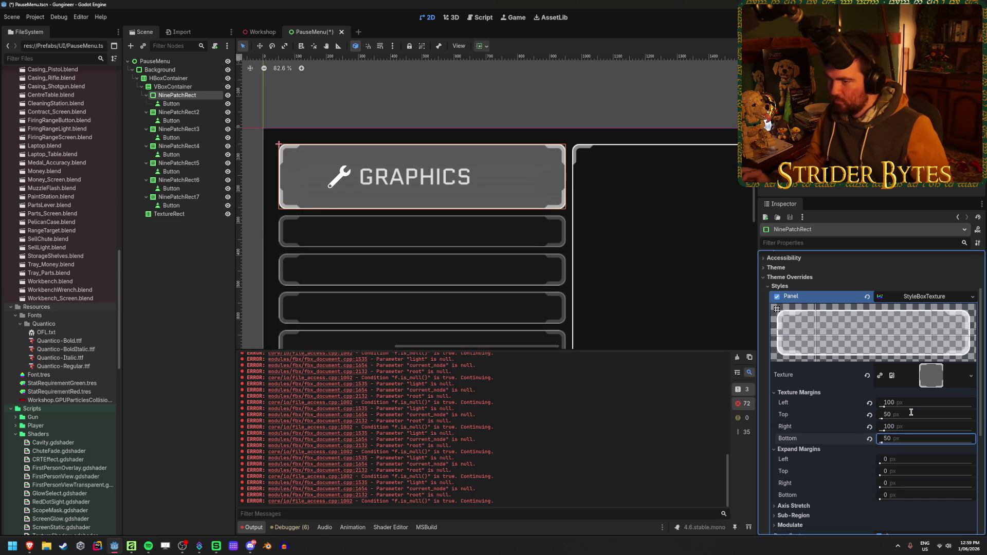
Recentre the canvas on the menu, reselect the first NinePatchRect and collapse Theme Overrides
key("Escape")
scroll(430, 257, "down", 3)
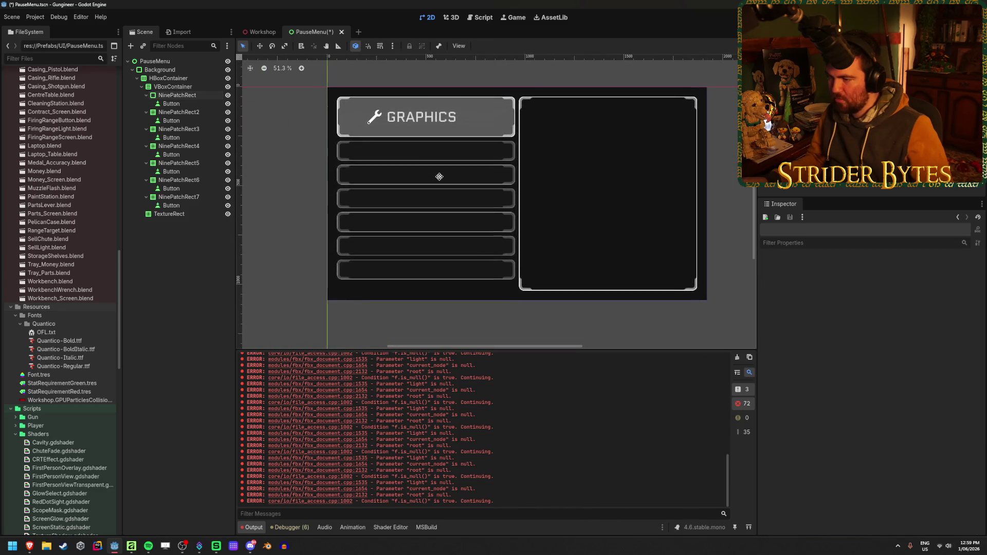
left_click_drag(439, 176, 430, 207)
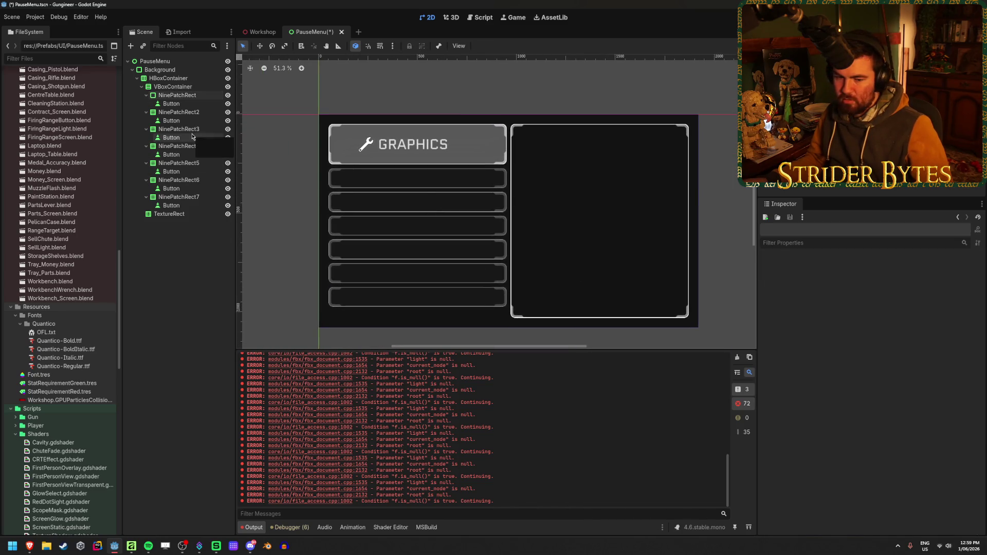
left_click(187, 96)
scroll(843, 359, "down", 3)
scroll(818, 398, "up", 3)
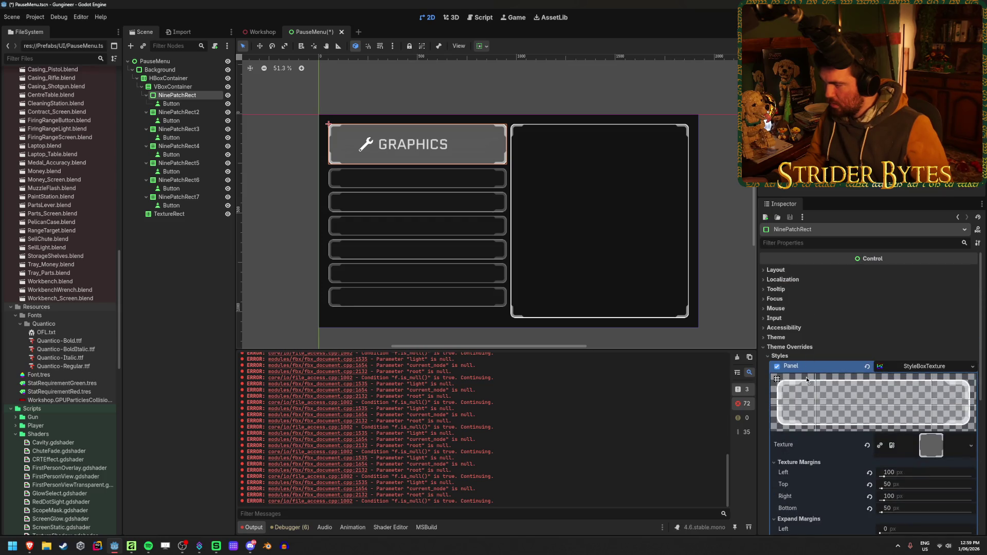
left_click(789, 348)
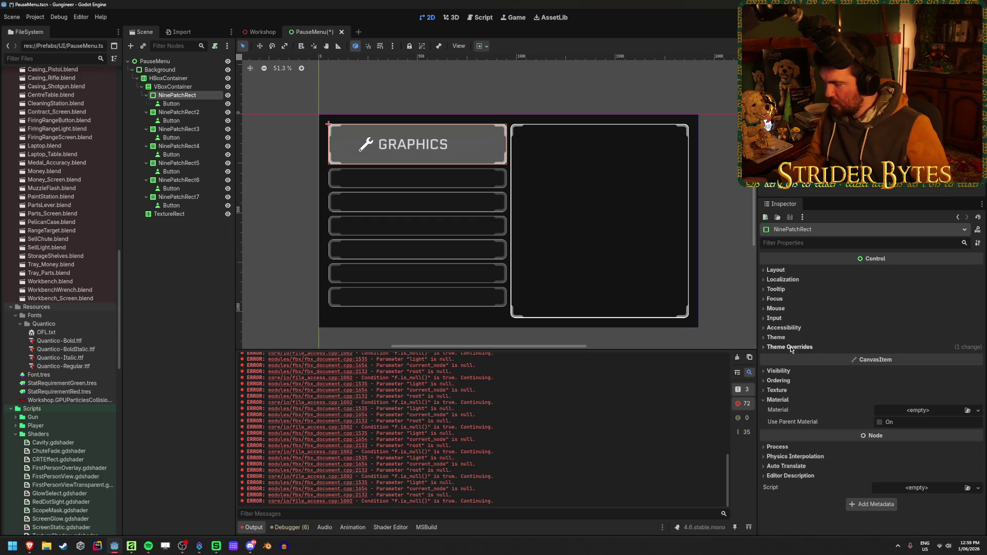
left_click(772, 270)
left_click(797, 366)
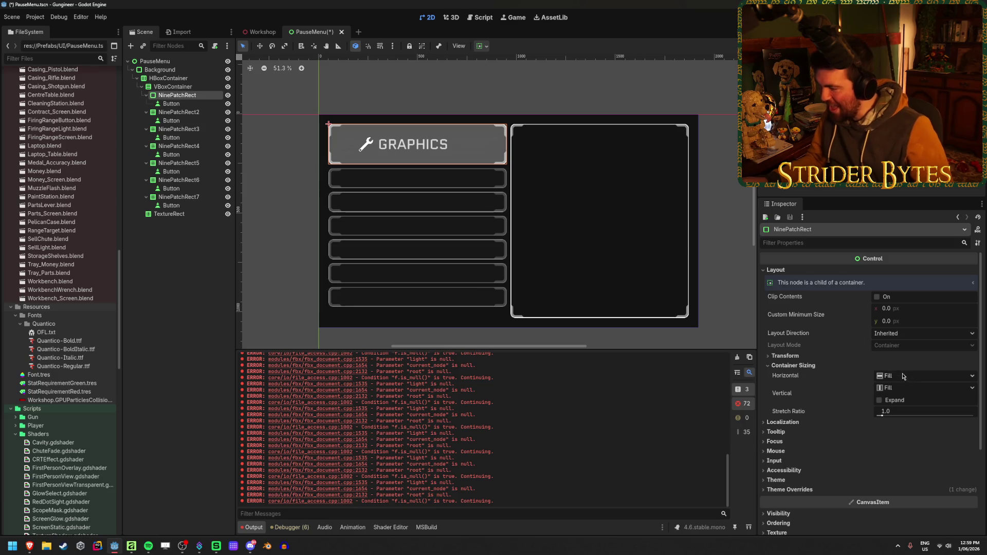
left_click(879, 401)
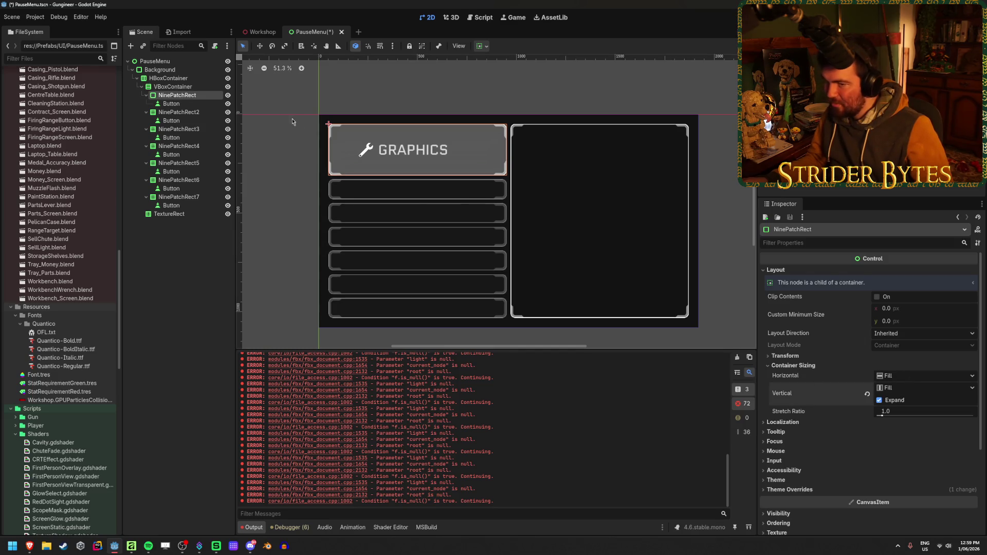
left_click(179, 113)
left_click(181, 197, "shift")
key("Delete")
key("Return")
left_click(190, 97)
key("ctrl+d")
key("ctrl+d")
key("ctrl+d")
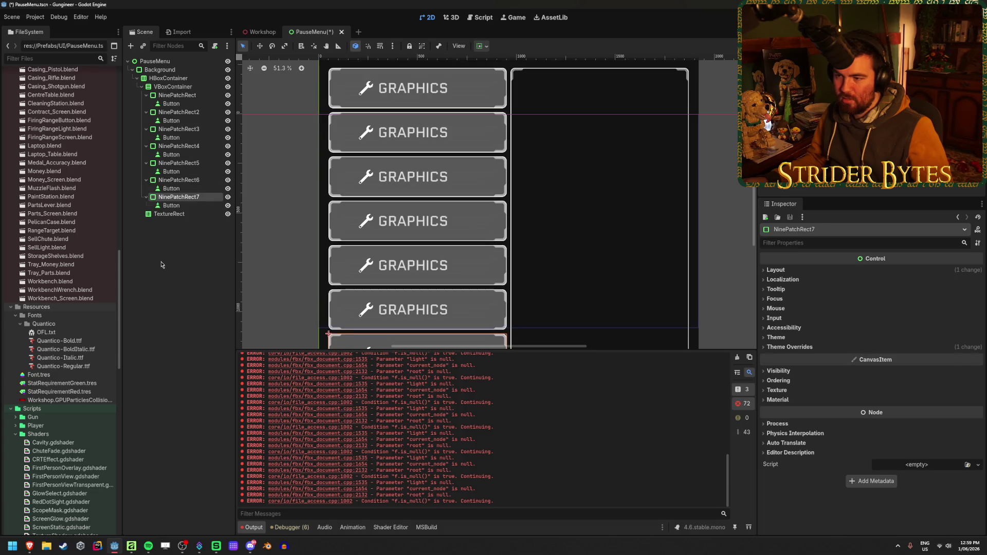
scroll(419, 240, "down", 4)
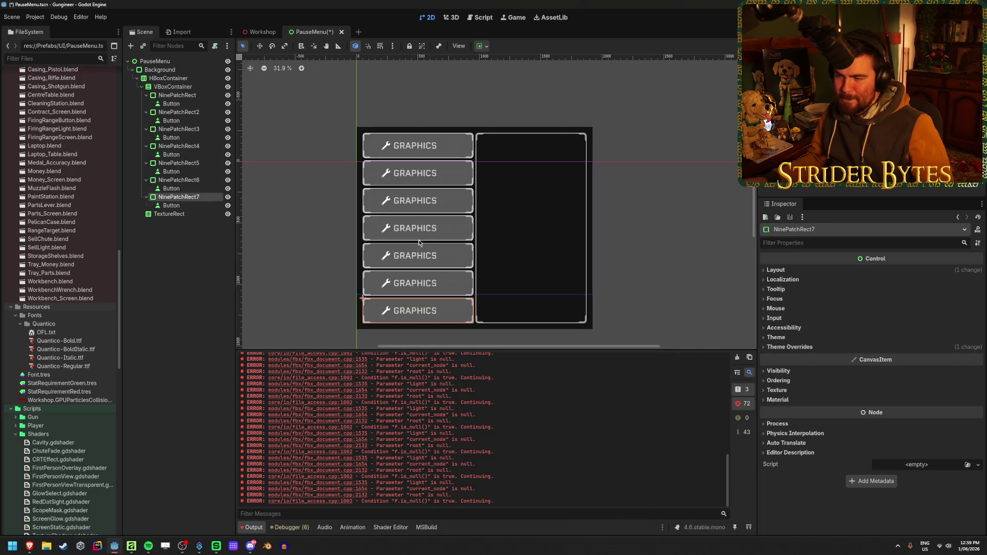
left_click(191, 258)
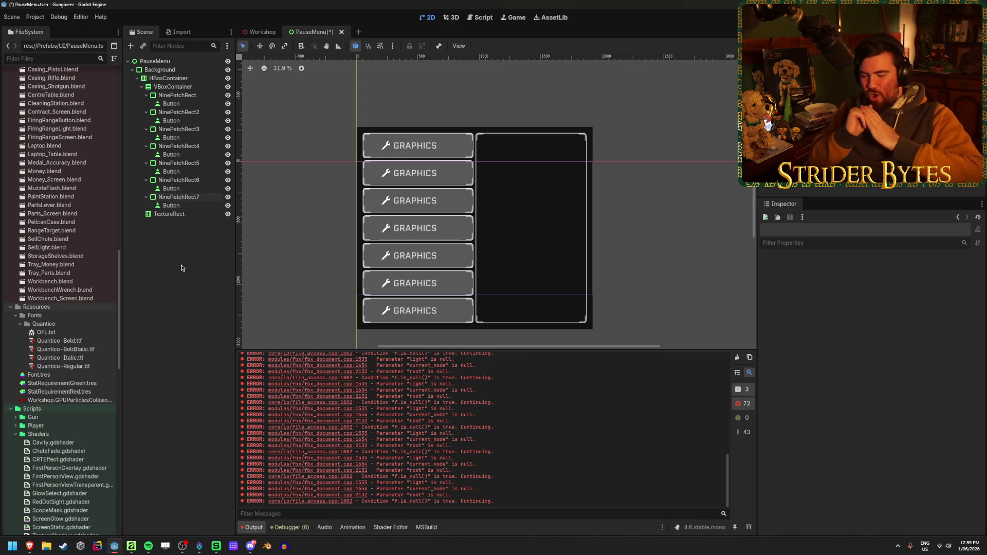
left_click(177, 197)
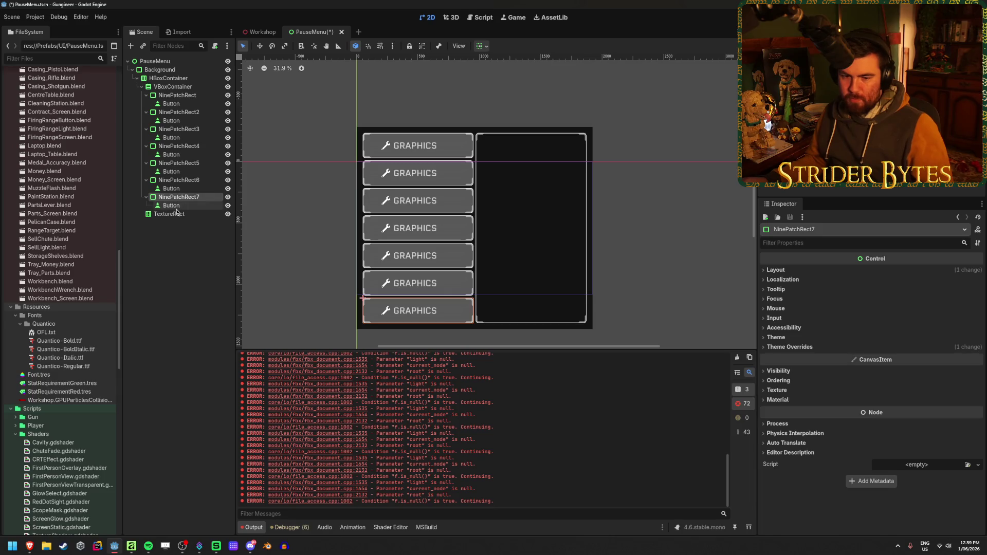
Select all seven NinePatchRects and expand their shared Panel StyleBoxTexture settings
left_click(178, 180, "ctrl")
left_click(179, 162, "ctrl")
left_click(199, 147, "ctrl")
left_click(179, 129, "ctrl")
left_click(179, 112, "ctrl")
left_click(177, 95, "ctrl")
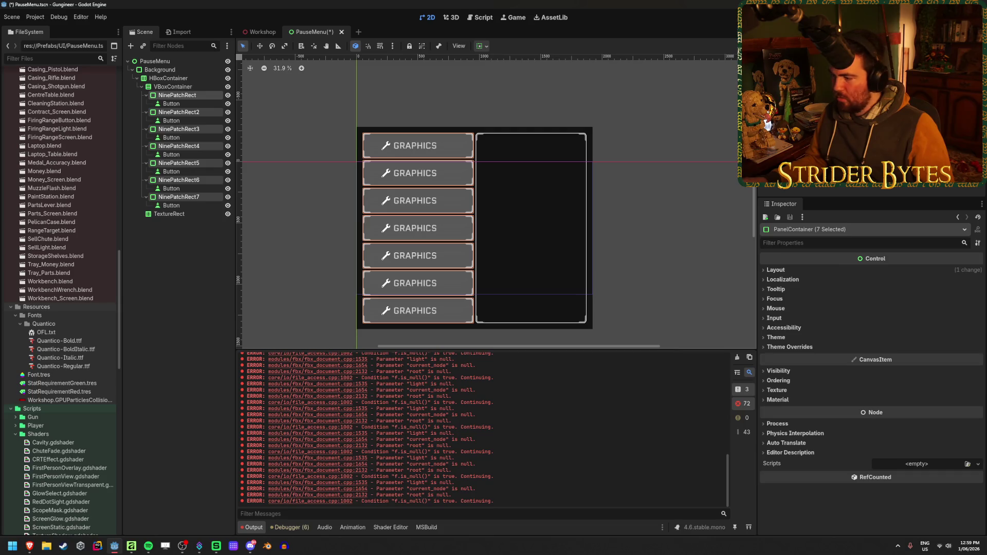
left_click(809, 347)
left_click(804, 356)
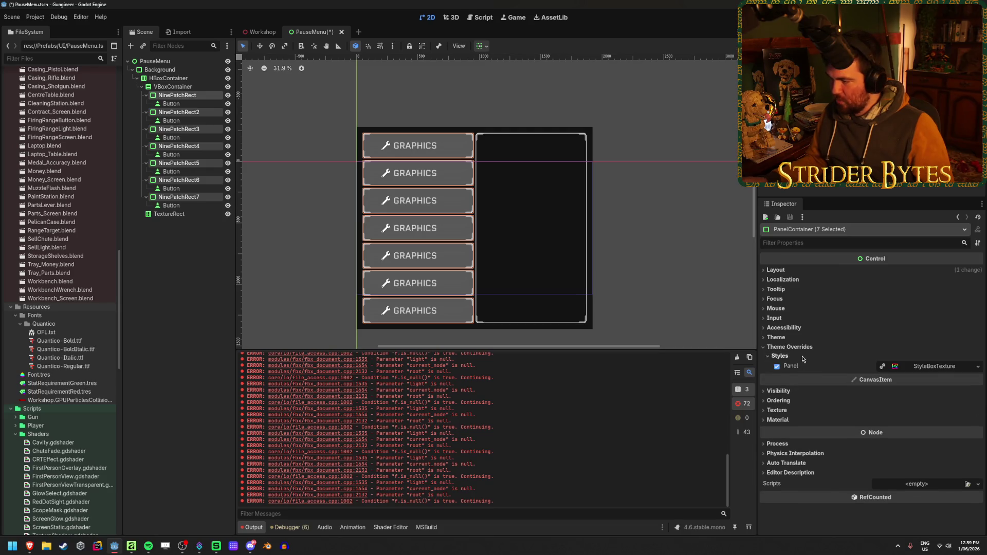
left_click(934, 365)
Try texture margins of top 25 and right 100 on the shared style
scroll(909, 406, "down", 2)
left_click(910, 415)
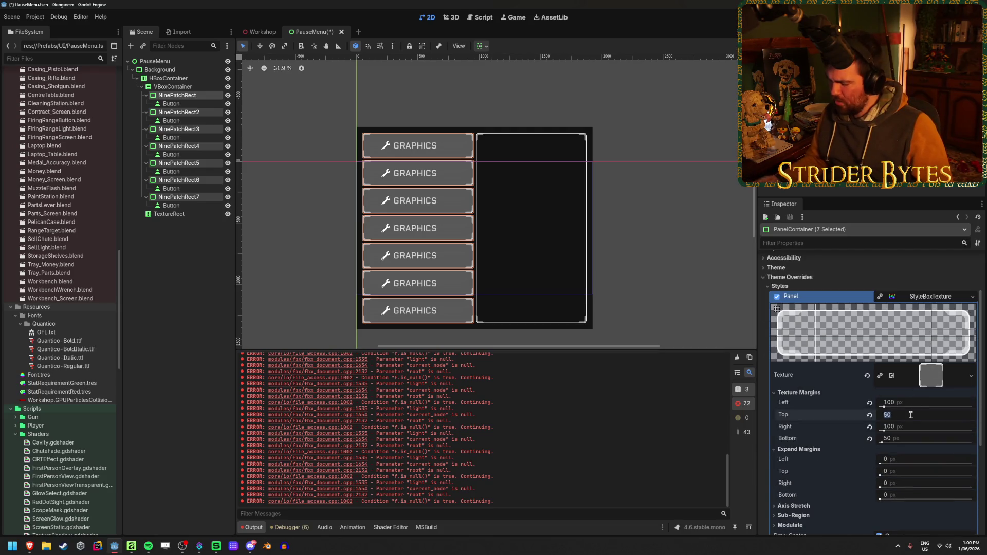
type("25")
key("Tab")
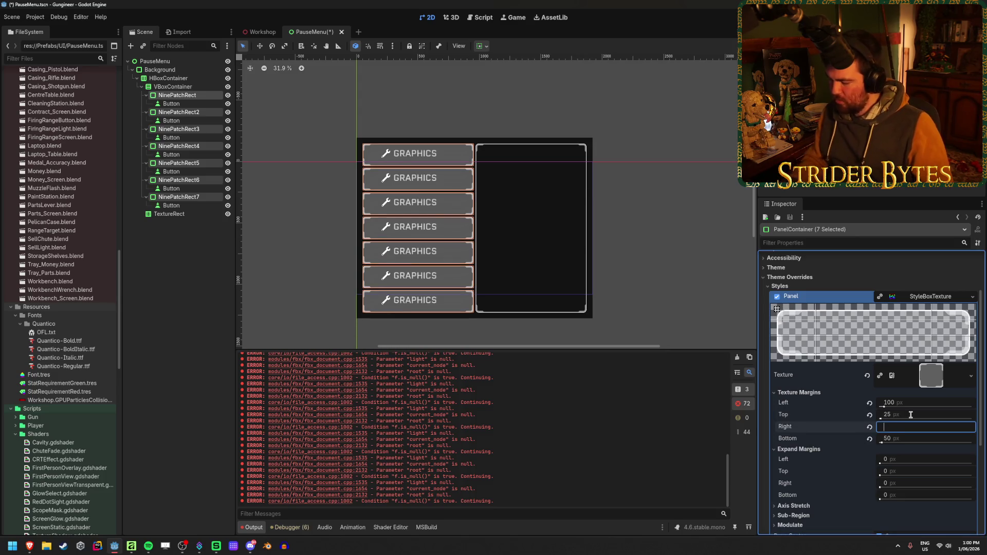
type("100")
key("Tab")
type("5")
key("Return")
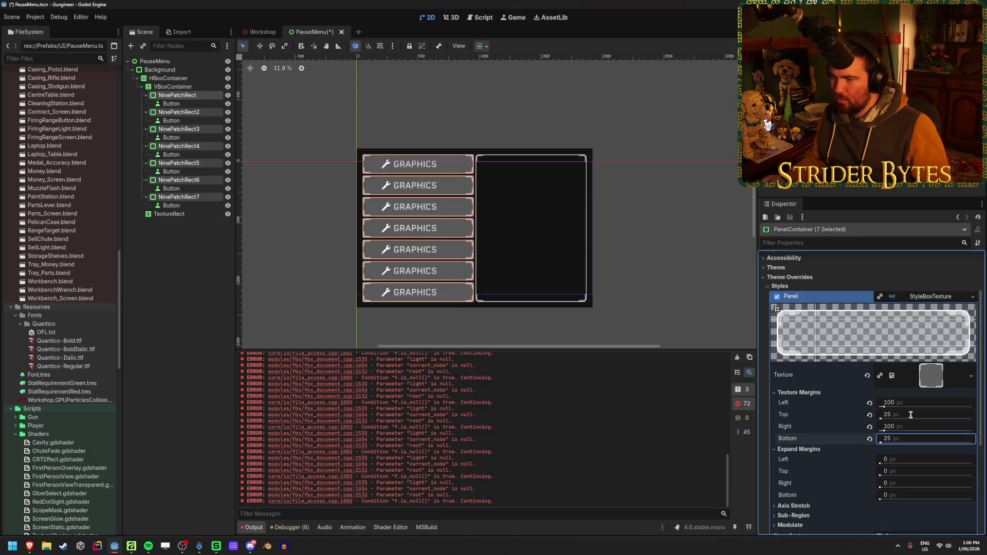
Set the top and bottom texture margins to 0, then clear the node selection
scroll(497, 201, "up", 4)
scroll(498, 200, "up", 2)
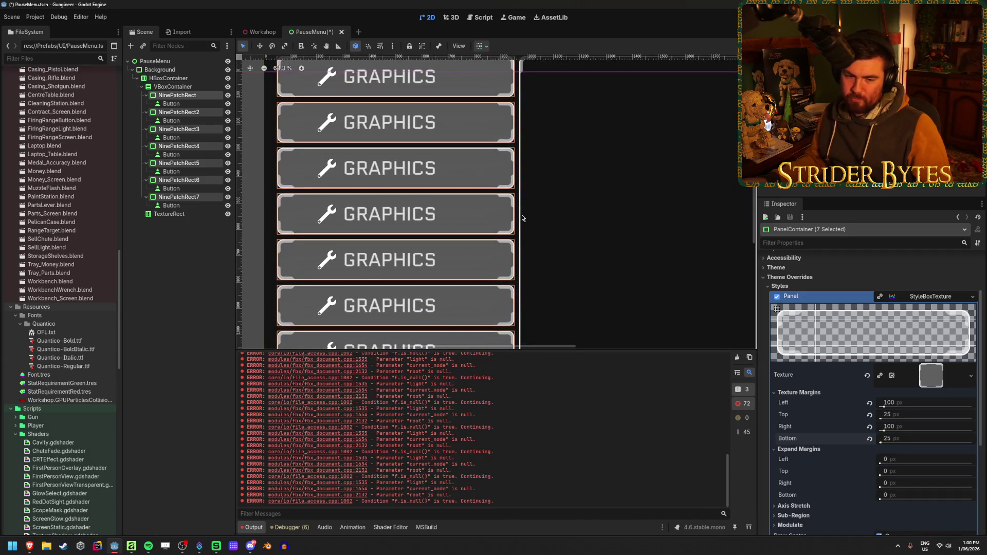
scroll(522, 218, "down", 2)
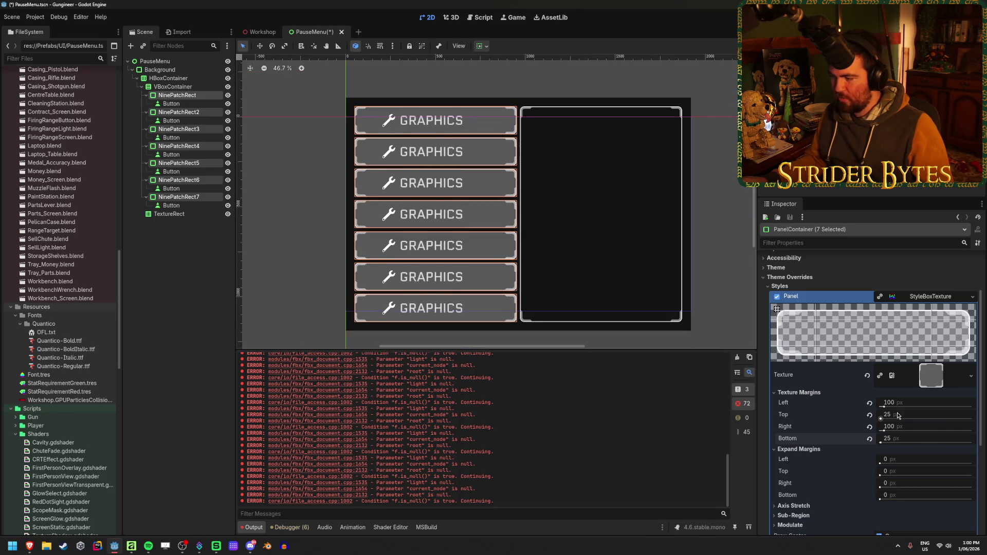
left_click(909, 415)
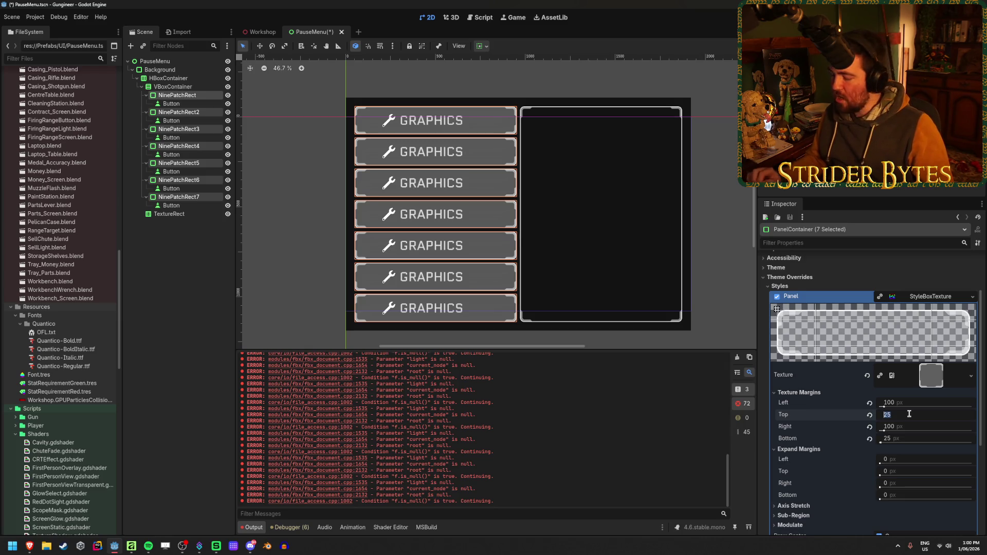
type("0")
key("Return")
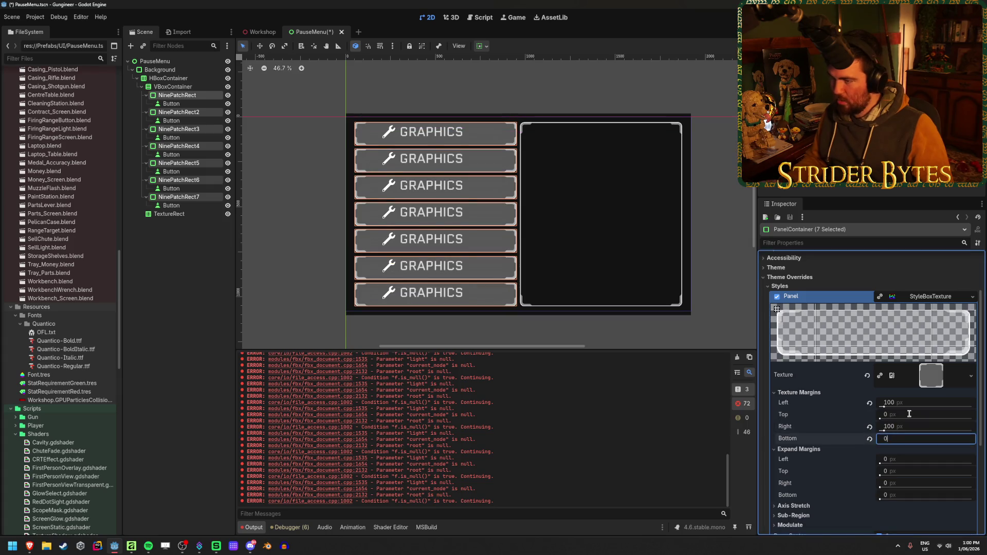
left_click(869, 439)
scroll(502, 243, "up", 2)
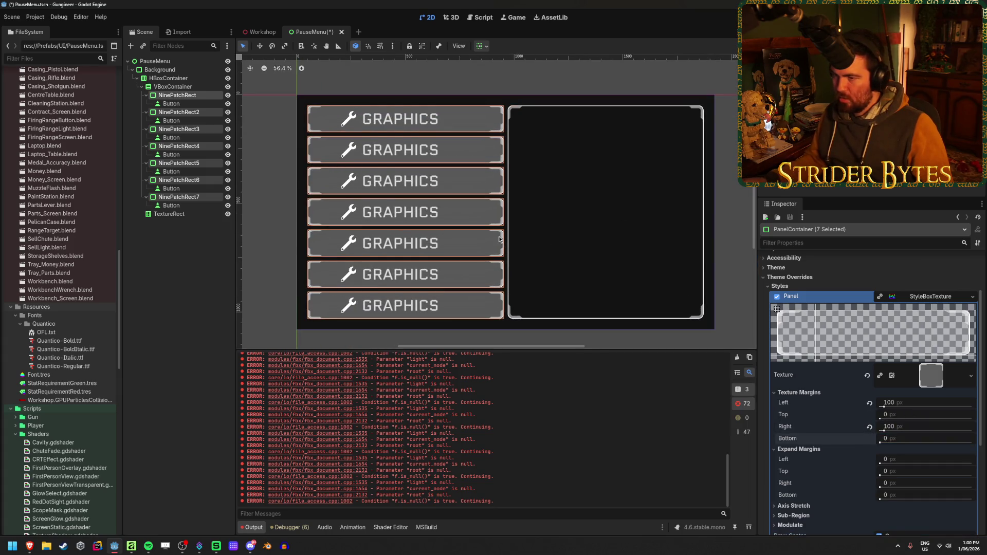
scroll(389, 129, "up", 5)
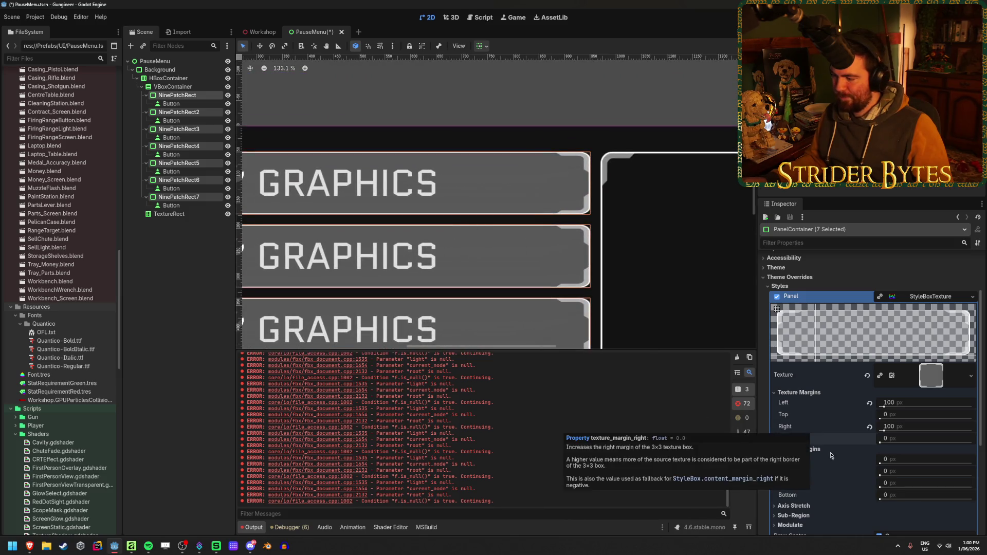
mouse_move(886, 438)
left_mouse_down()
mouse_move(917, 439)
mouse_move(882, 438)
left_mouse_up()
scroll(560, 147, "down", 9)
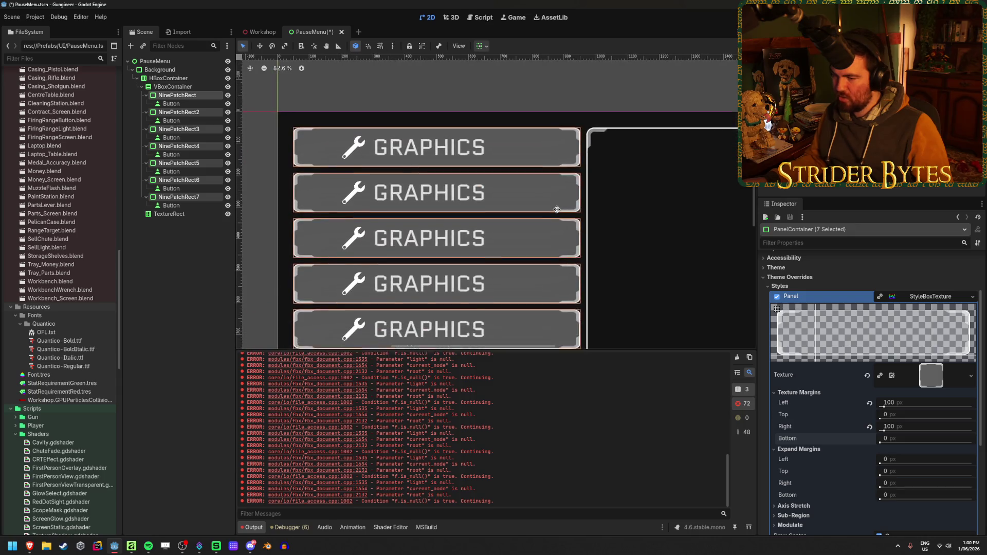
left_click(189, 270)
scroll(384, 250, "down", 2)
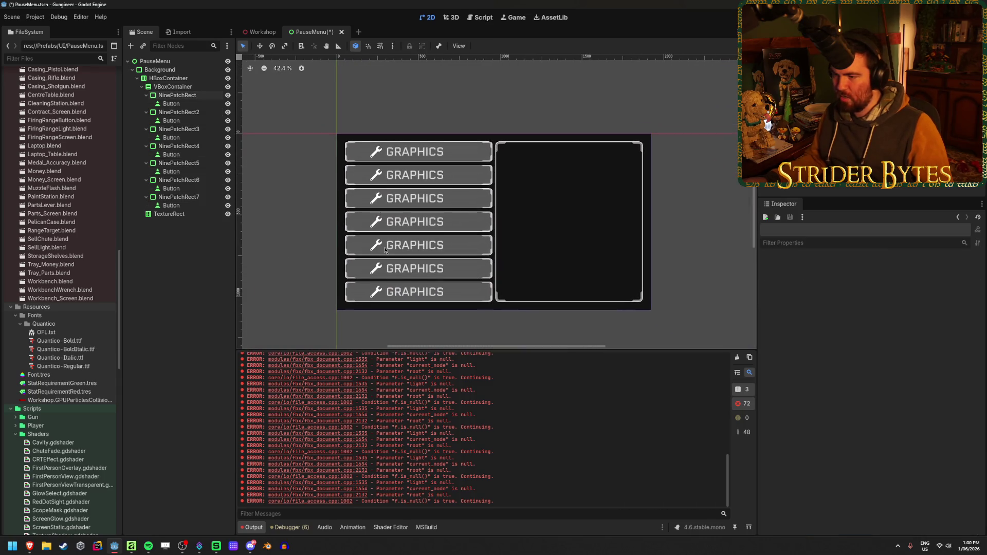
Check the NinePatchRect, VBoxContainer and HBoxContainer nodes, then save the PauseMenu scene with Ctrl+S
left_click(176, 95)
left_click(181, 87)
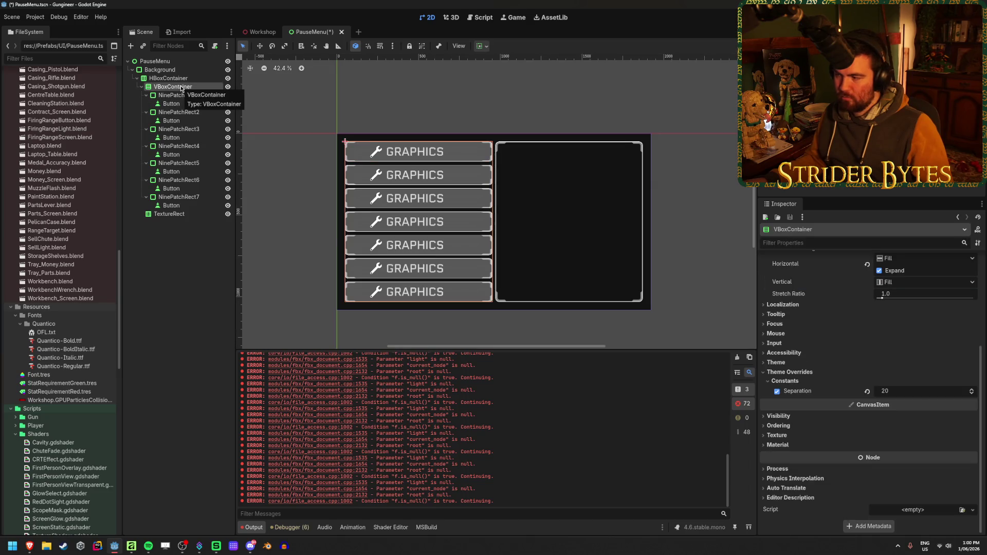
left_click(184, 78)
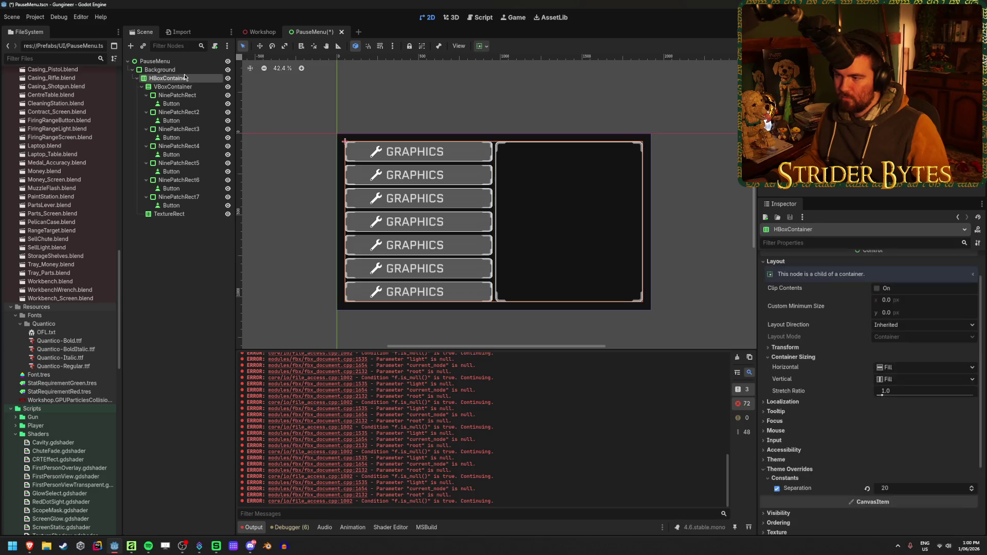
key("ctrl+s")
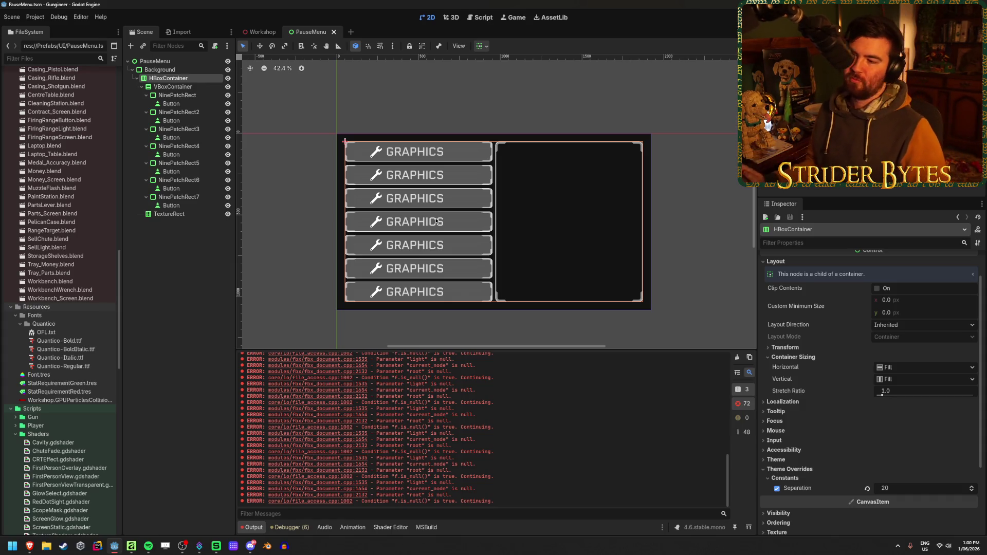
left_click(183, 275)
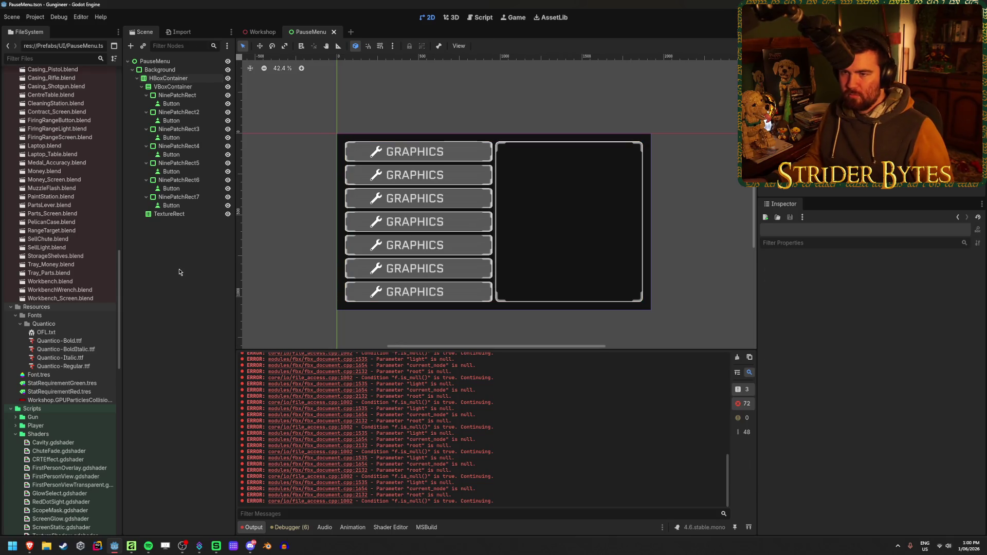